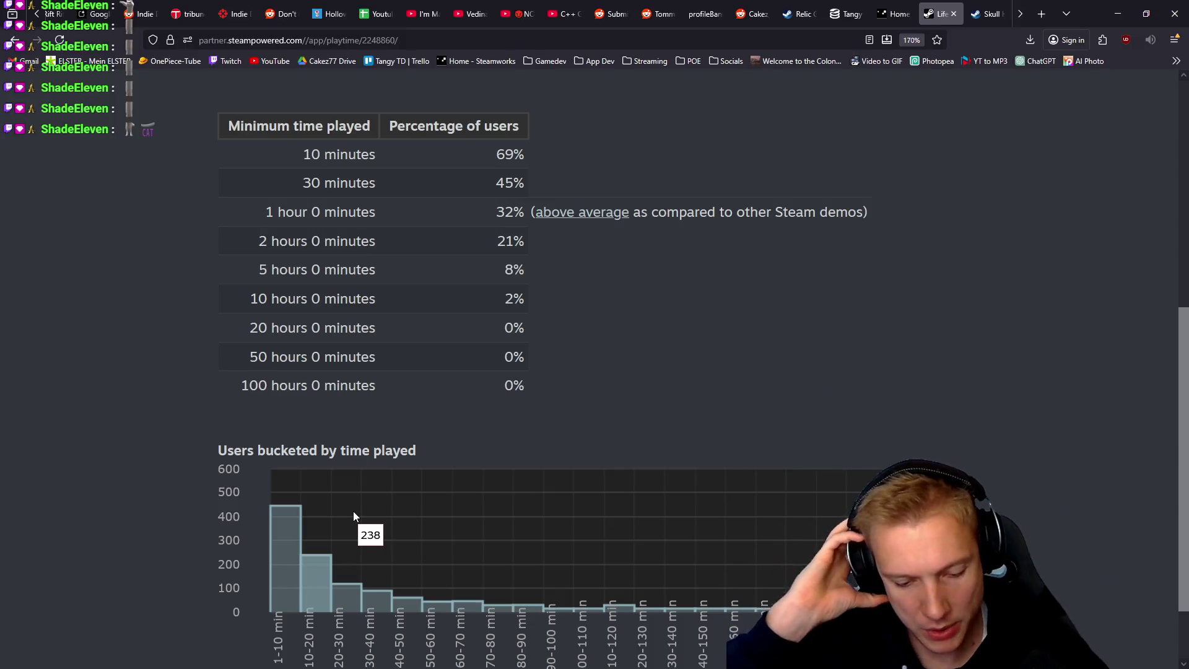
Step: Adjust the stats page zoom and highlight the 69% ten-minute retention figure
key(ctrl+plus)
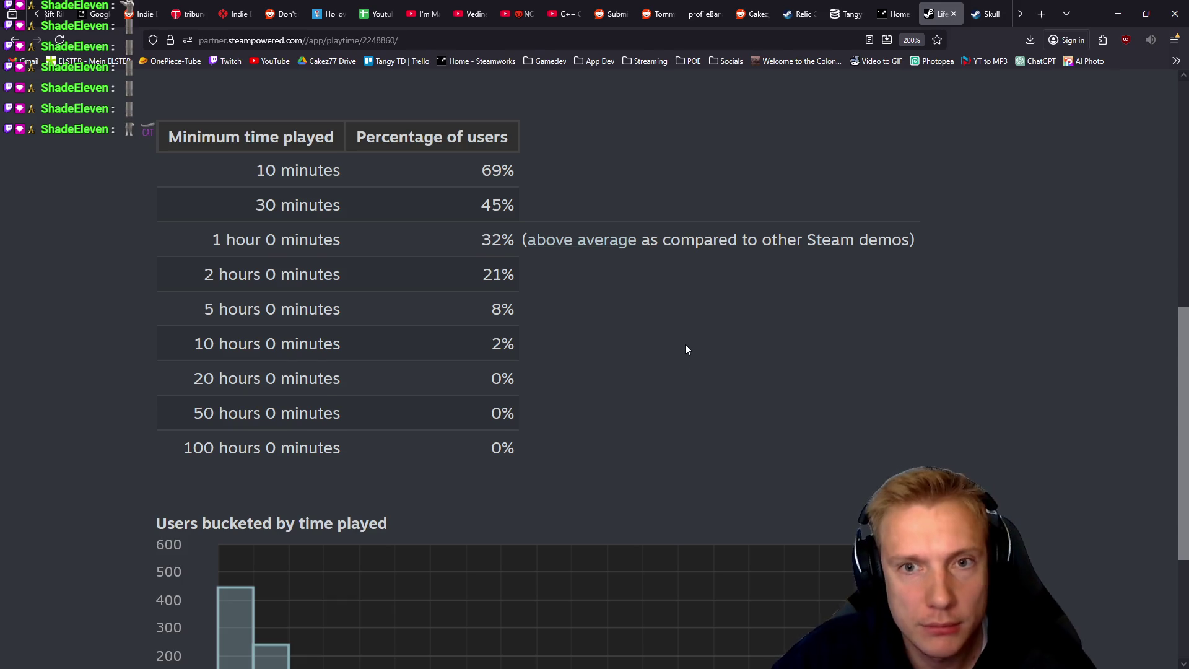
key(ctrl+minus)
key(ctrl+minus)
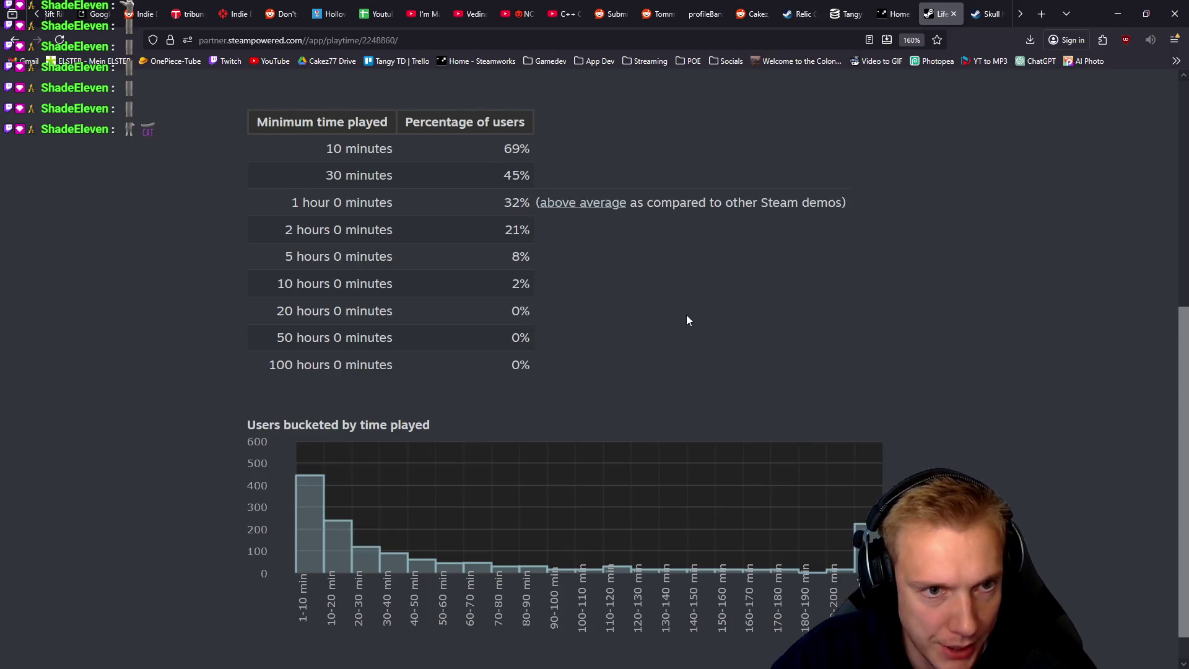
scroll(684, 310, up, 3)
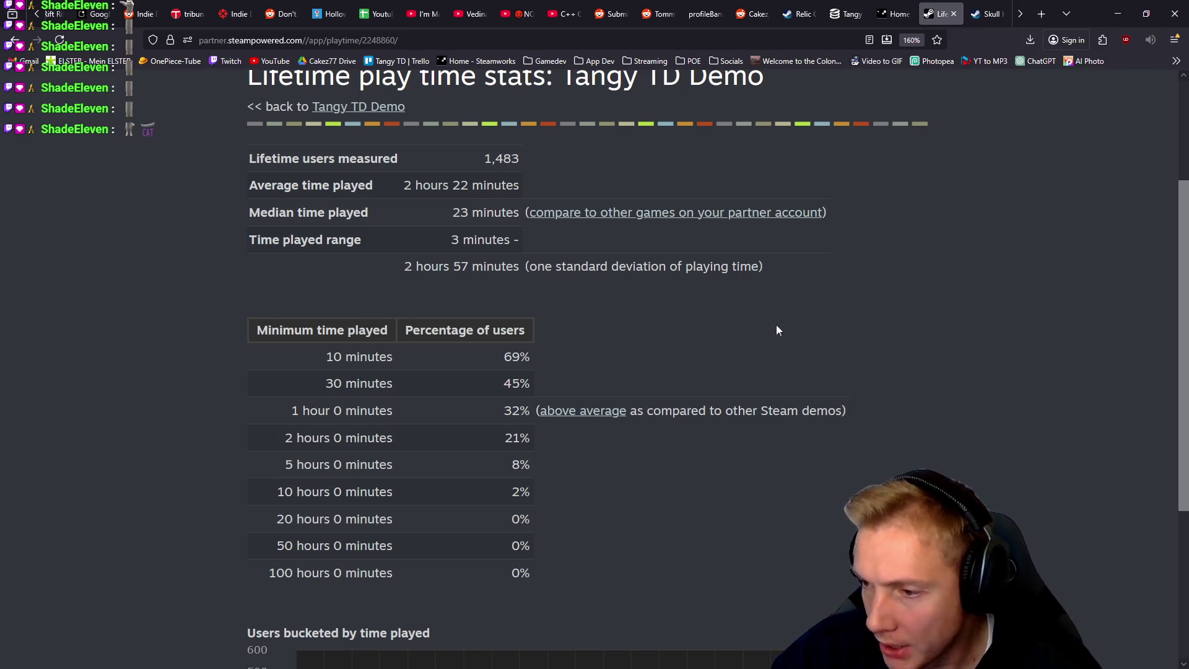
scroll(712, 380, up, 2)
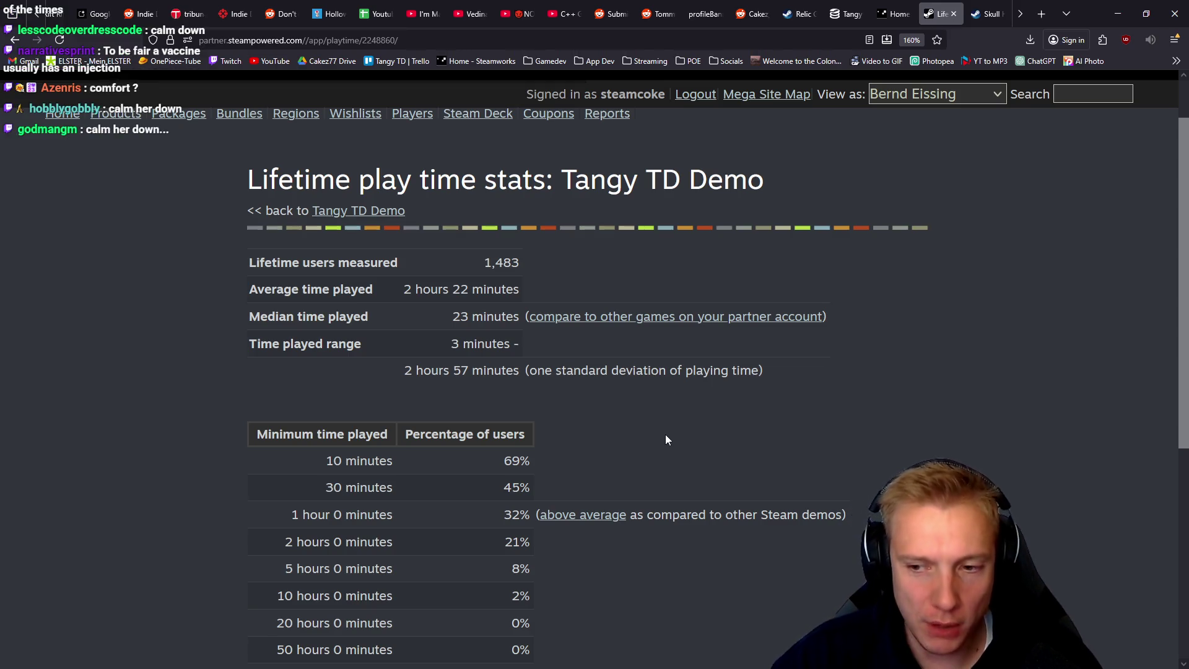
scroll(741, 416, down, 2)
scroll(675, 410, down, 2)
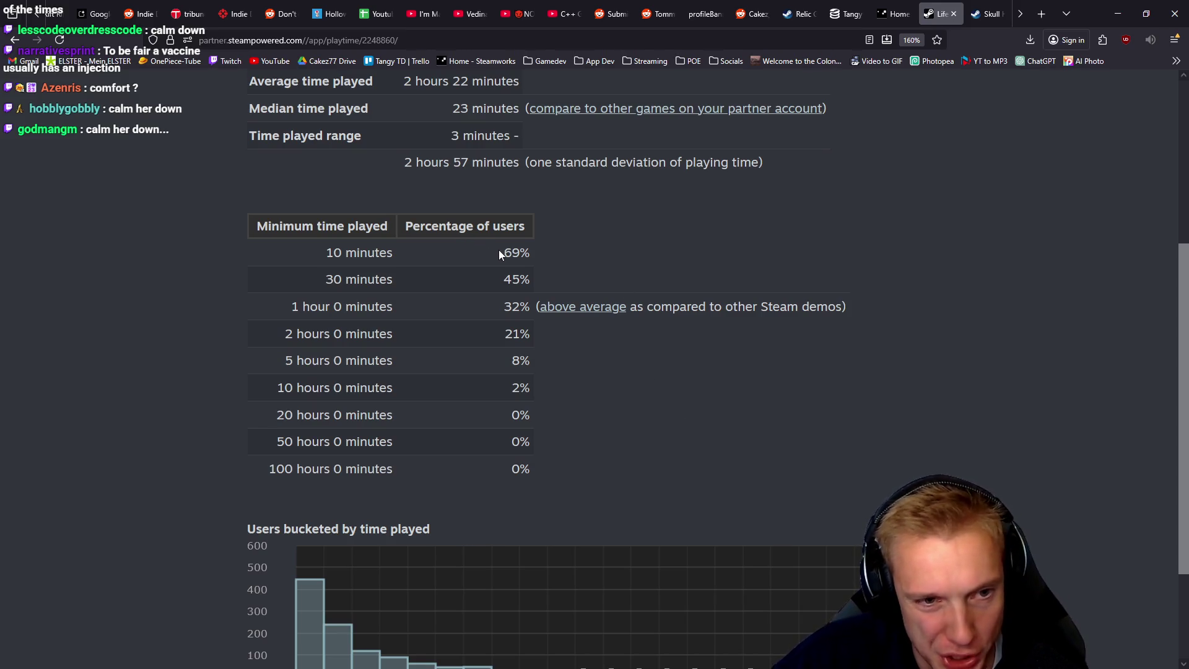
drag(496, 254, 565, 253)
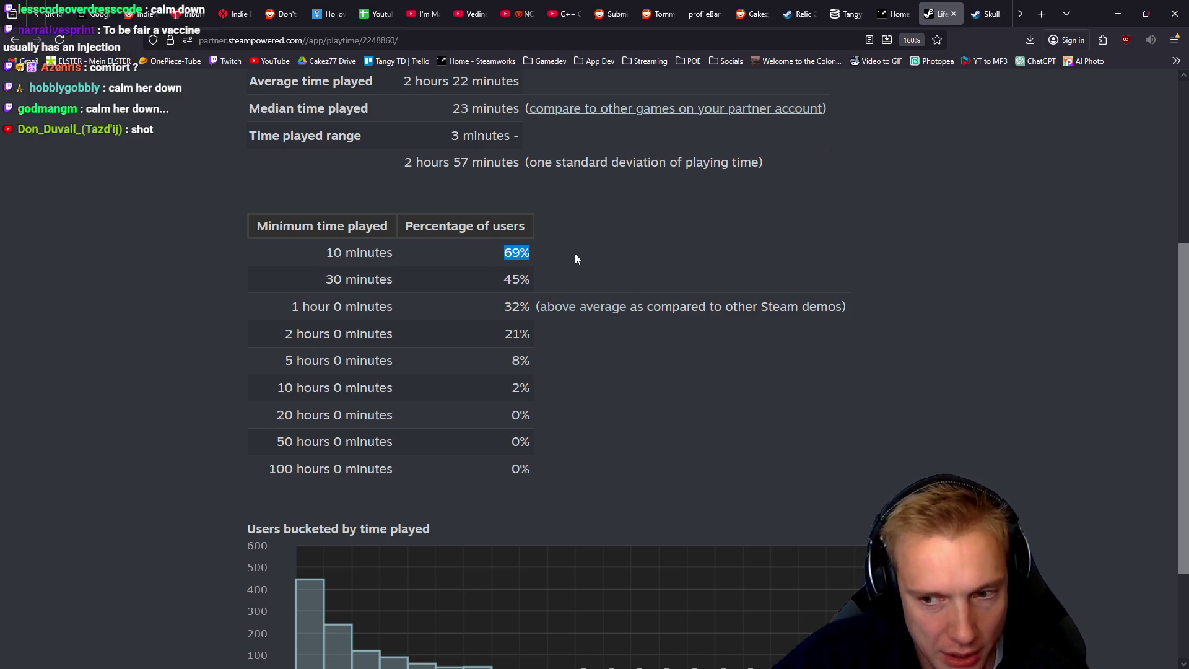
scroll(575, 253, up, 4)
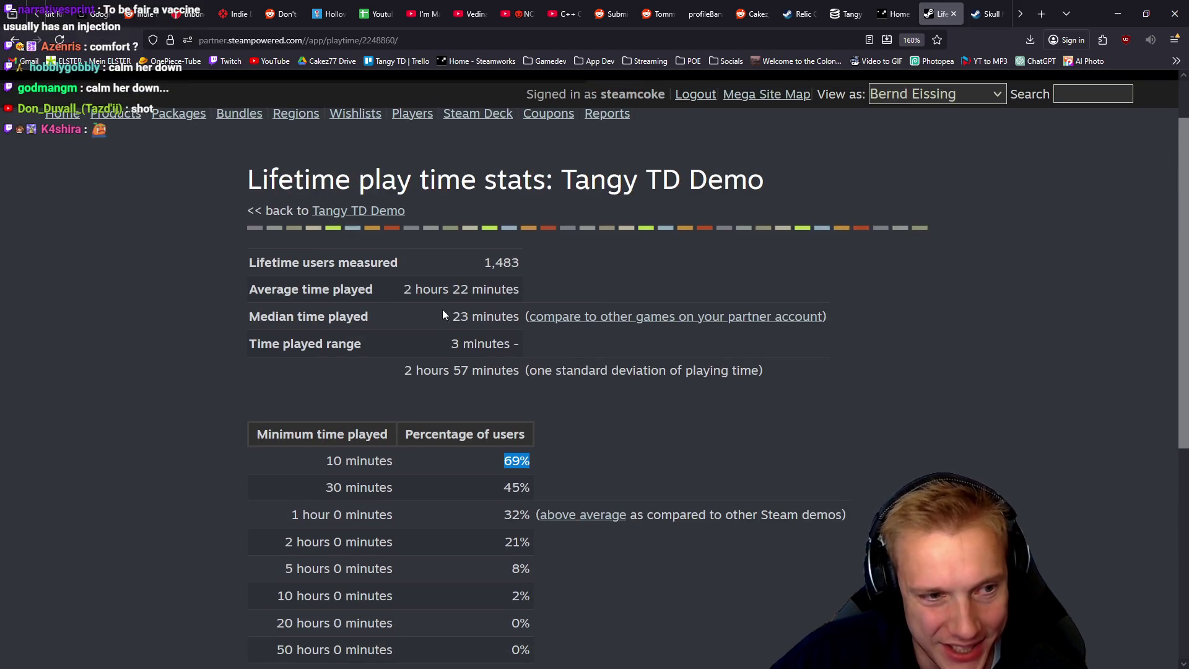
Step: Highlight the 23-minute median playtime value, then switch to the Calc statistics sheet
drag(444, 317, 517, 314)
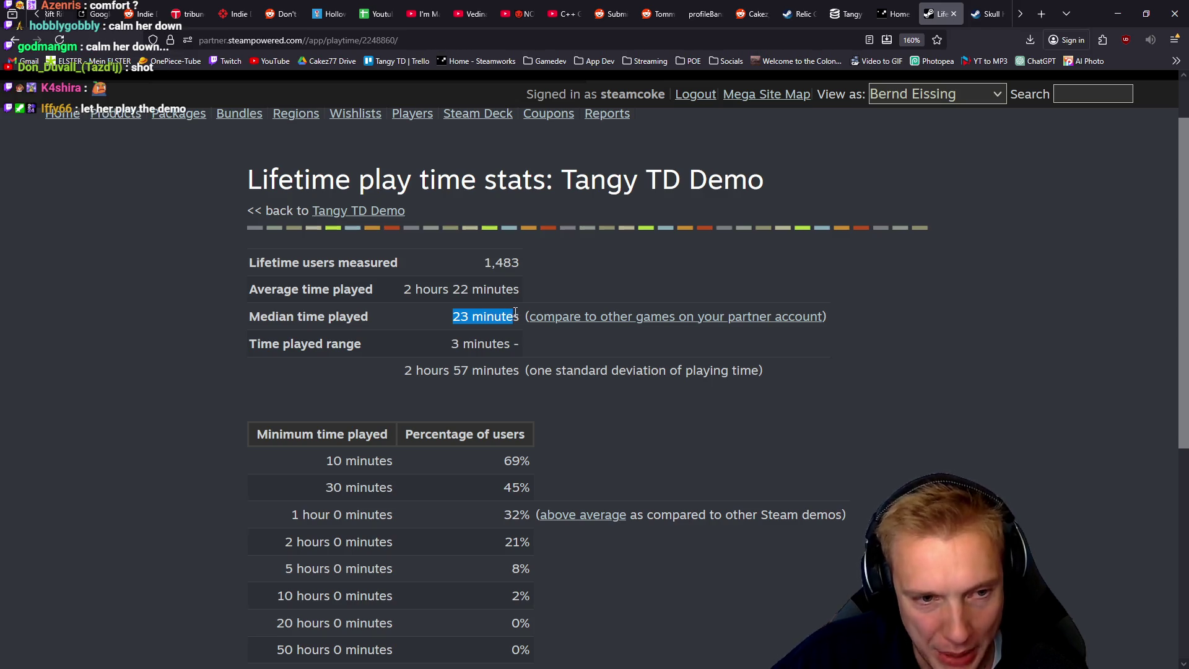
click(504, 311)
drag(451, 317, 546, 321)
click(482, 314)
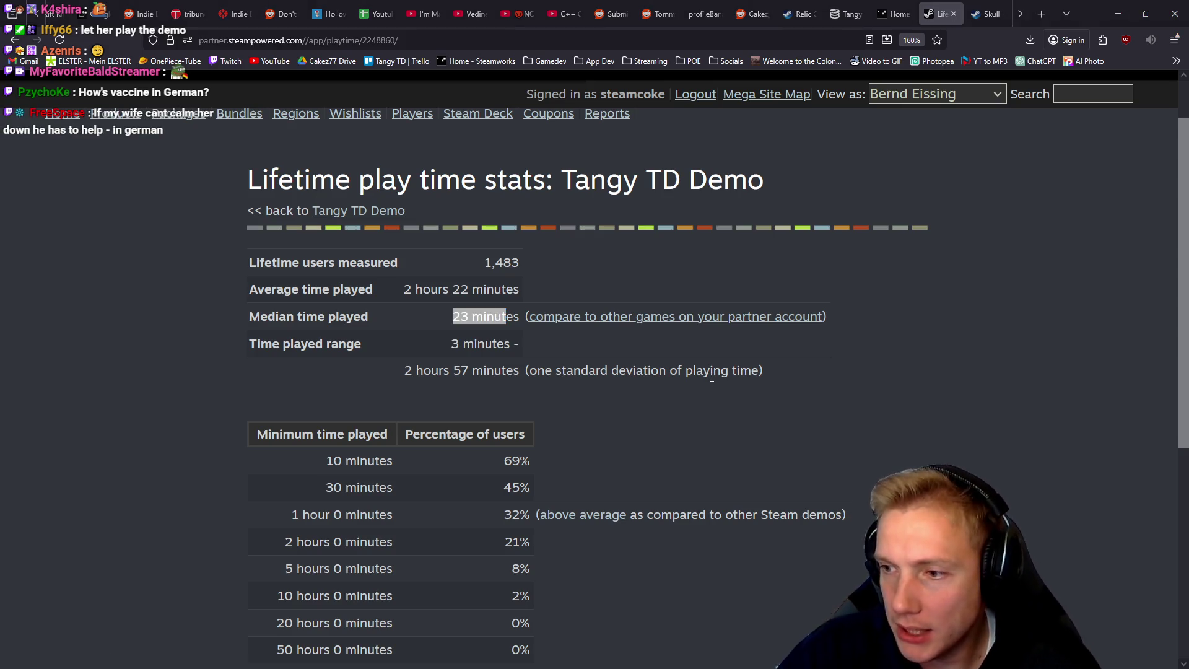
key(alt+Tab)
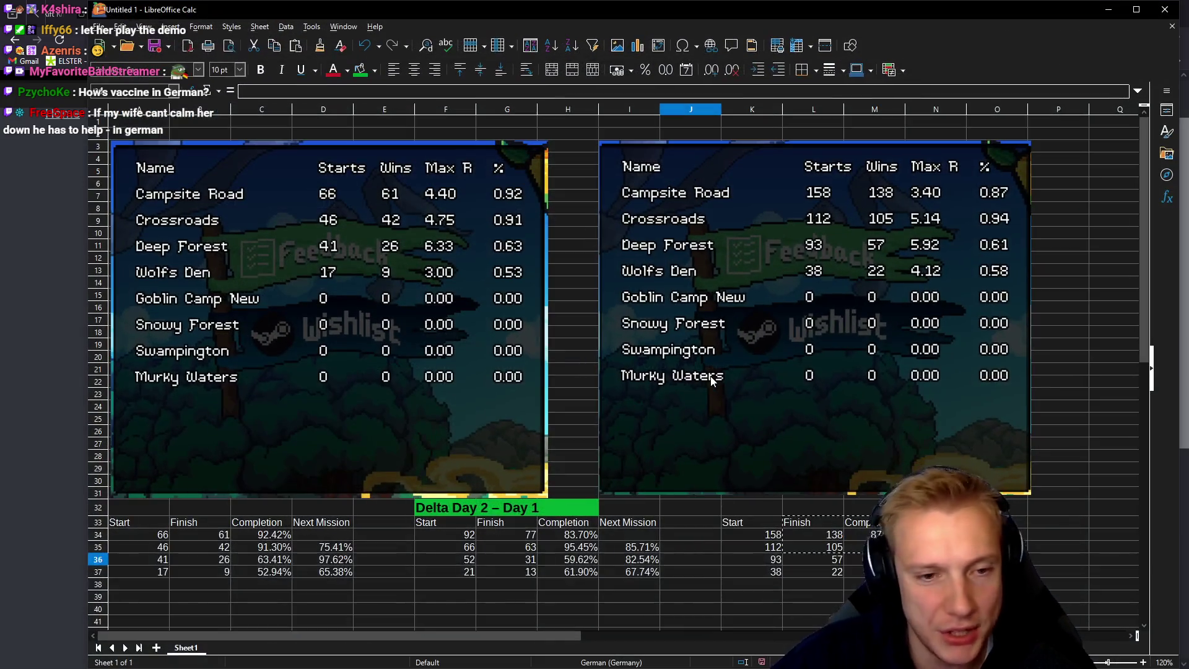
Step: Maximize the Calc window and scroll down to the first table, selecting cell A32
click(701, 561)
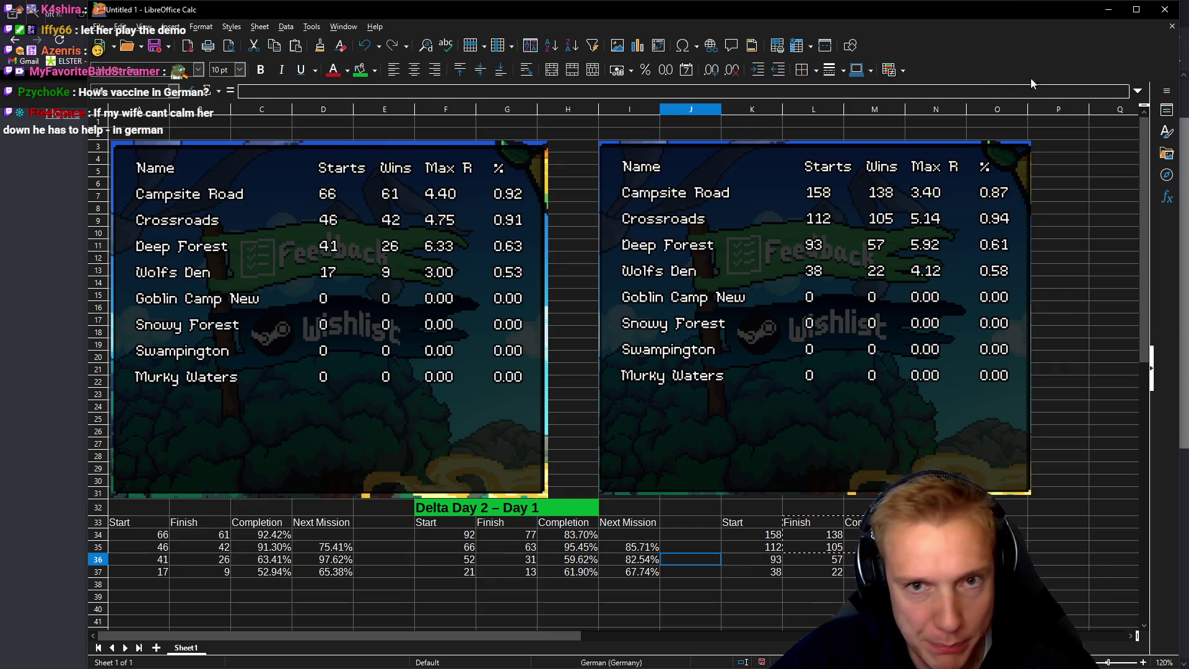
click(1135, 10)
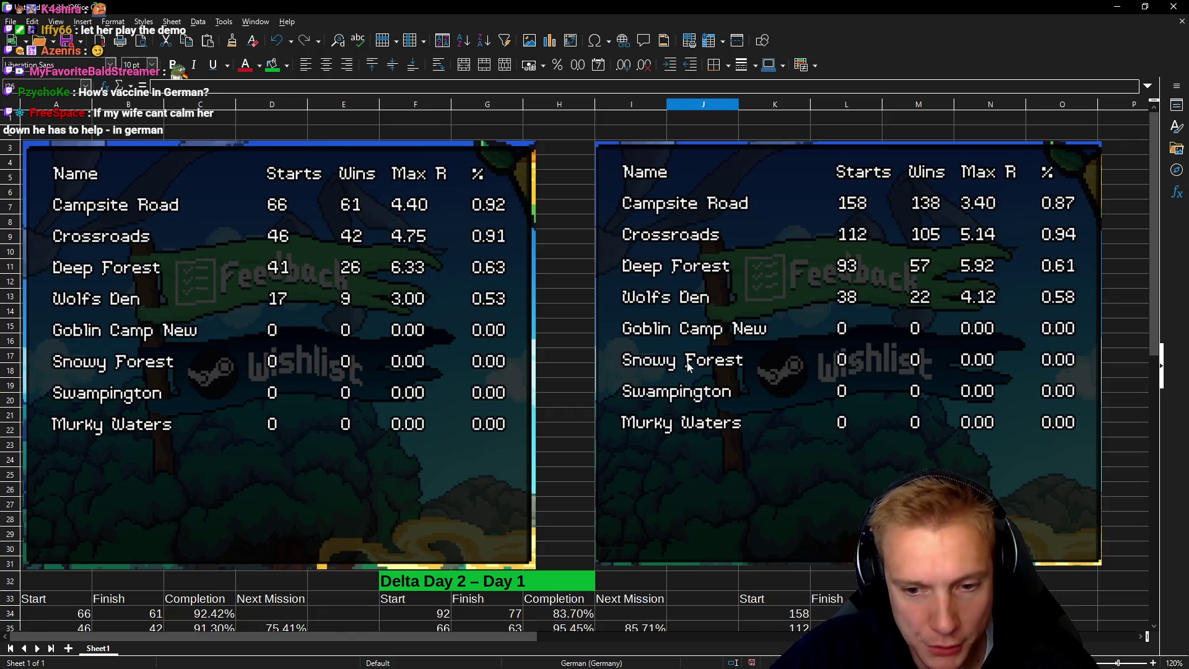
scroll(711, 357, down, 1)
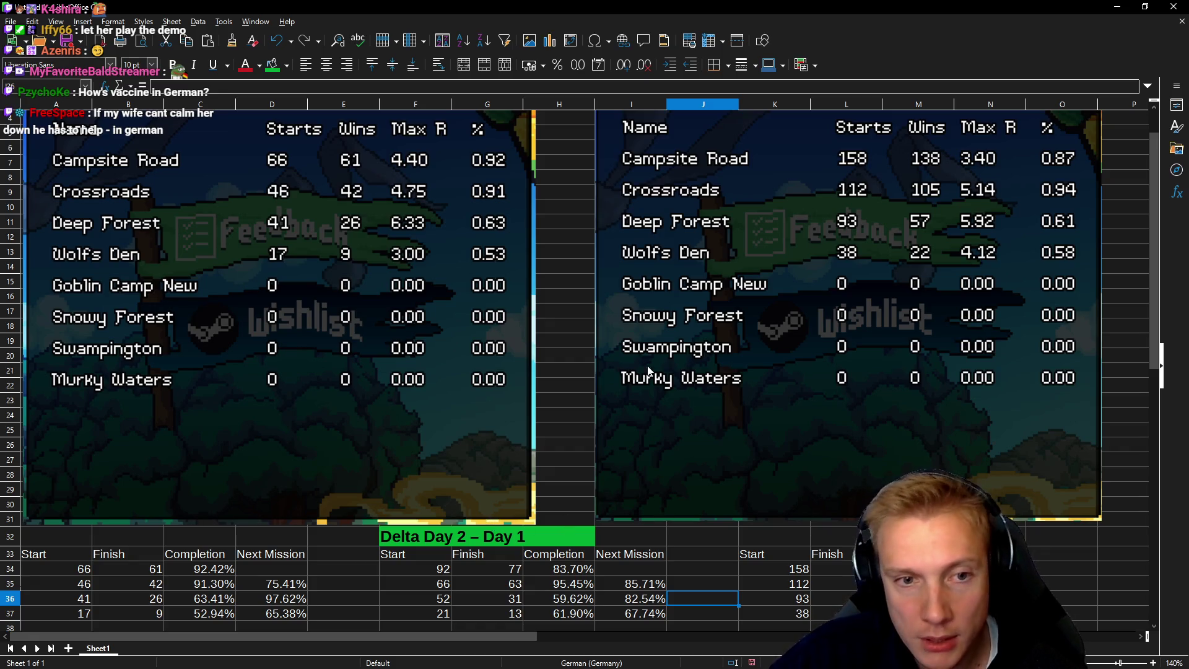
ctrl+scroll(730, 269, down, 1)
ctrl+scroll(733, 269, down, 1)
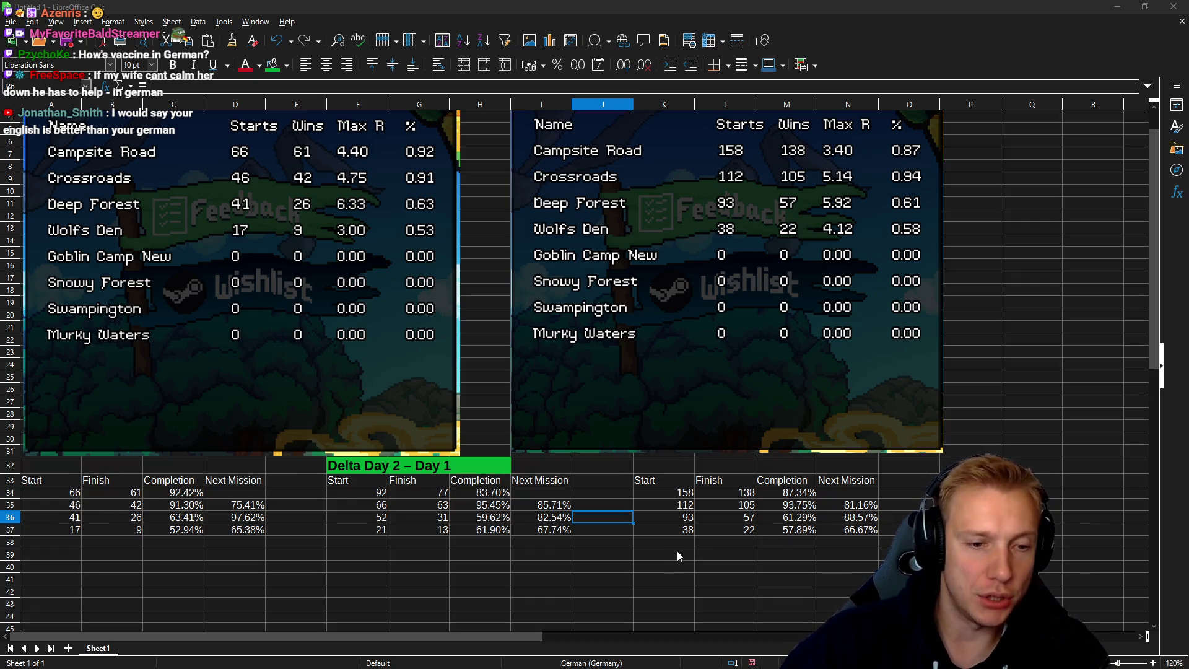
click(42, 465)
Step: Label A32 'Day 1' in 14 pt bold with a green background
text(DA)
key(BackSpace)
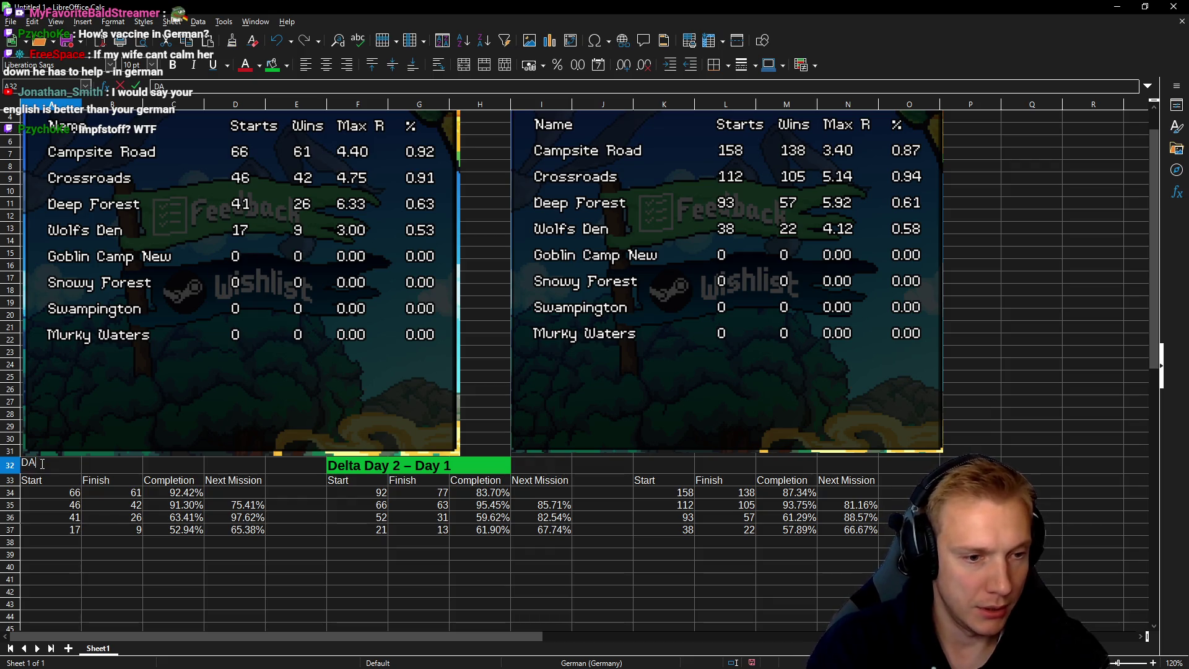
text(y 1)
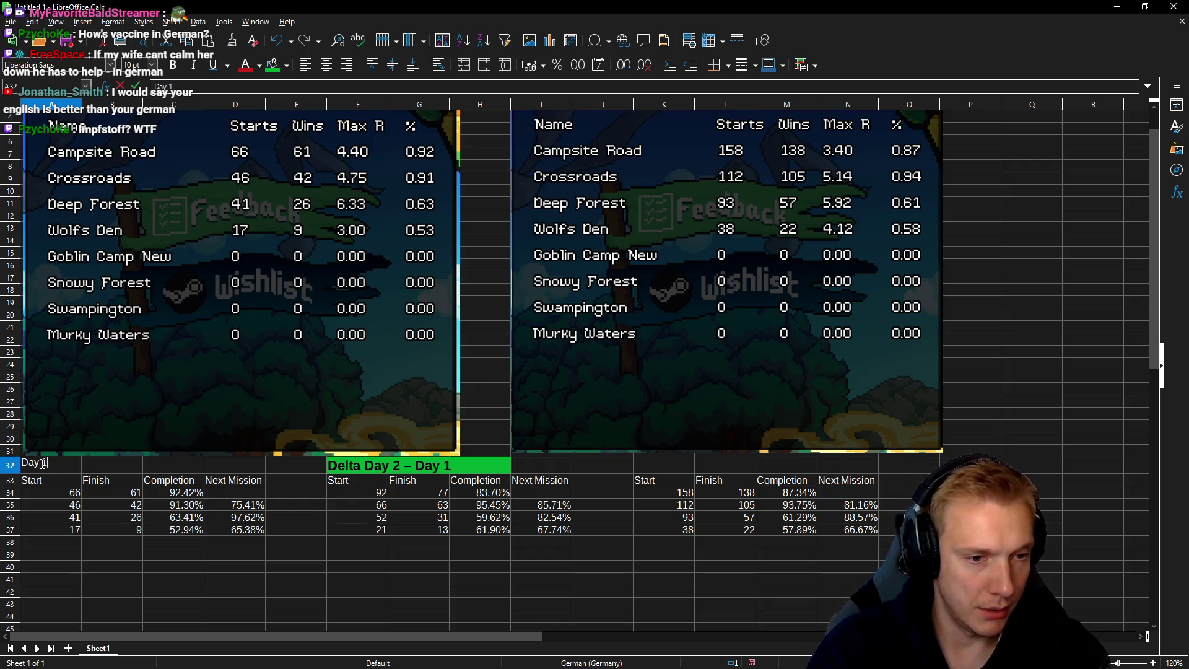
key(Return)
click(374, 469)
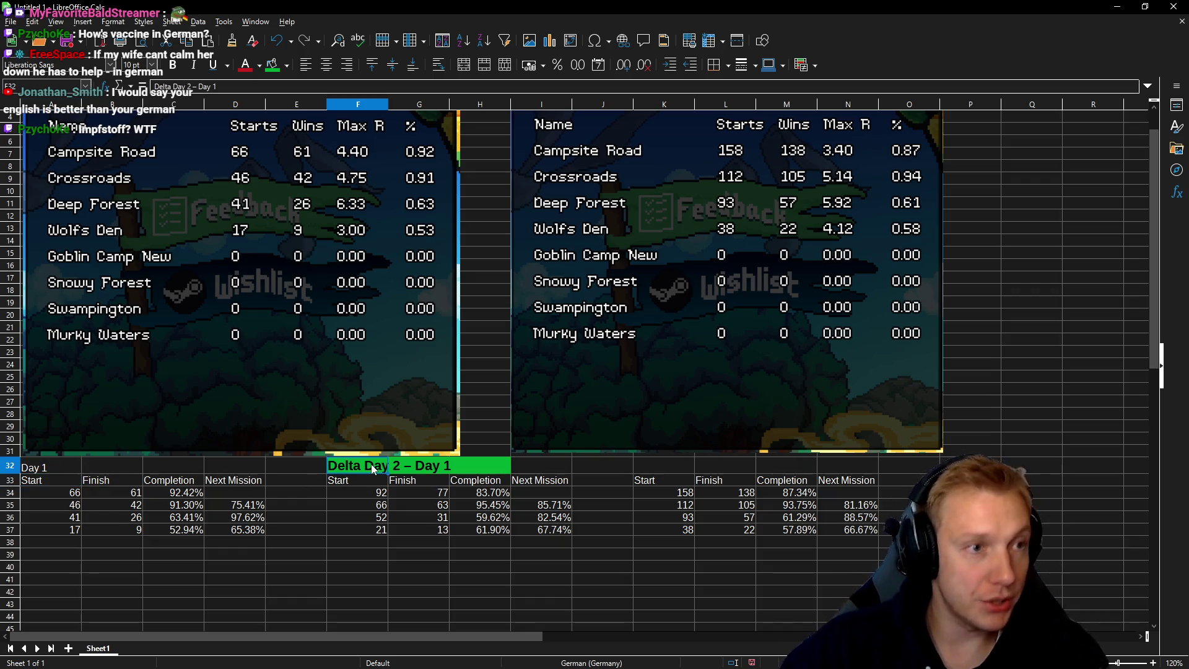
click(31, 467)
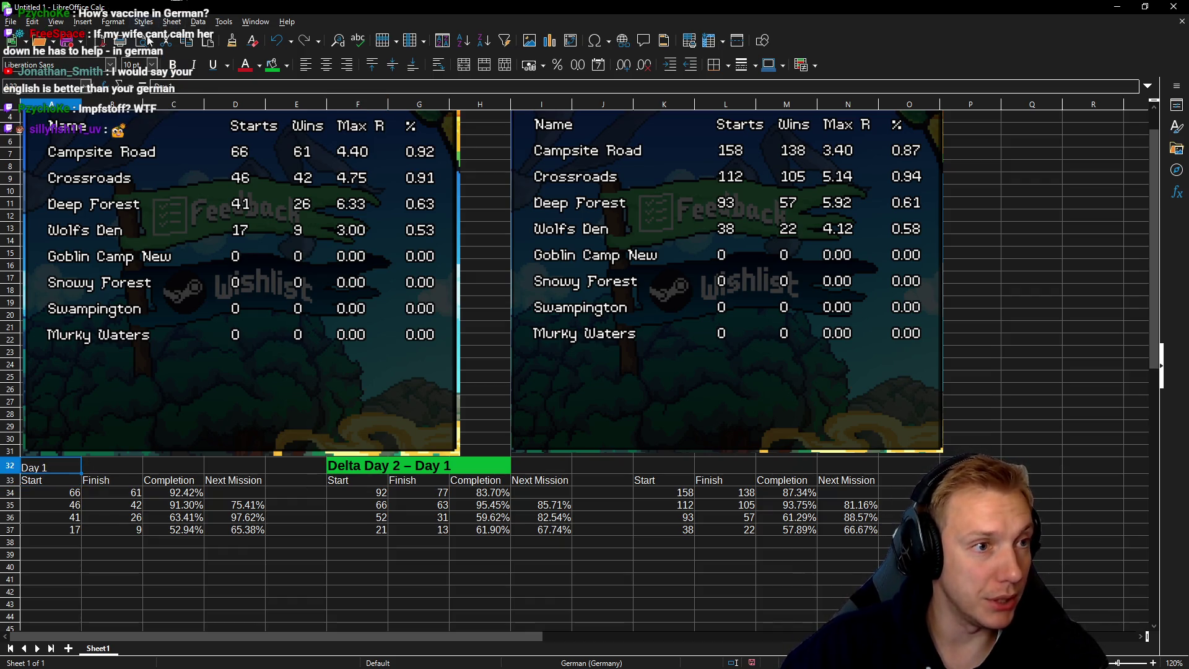
click(152, 65)
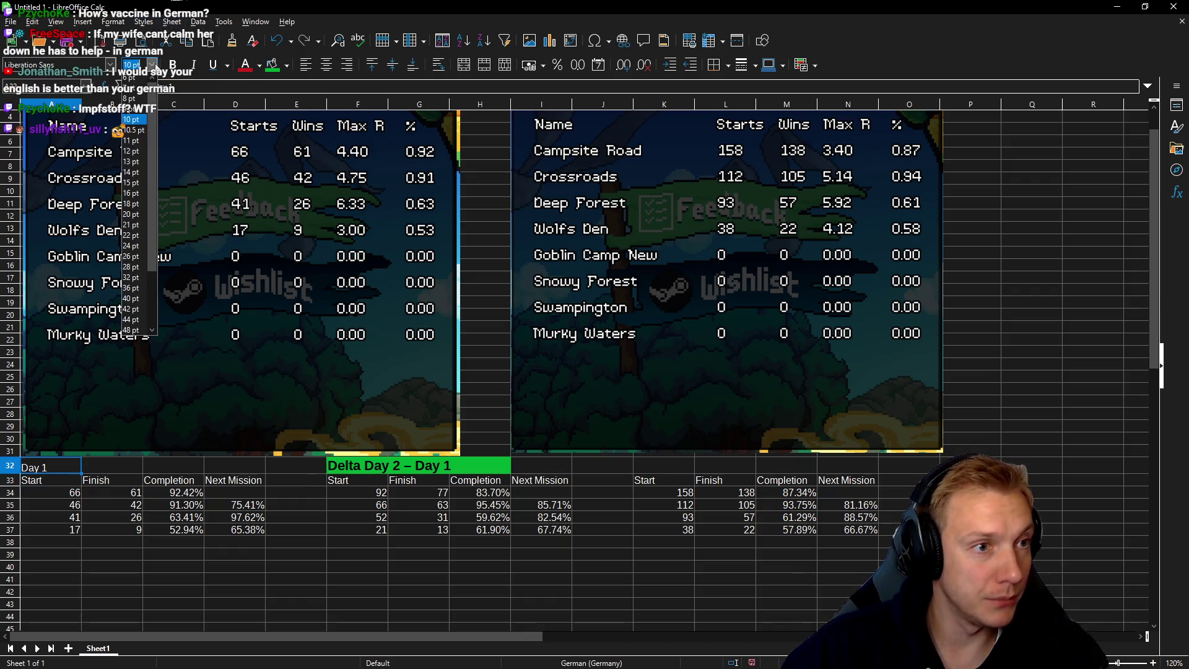
click(135, 173)
click(173, 65)
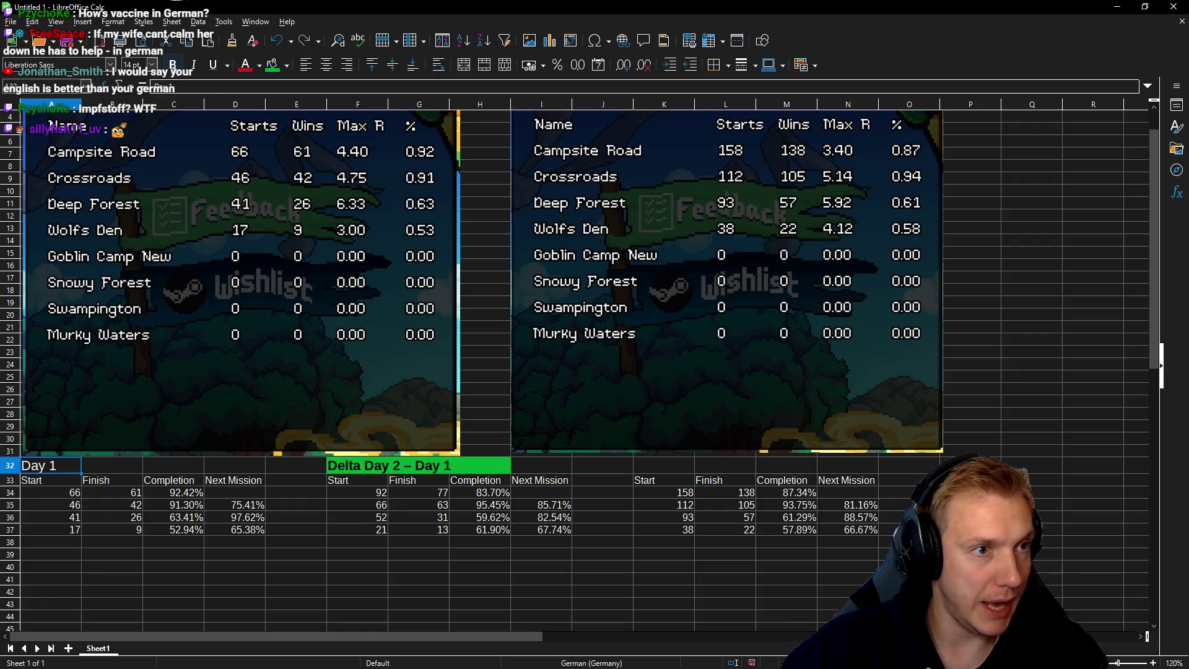
click(272, 65)
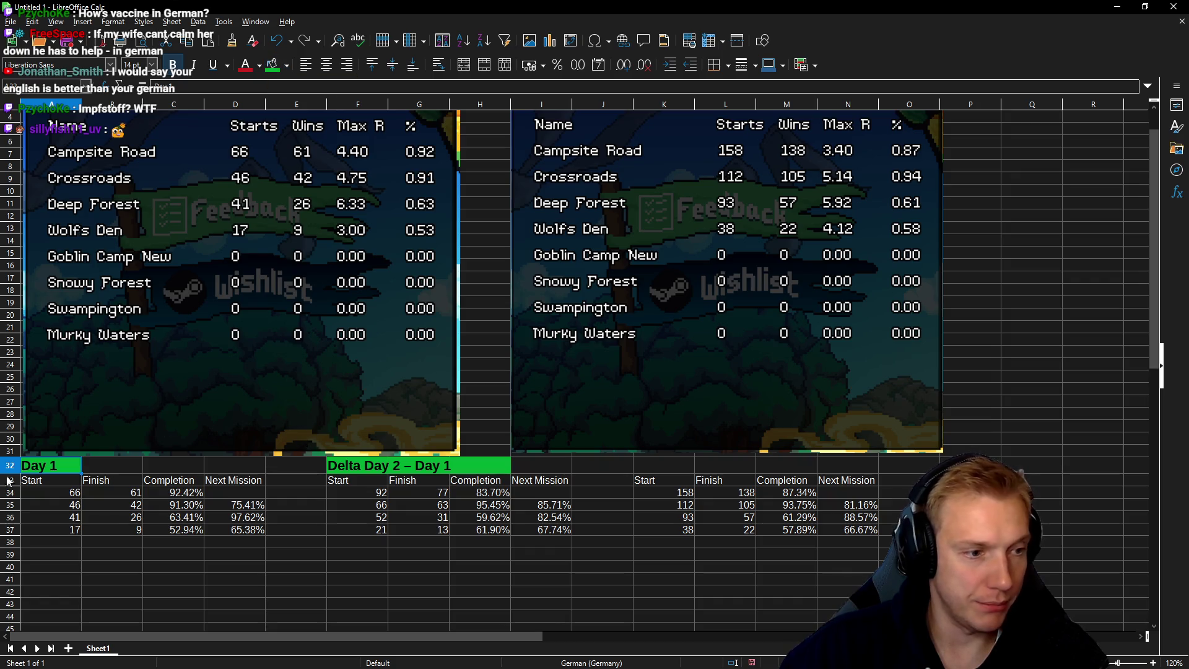
Step: Label K32 'Day 2' in 14 pt with a green background, then compare header formatting
click(647, 469)
text(Day 2)
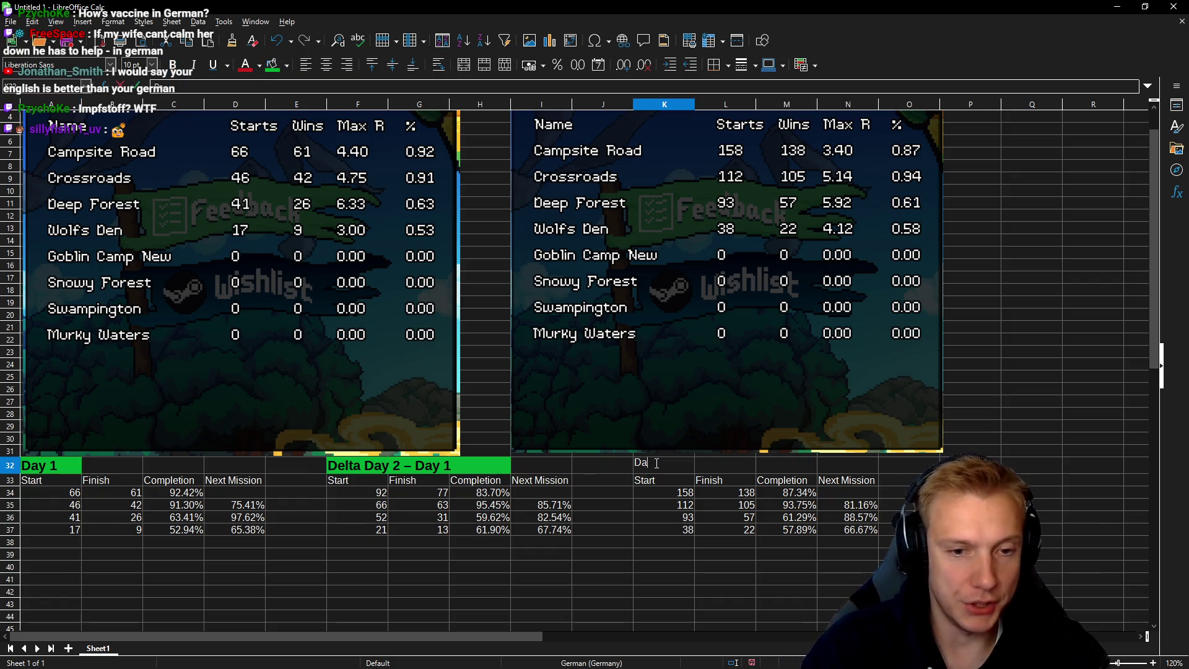
click(719, 460)
key(Left)
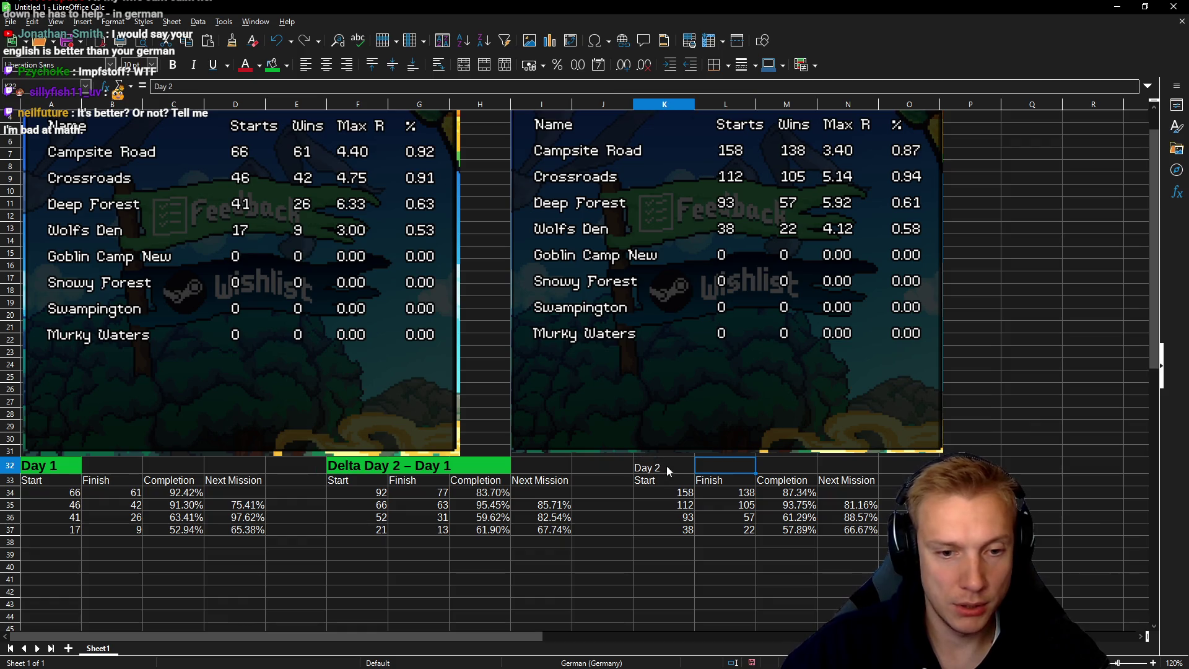
click(152, 65)
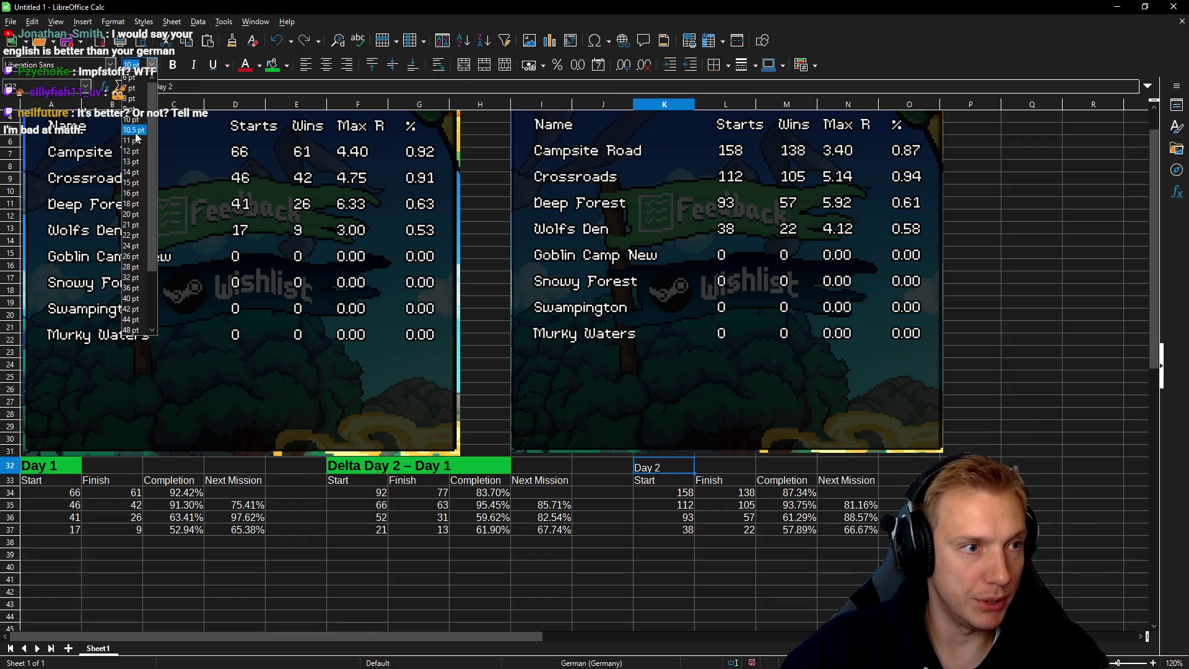
click(134, 177)
click(273, 65)
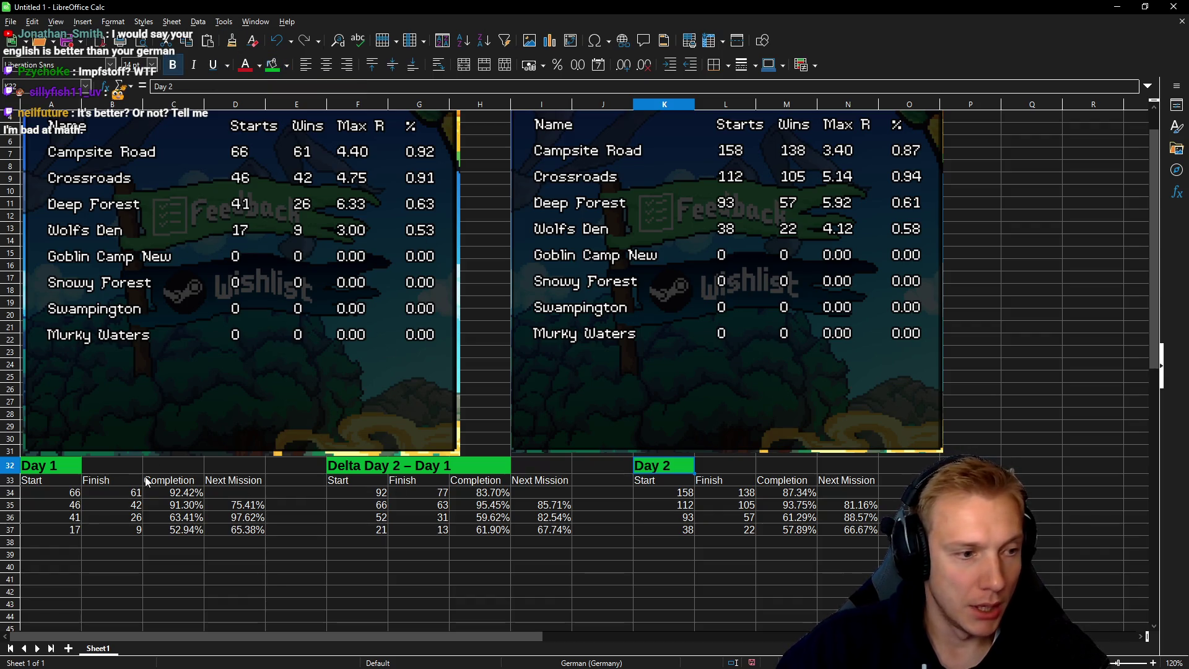
click(151, 482)
click(50, 471)
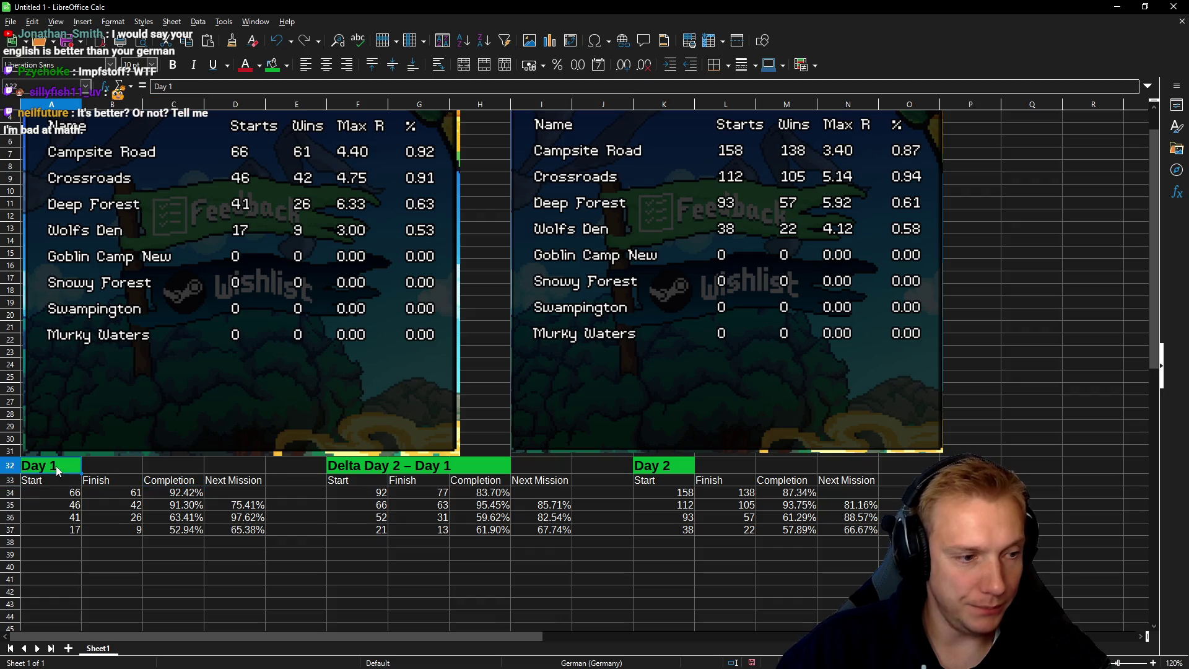
click(49, 481)
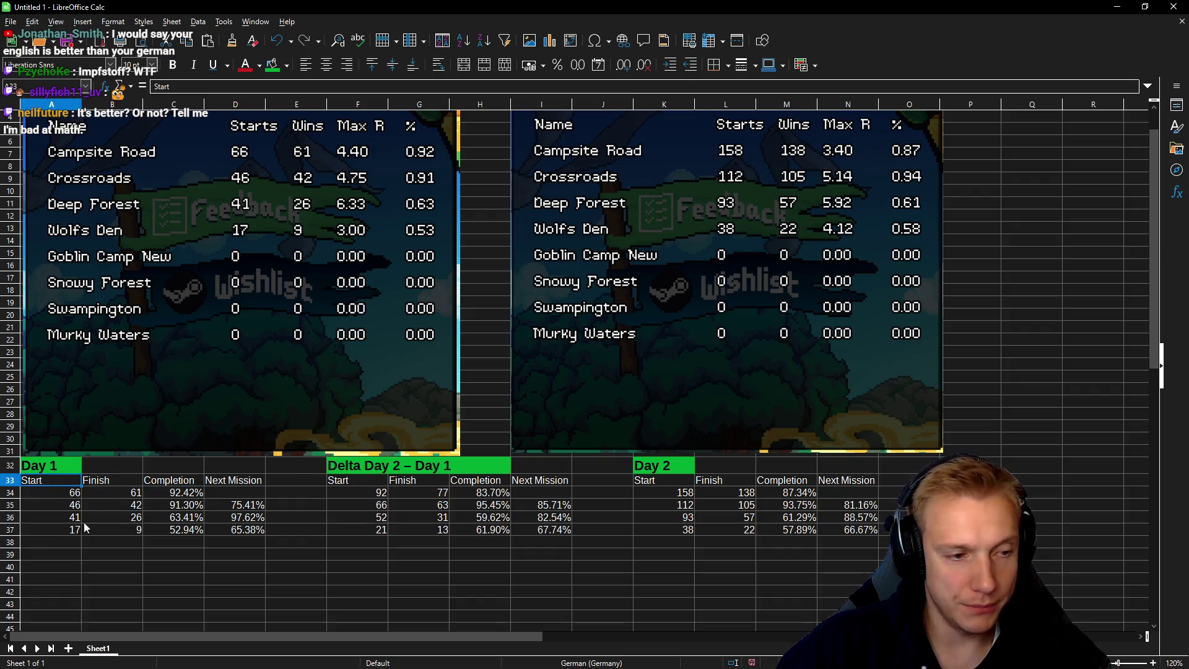
Step: Check the Day 1 finish, next-mission and completion formulas against rows 34–36
drag(119, 480, 120, 529)
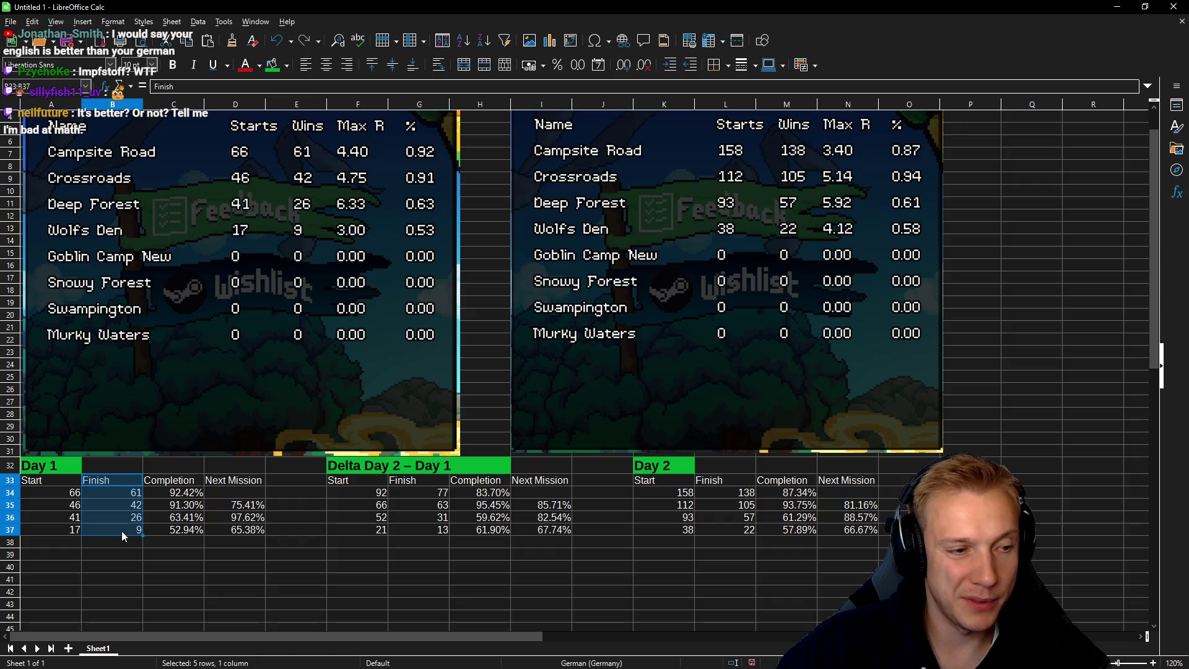
drag(234, 480, 234, 524)
click(146, 496)
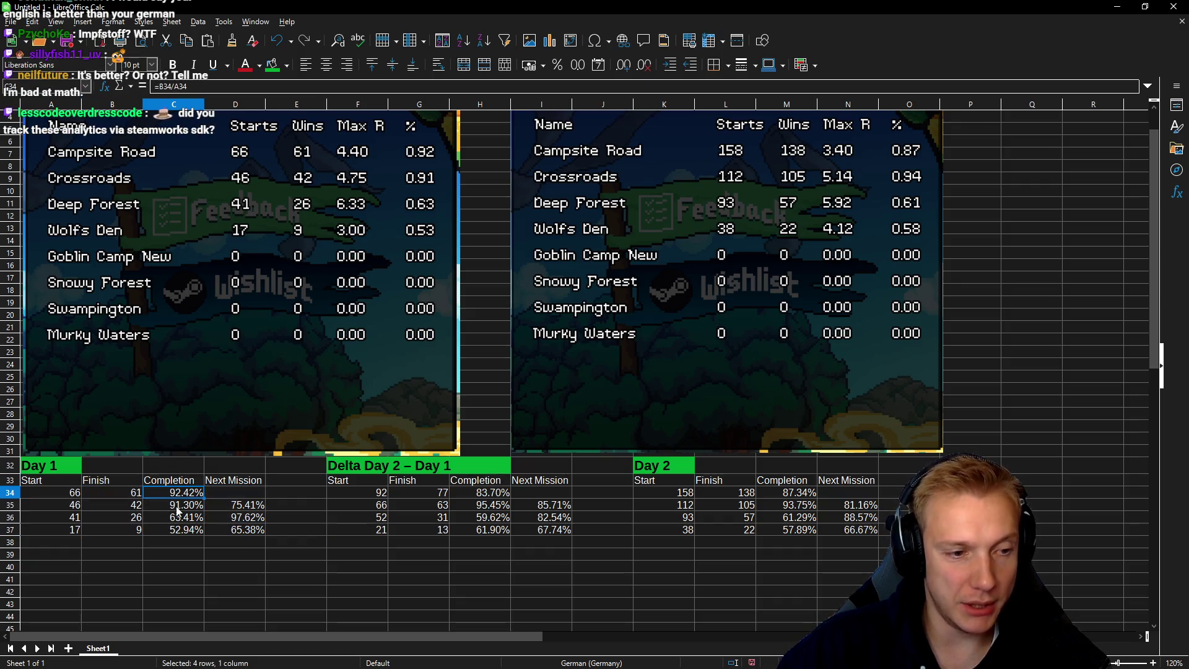
drag(66, 492, 198, 495)
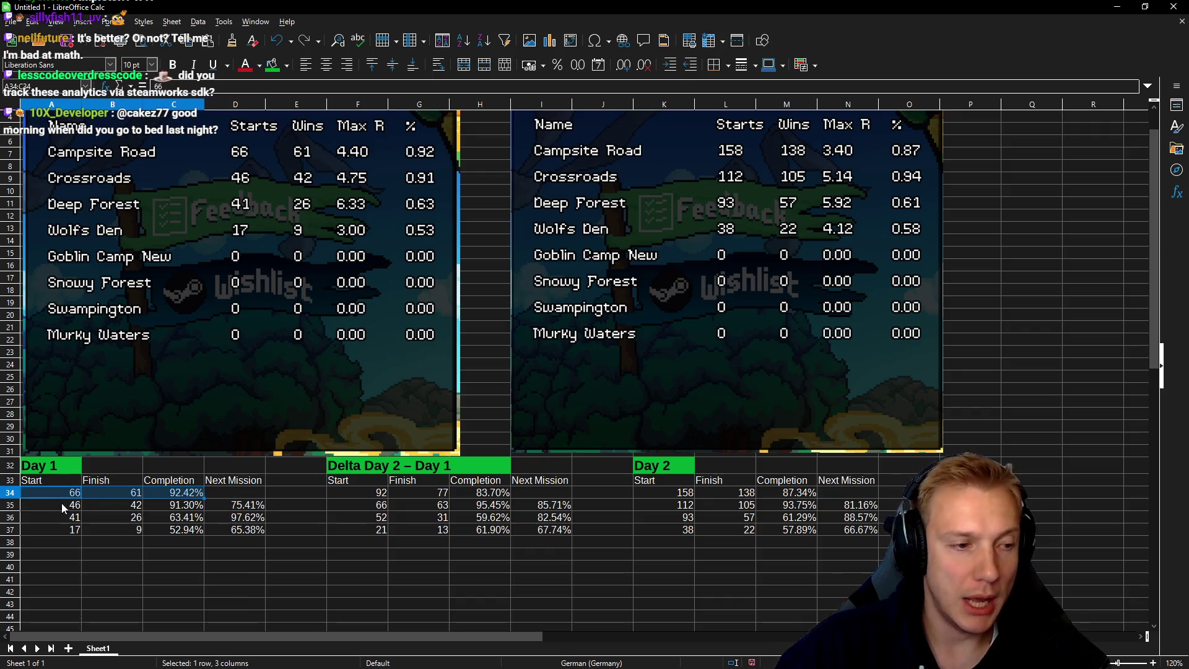
drag(64, 503, 217, 506)
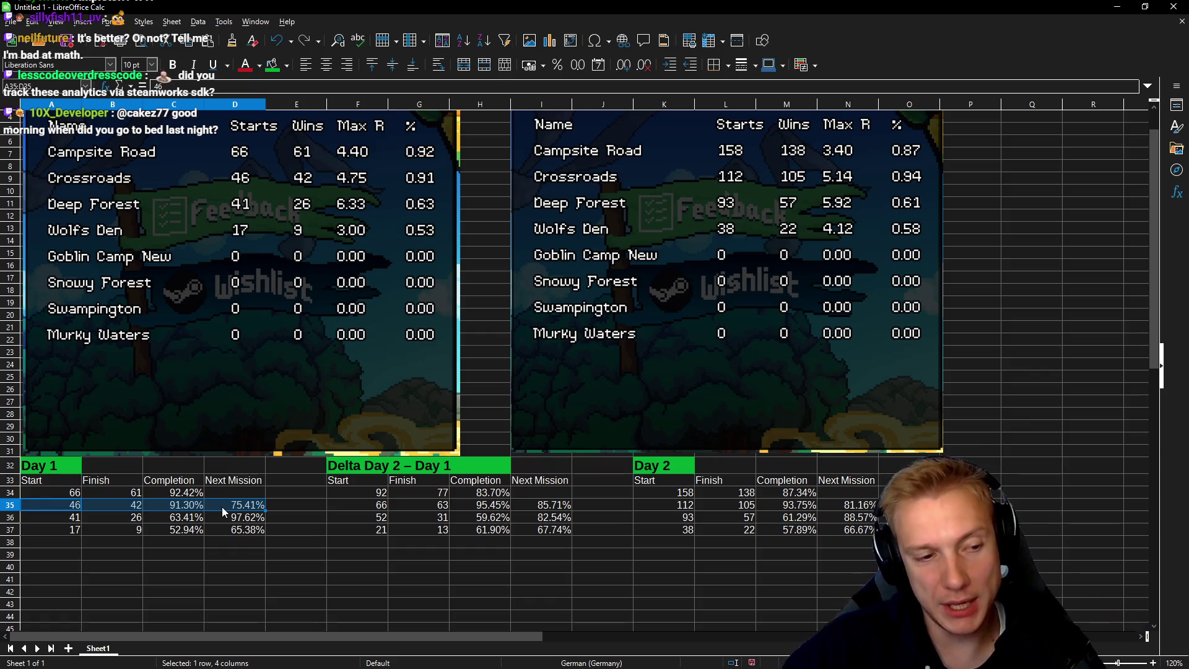
click(183, 495)
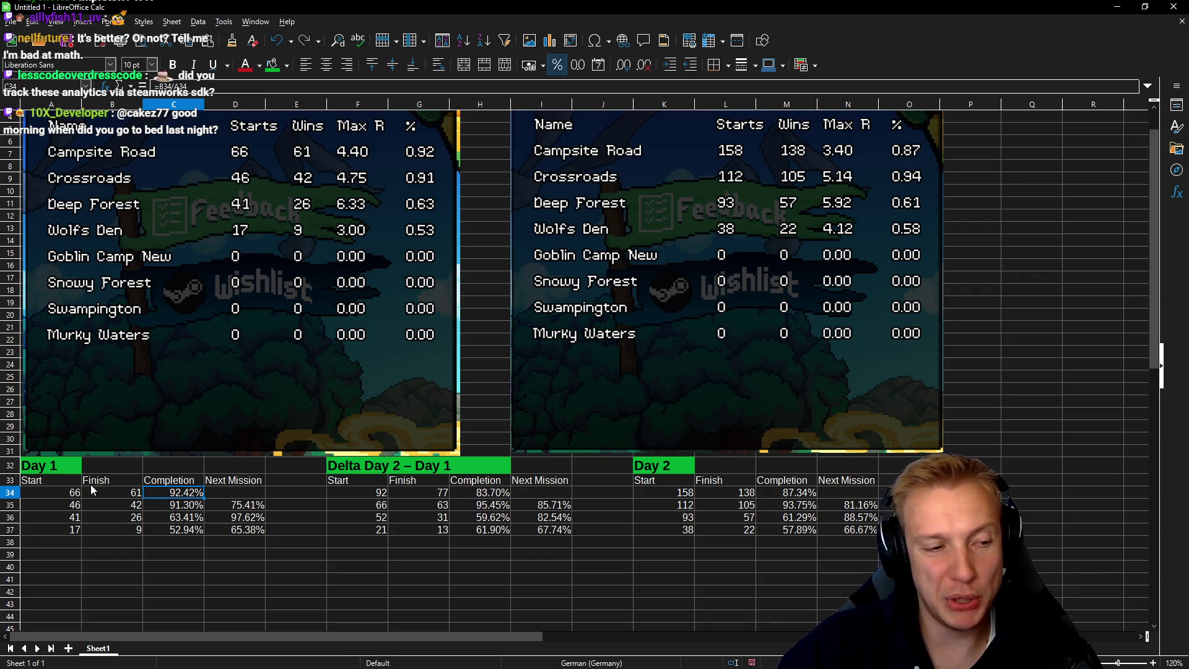
drag(57, 494, 177, 490)
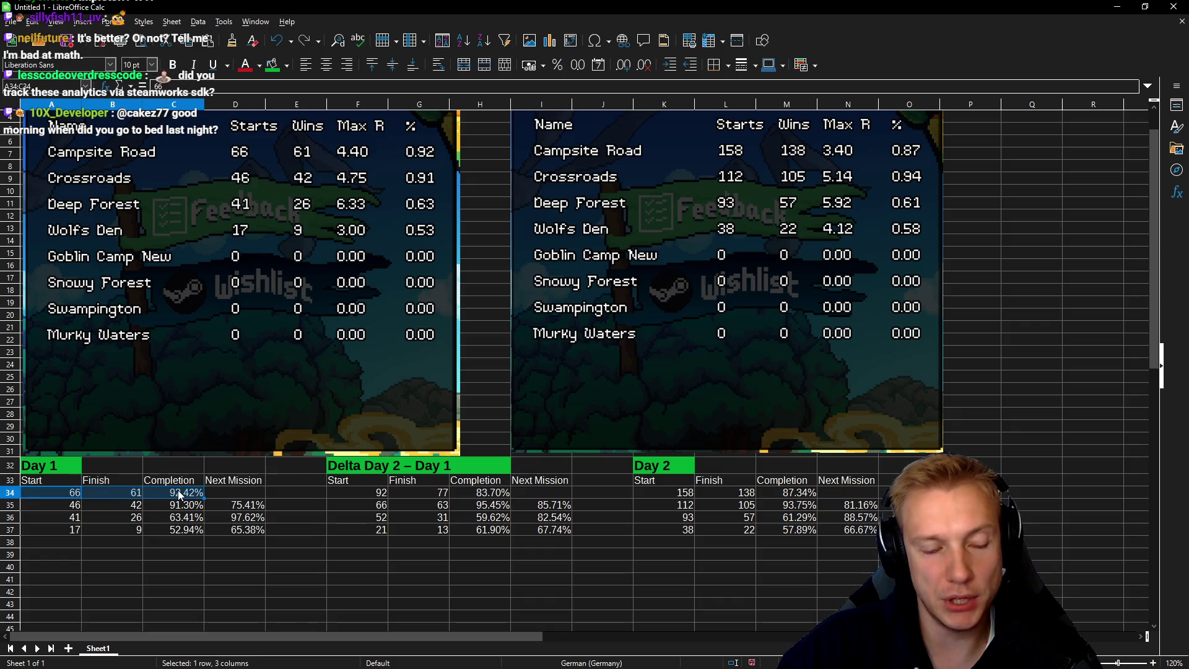
drag(62, 505, 169, 510)
drag(48, 492, 154, 492)
click(60, 503)
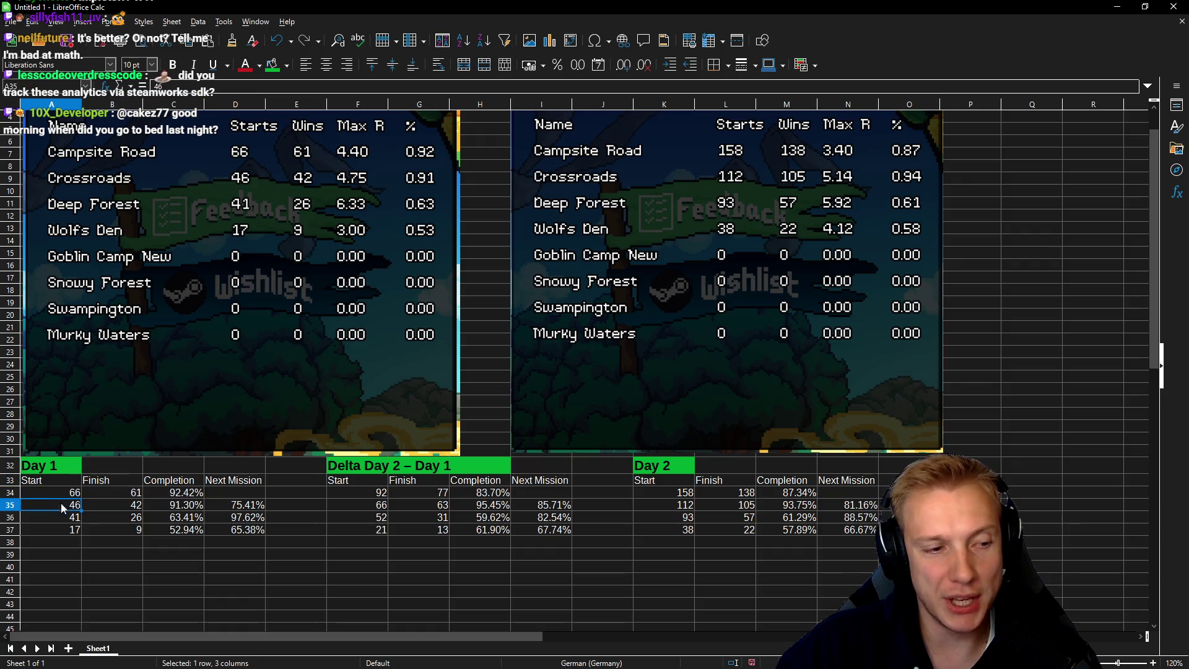
drag(61, 503, 186, 508)
drag(46, 516, 155, 516)
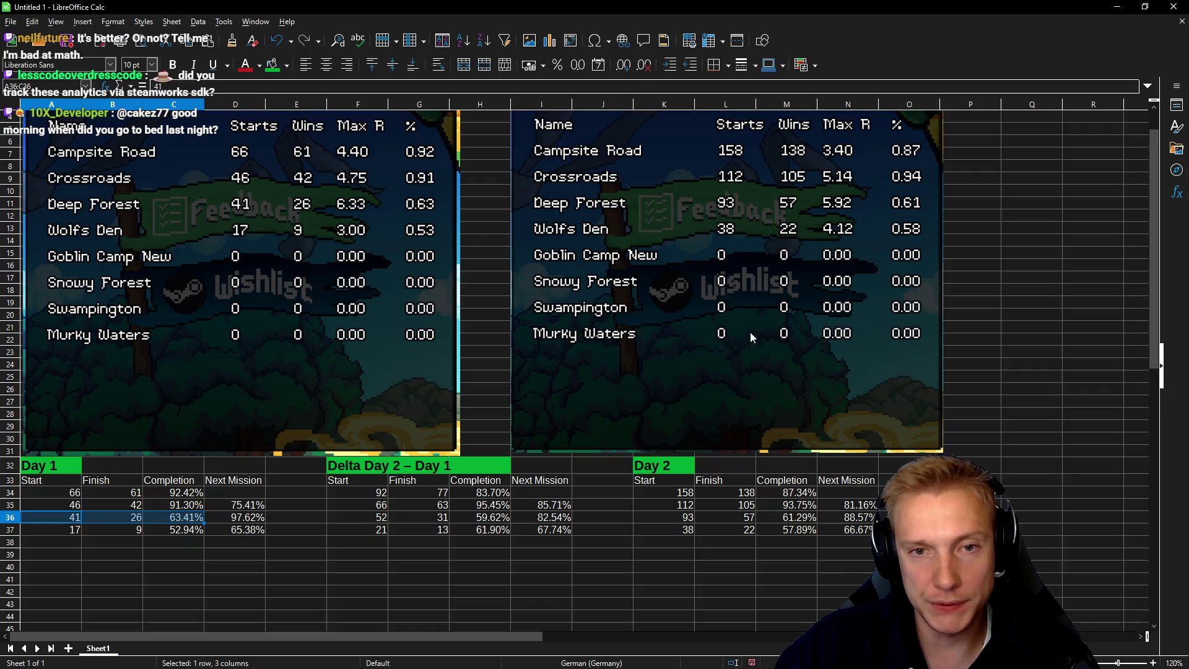
Step: Inspect the Day 2 start, finish, completion (M34) and next-mission (N35) values
click(672, 492)
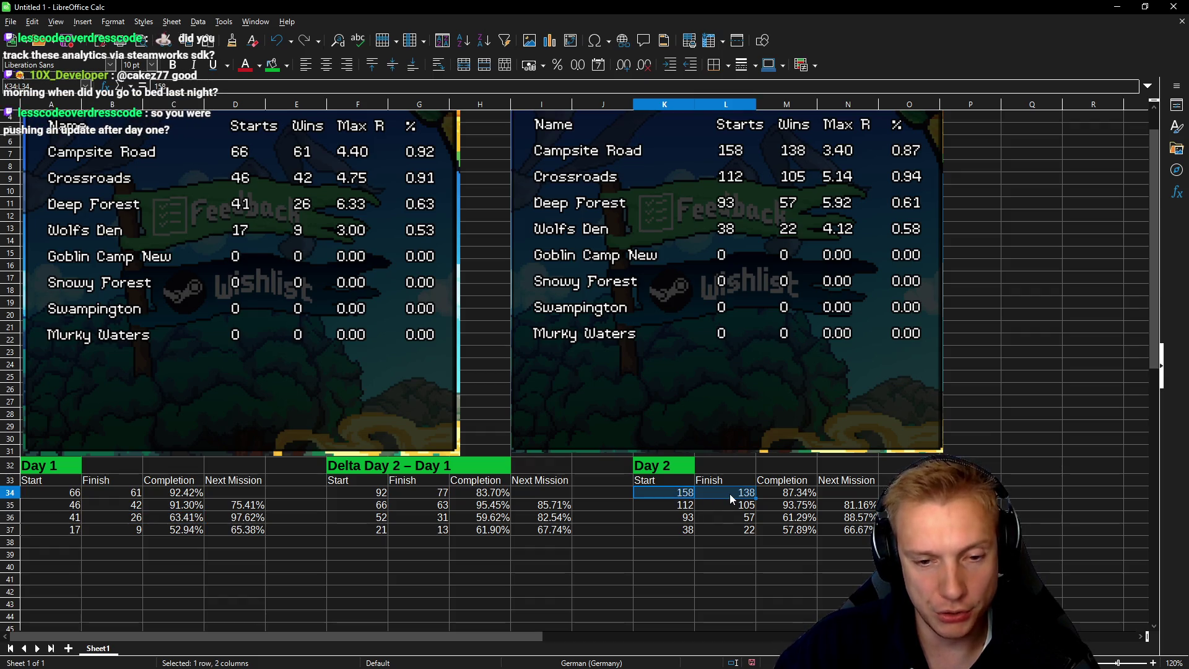
click(69, 493)
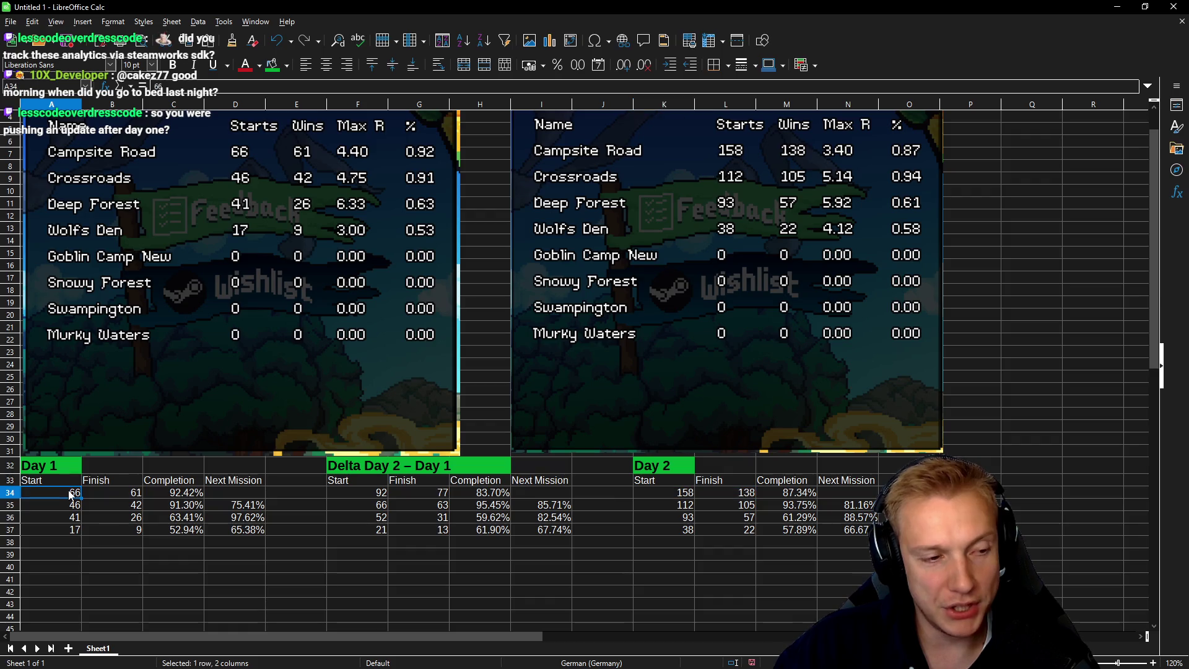
click(684, 495)
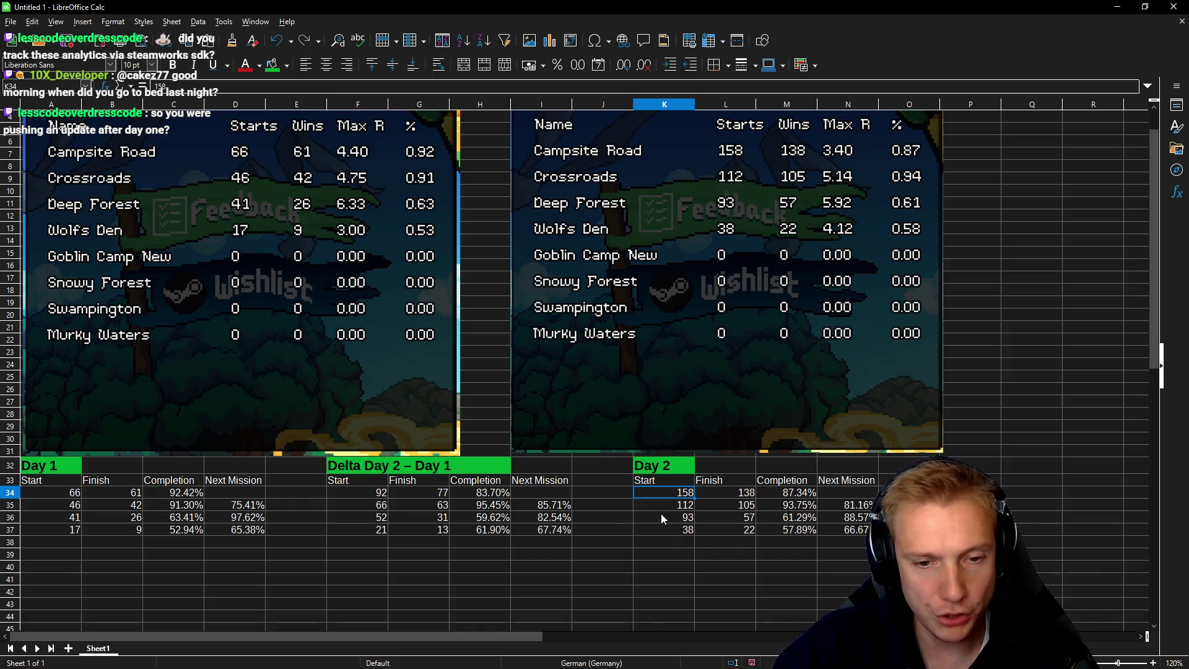
click(781, 496)
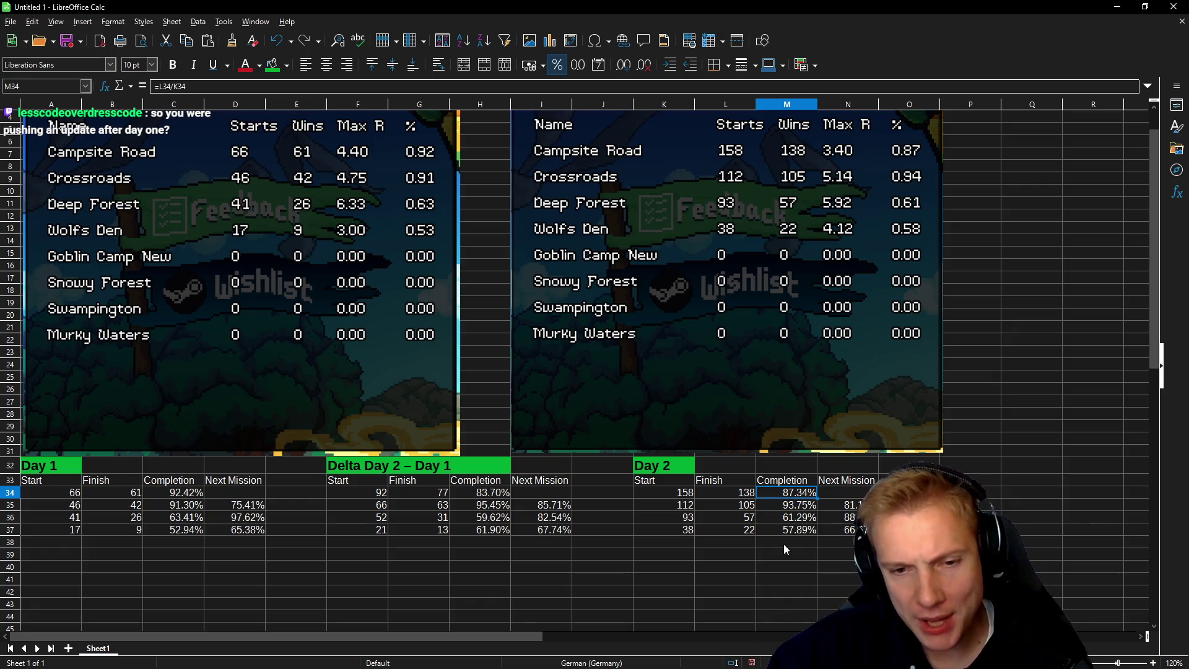
click(745, 496)
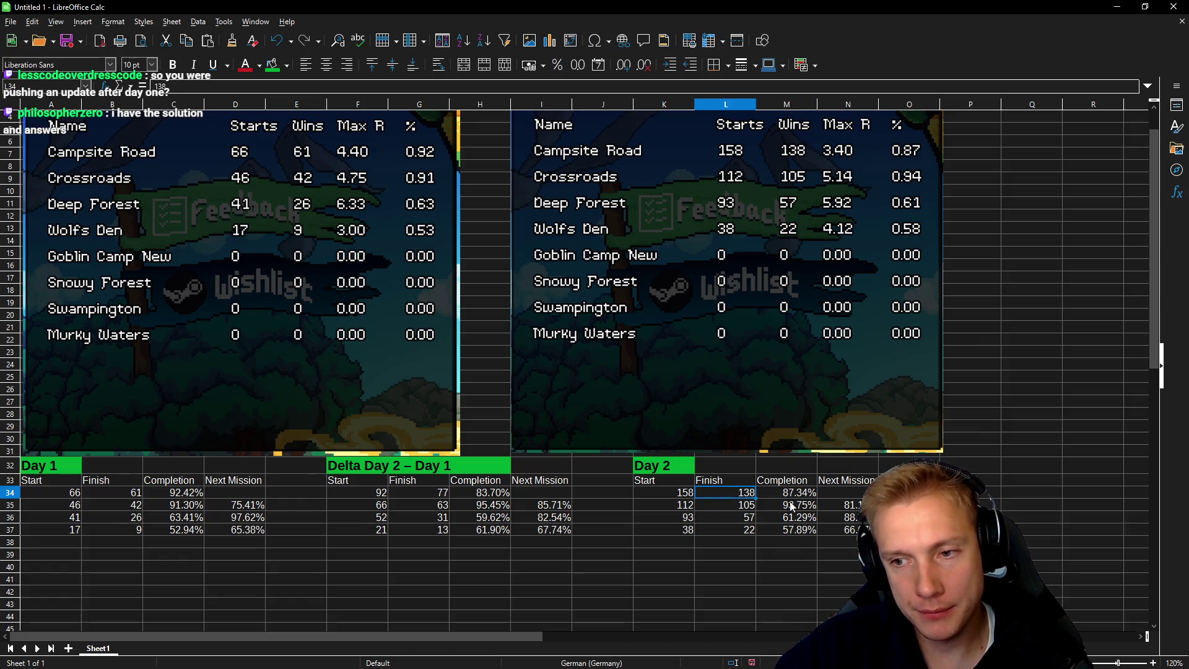
click(851, 505)
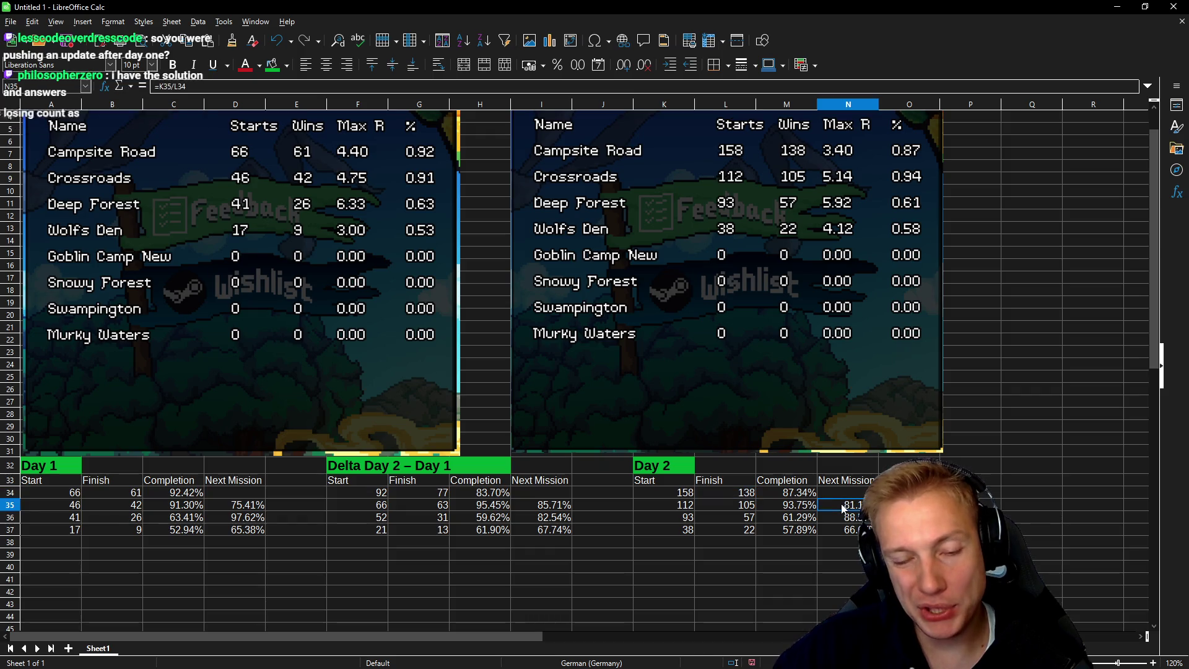
click(669, 506)
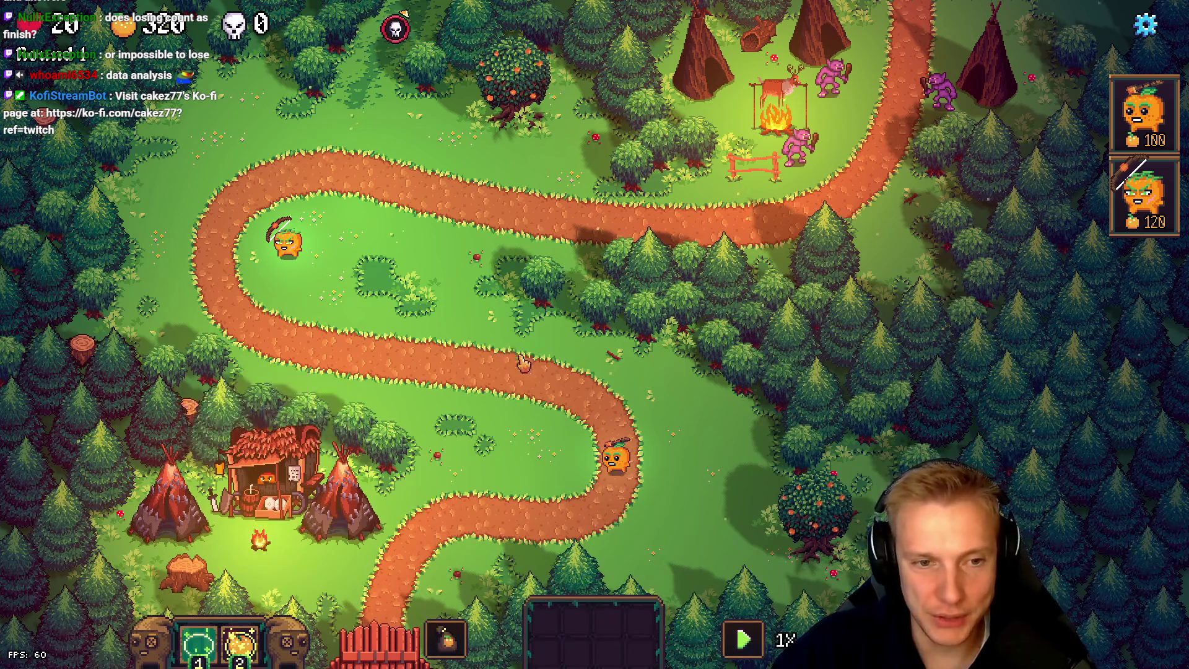
Step: Close the game's options, return to the Calc sheet and open File Explorer
key(Escape)
key(Escape)
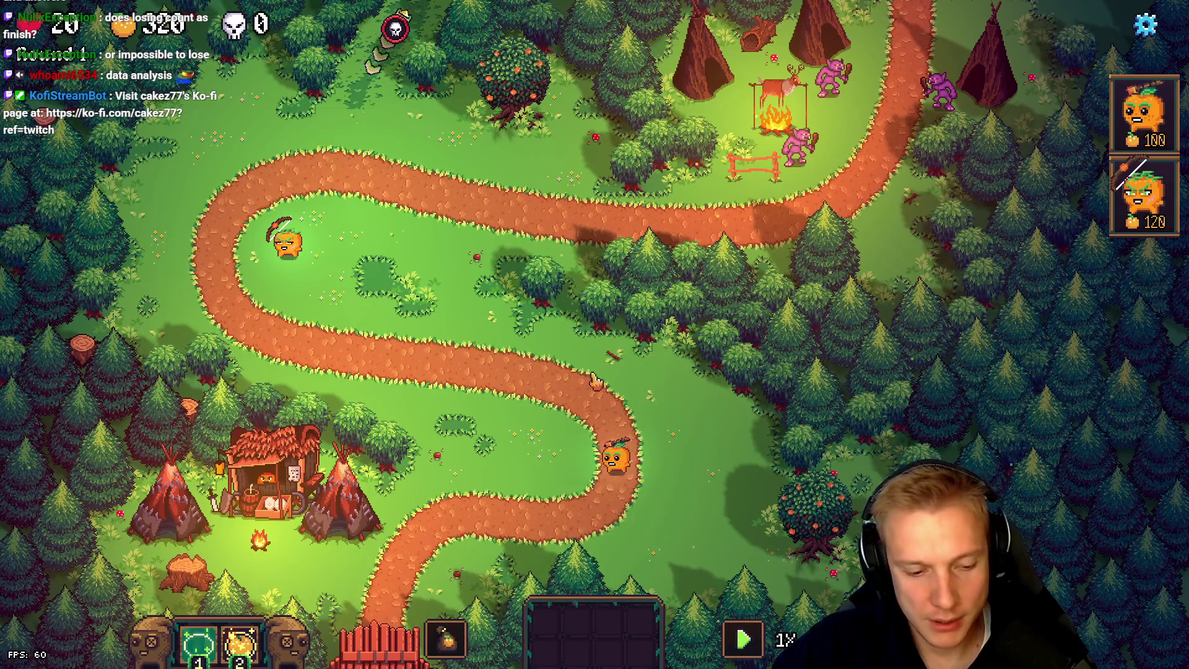
key(alt+Tab)
key(alt+Tab)
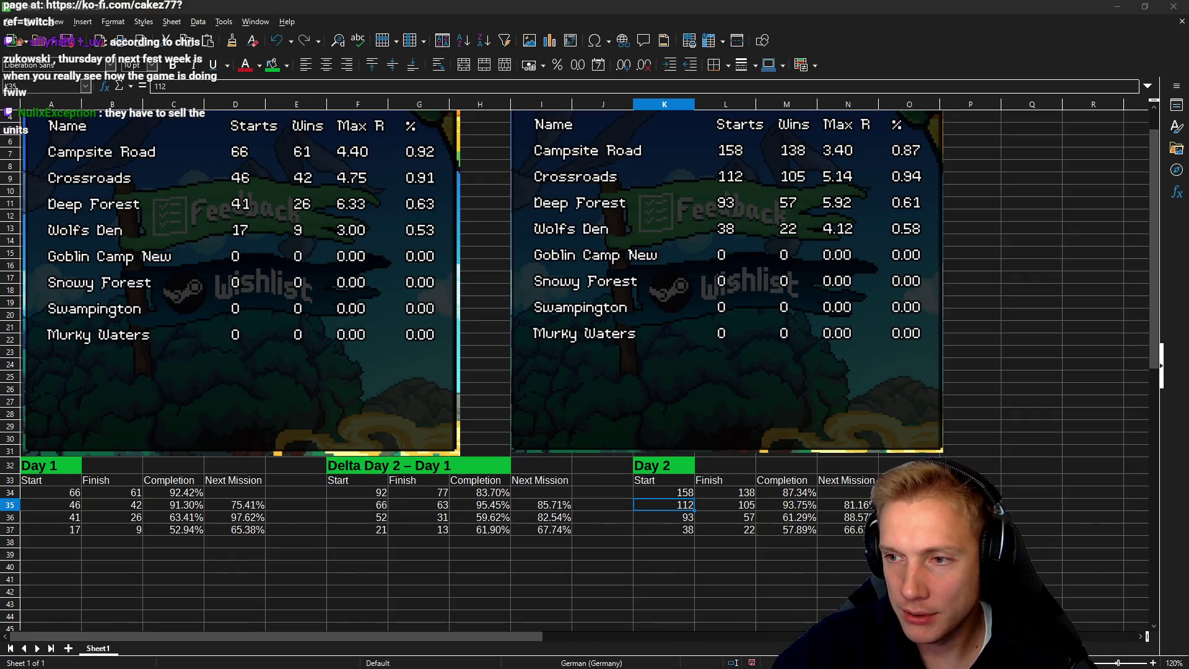
key(alt+Tab)
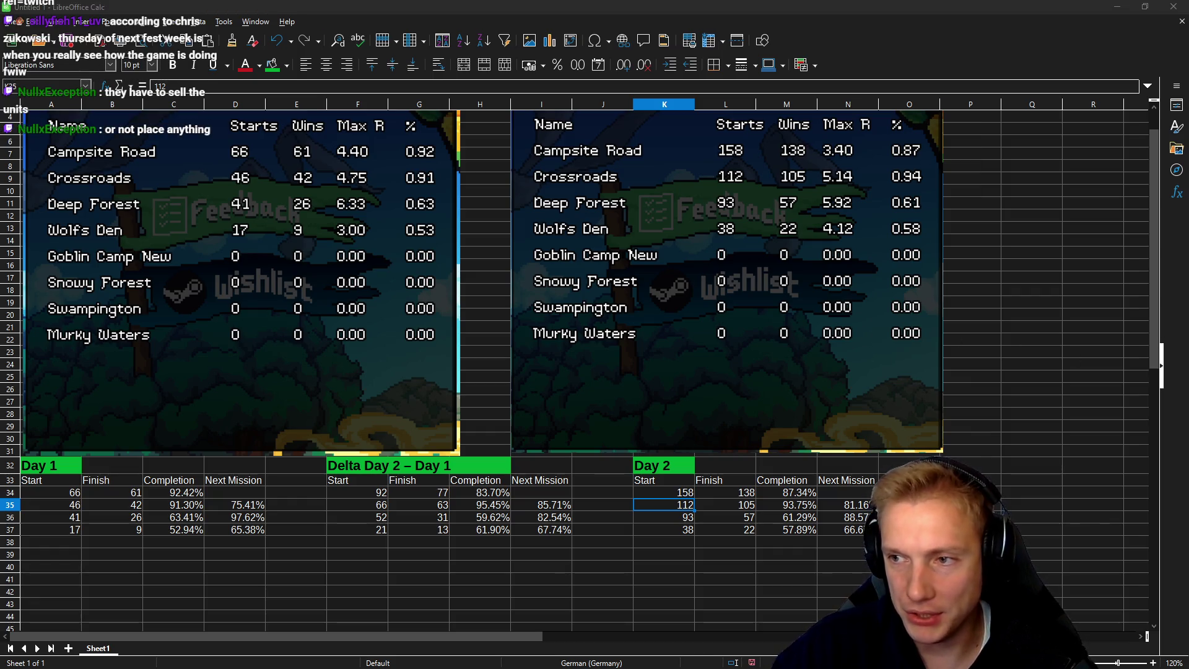
key(super+e)
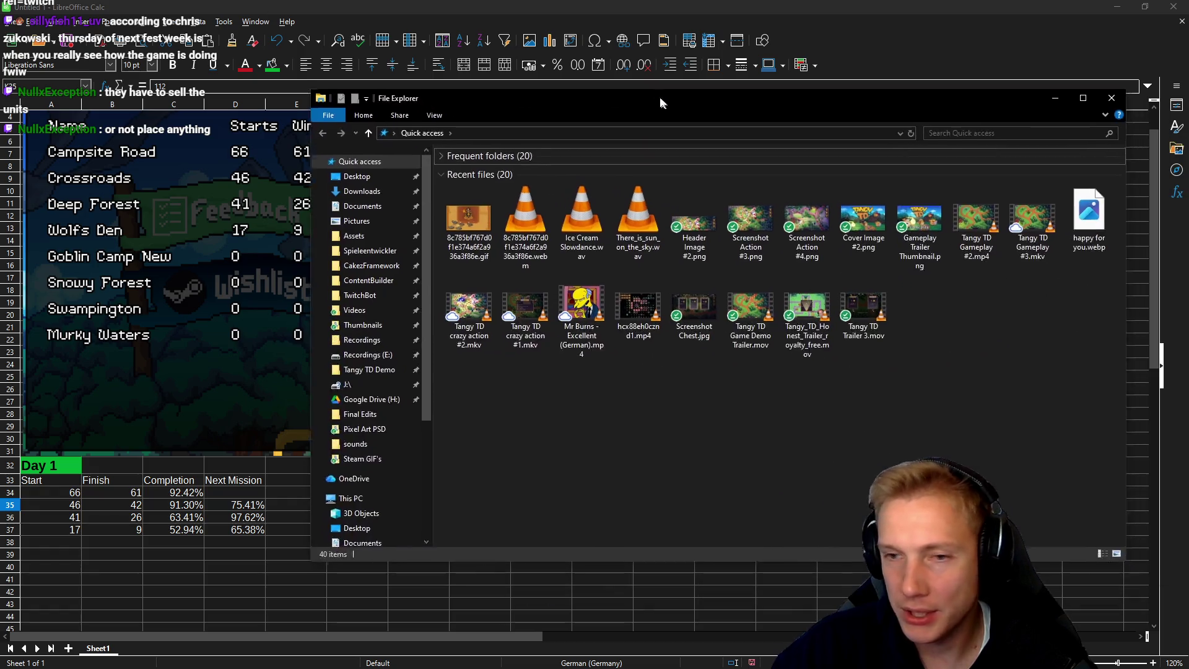
Step: Delete Save.backup and Save.cake from the CakezFramework folder, then relaunch the game build
drag(660, 97, 415, 107)
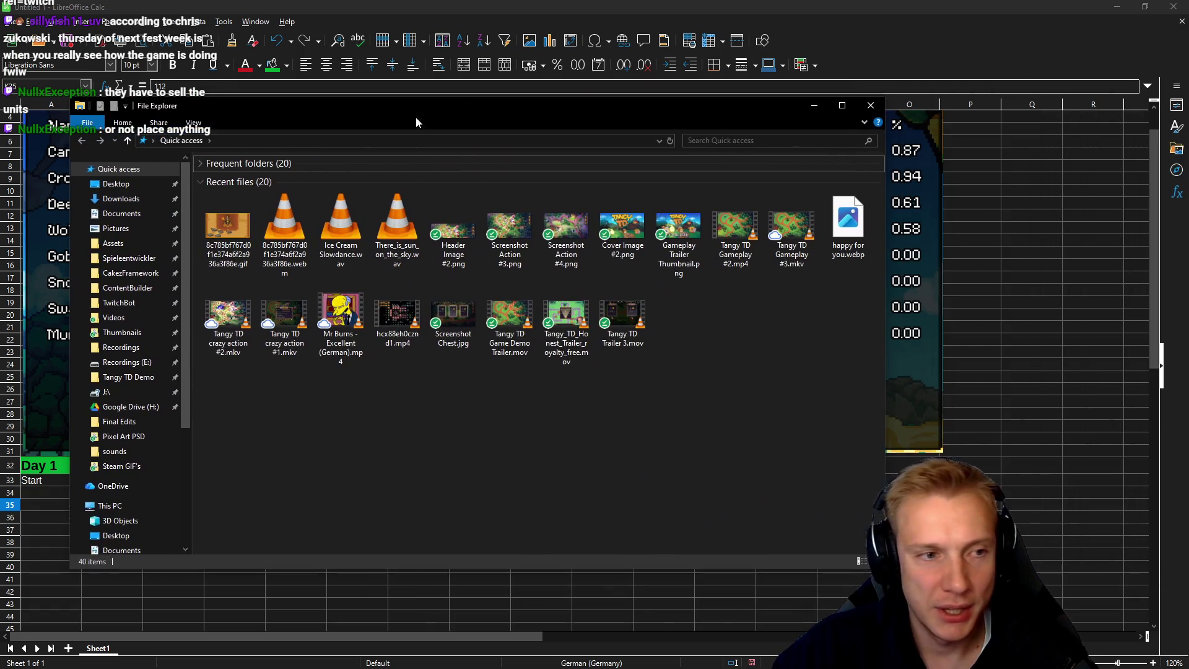
click(127, 272)
scroll(312, 393, down, 6)
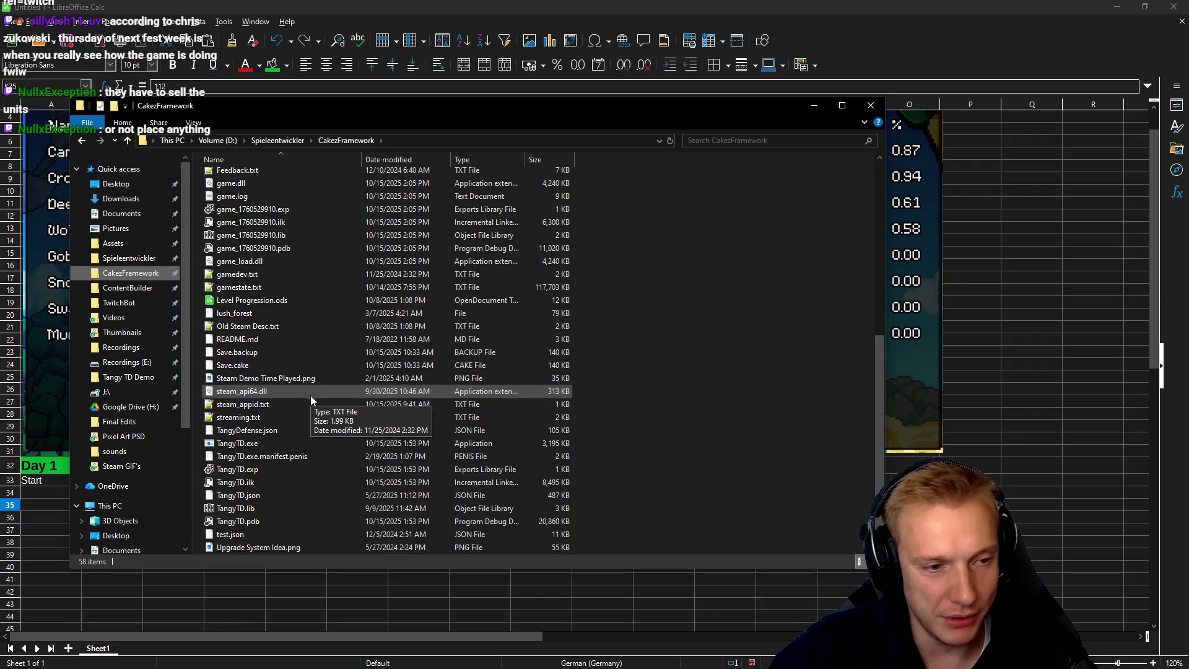
scroll(310, 395, down, 1)
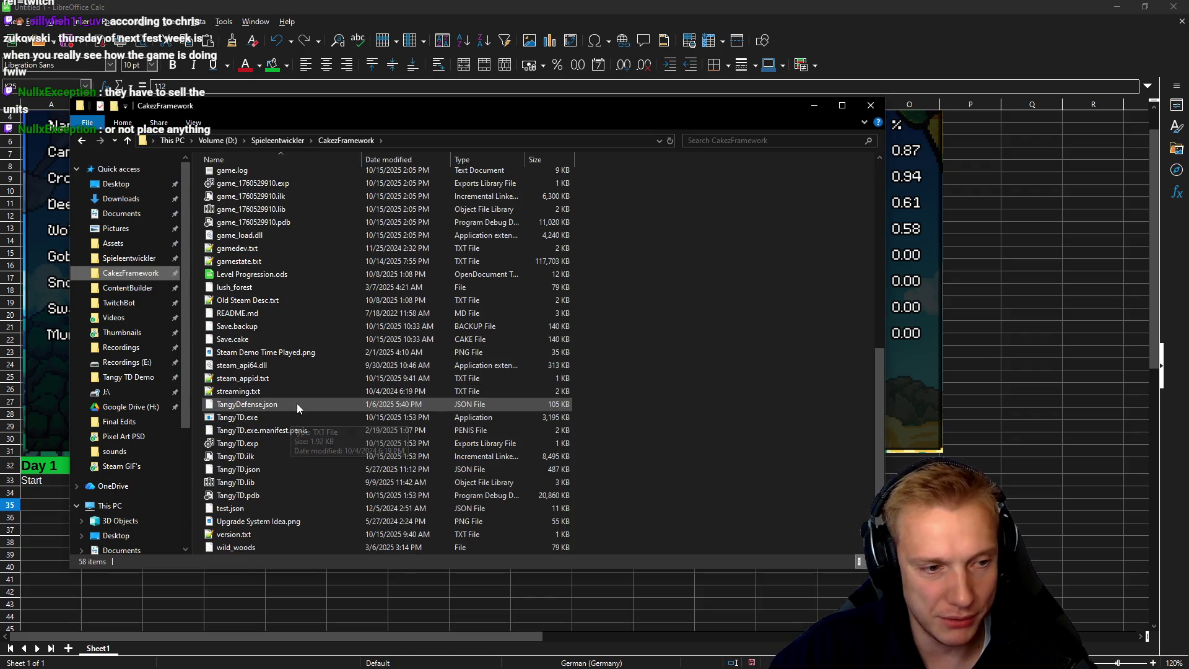
click(234, 326)
shift+click(233, 339)
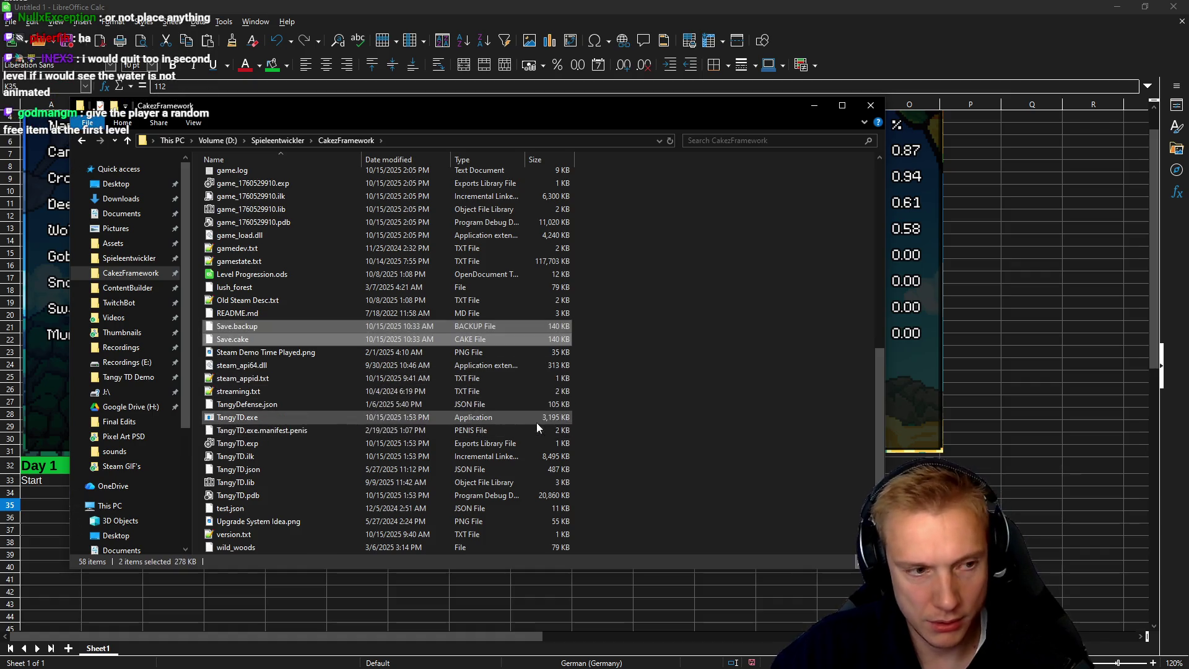
key(Delete)
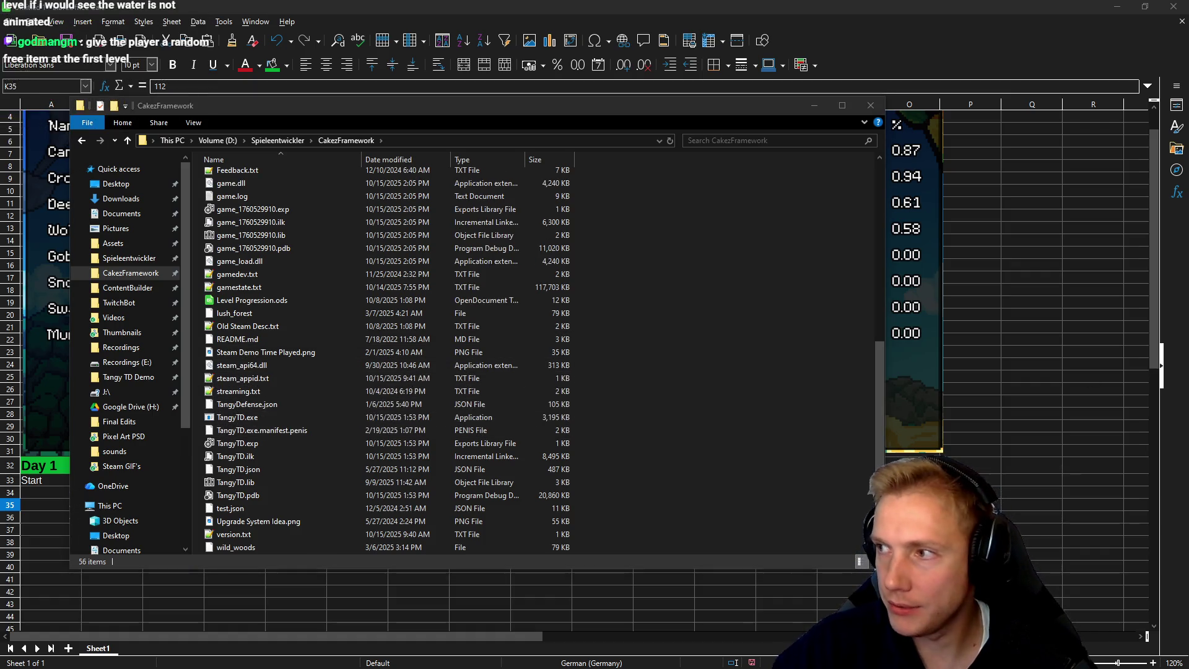
key(alt+Tab)
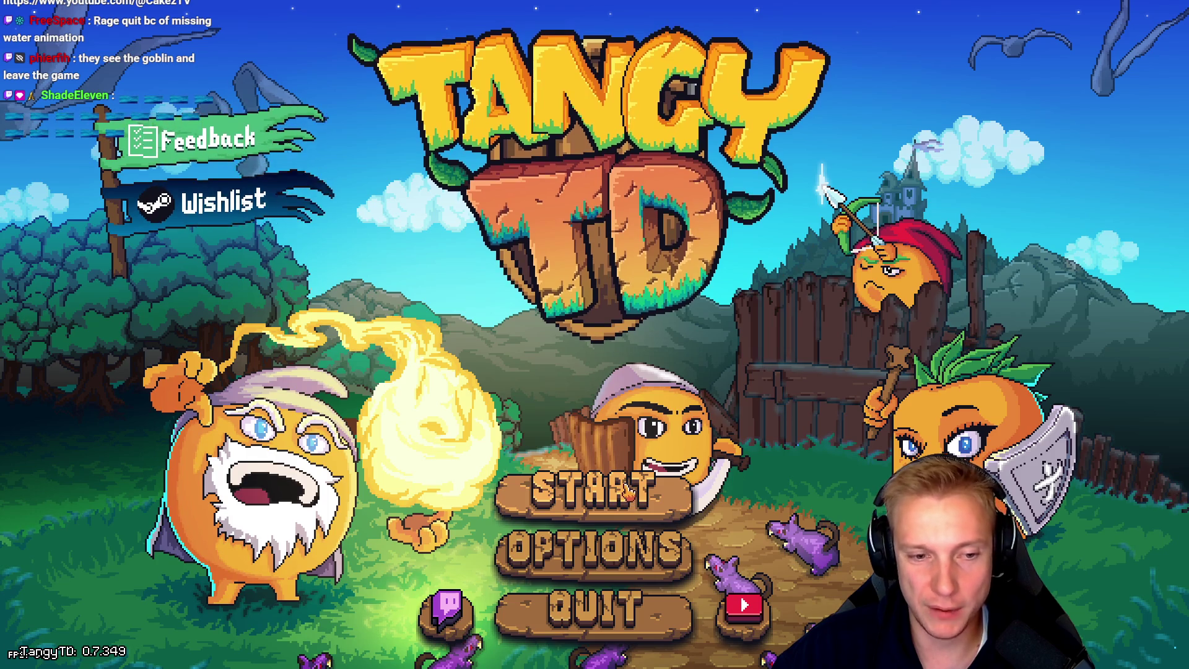
Step: Start a new game, place a Tangy at the path bend and equip it with the shop's bow
click(625, 493)
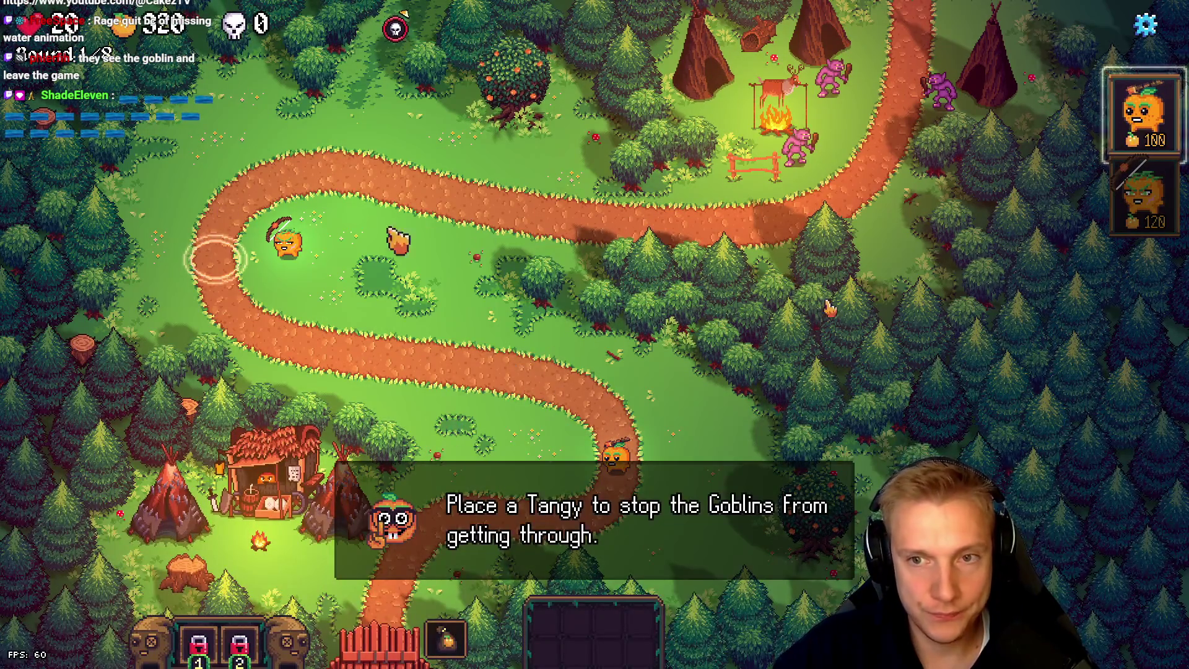
drag(1144, 115, 217, 254)
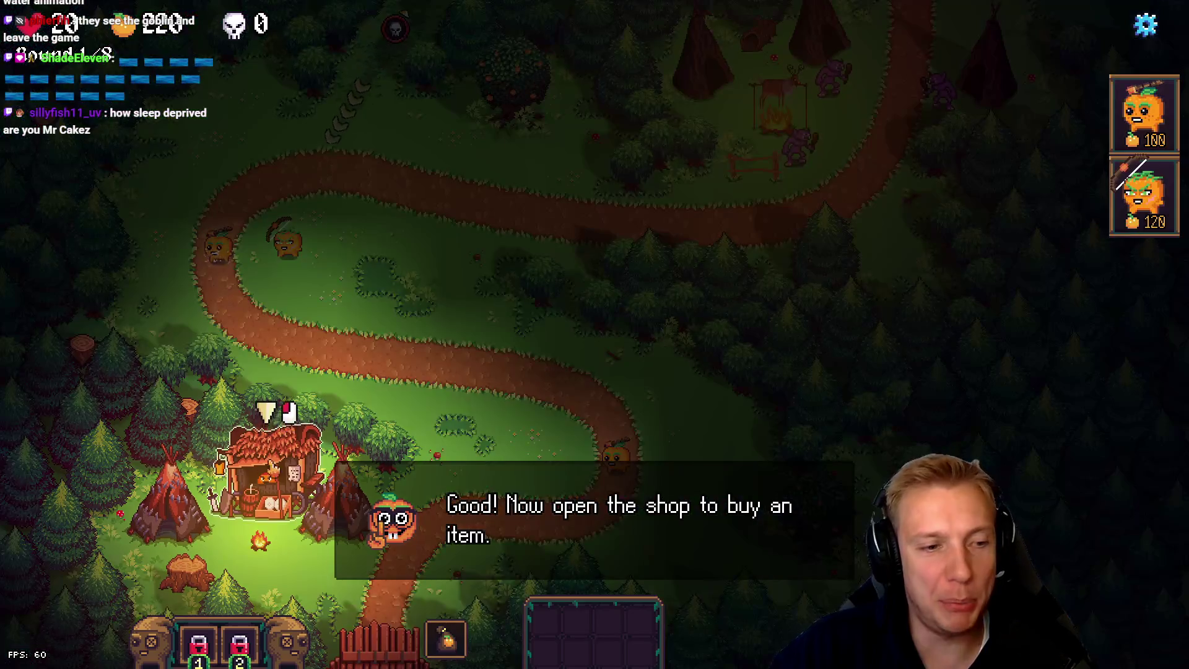
click(267, 464)
drag(223, 399, 266, 313)
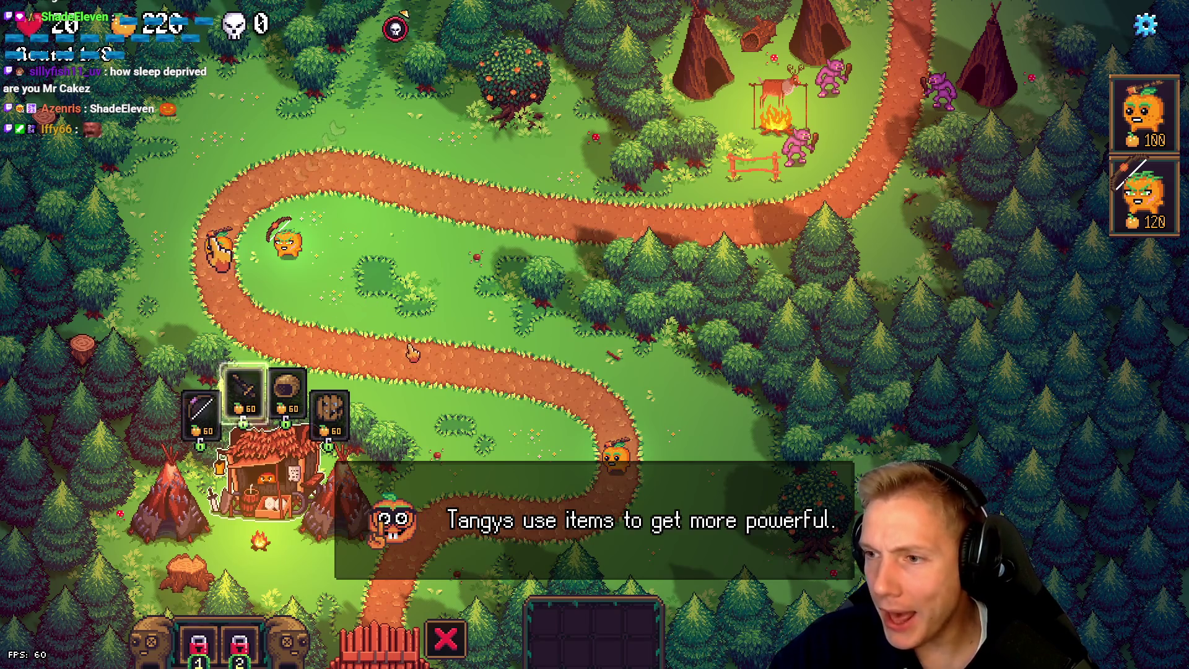
key(alt+Tab)
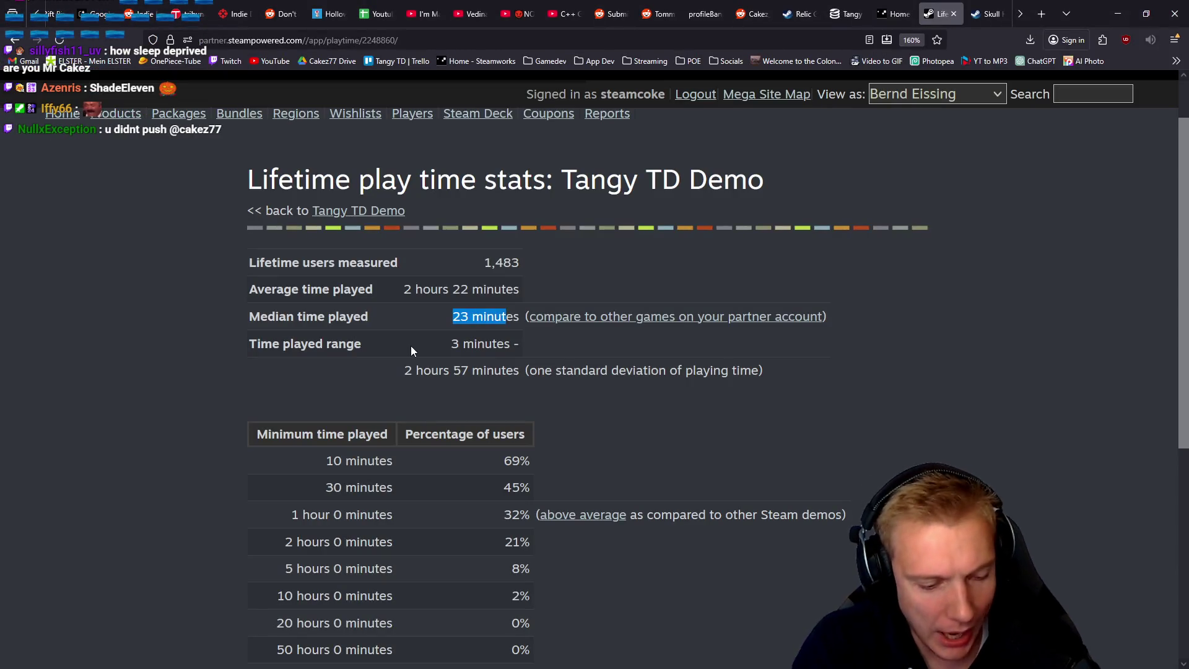
Step: Open github.com in a new tab and go to the private CakezFramework repository
key(ctrl+t)
text(gi)
key(Return)
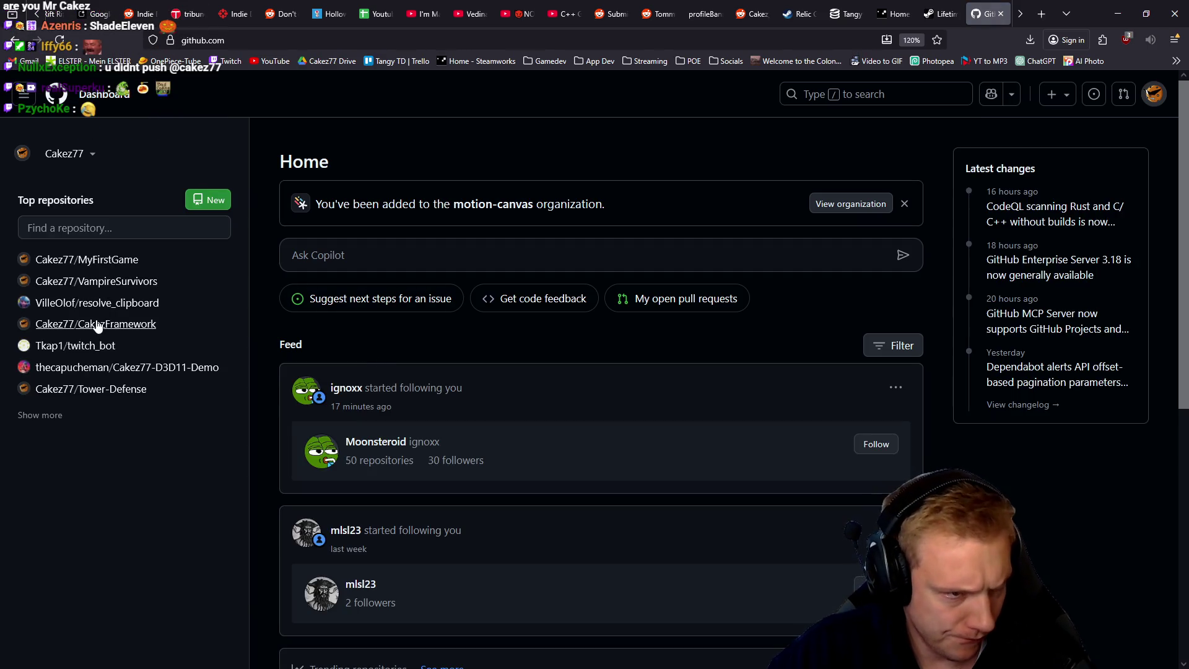
click(96, 324)
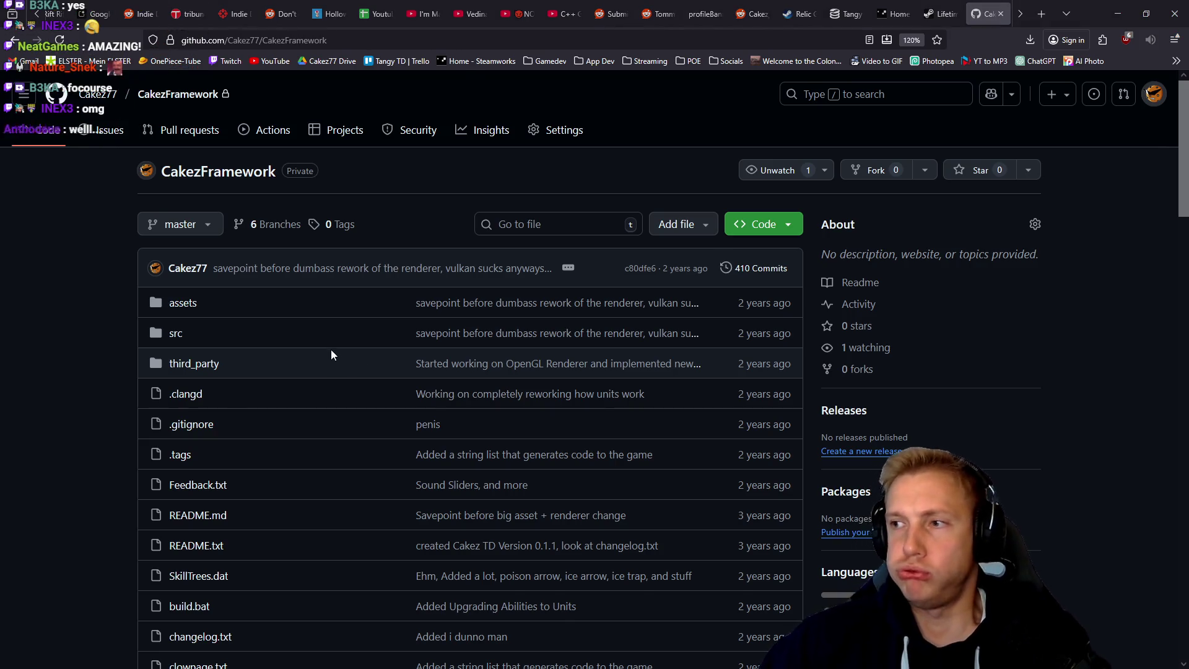
key(alt+Tab)
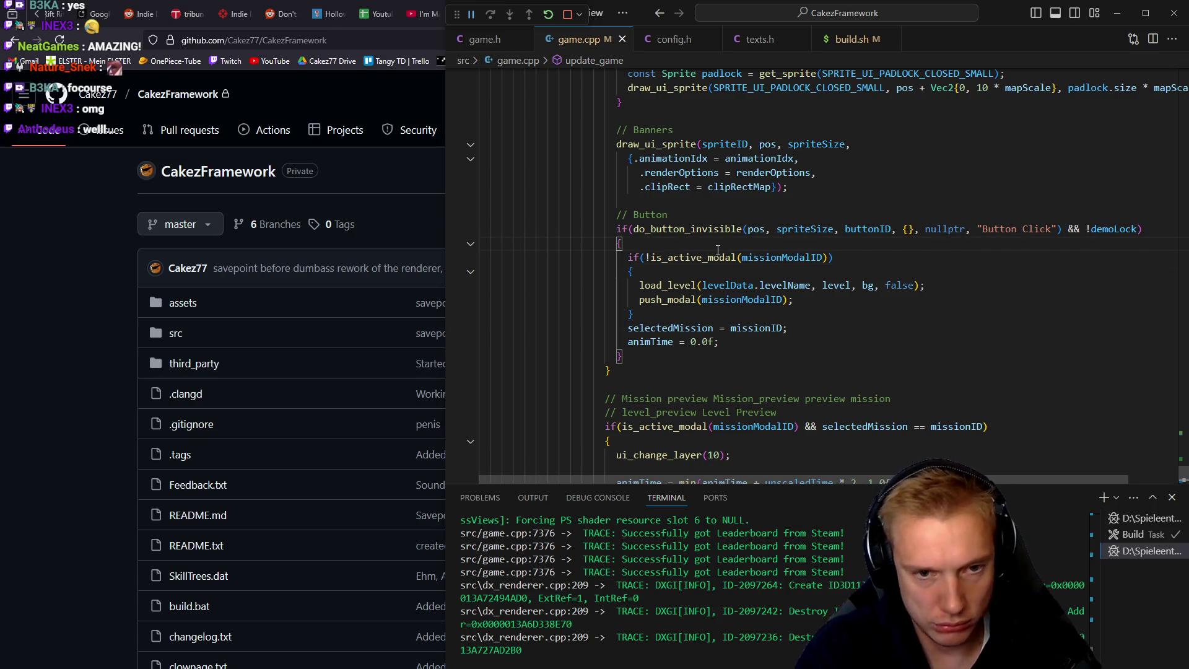
Step: Expand game.cpp's Tutorial Scripting block and place the caret on the do_moving_hand line
key(alt+Left)
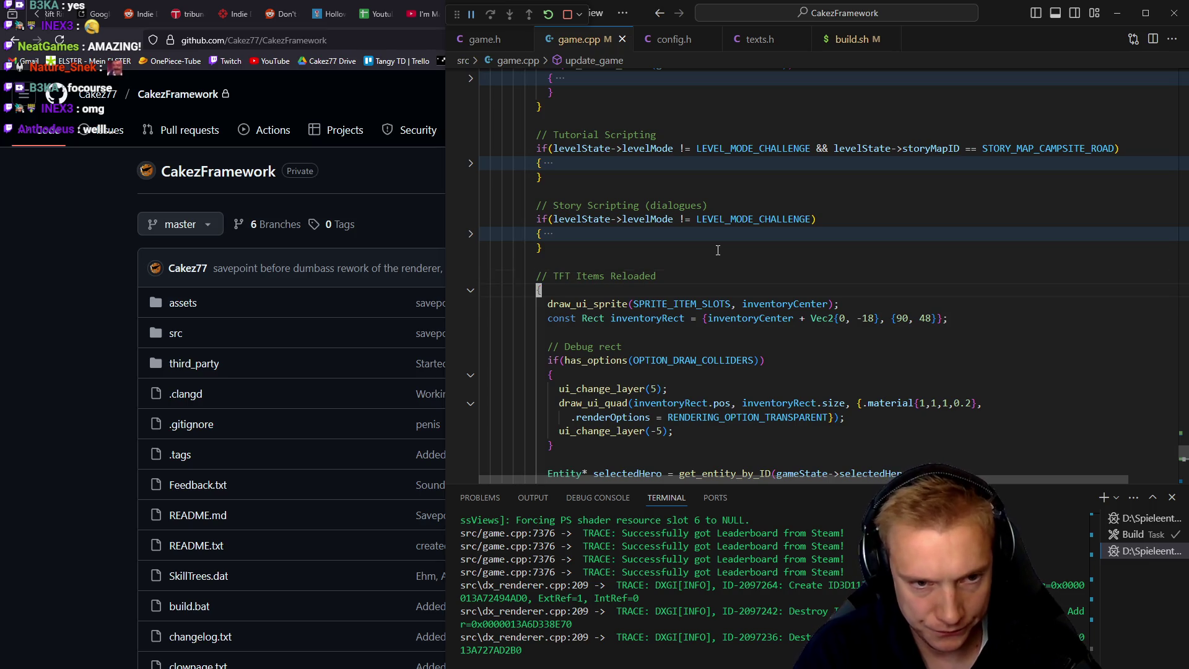
scroll(718, 250, down, 6)
key(Up)
key(Up)
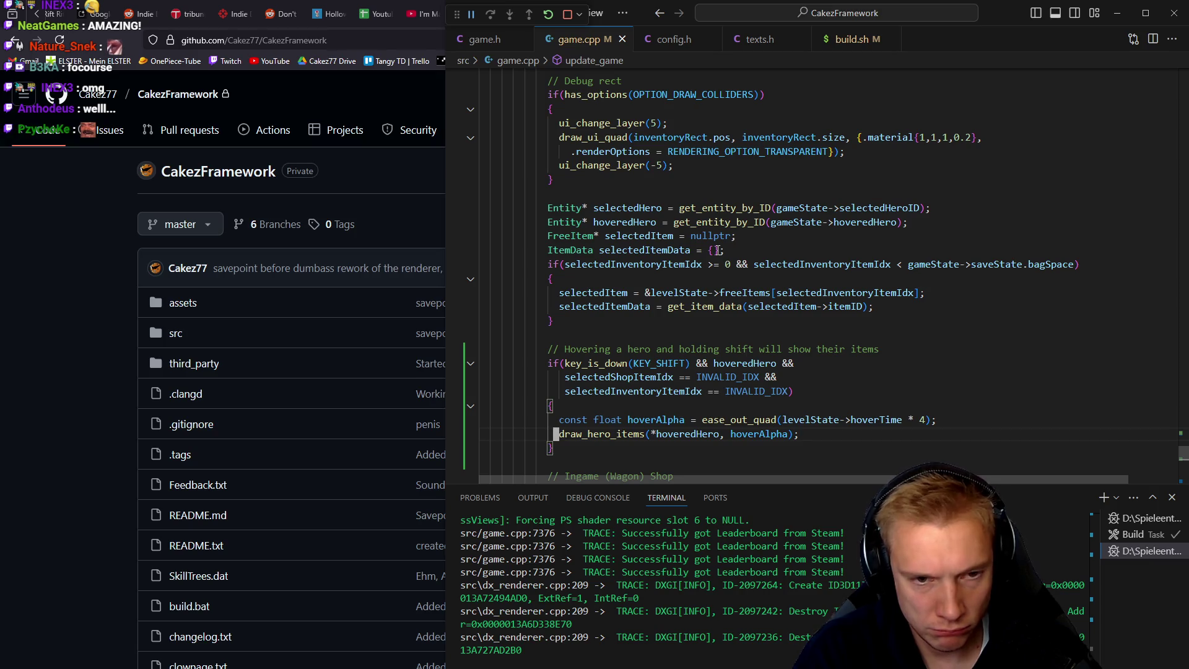
key(Up)
key(Up)
key(Up)
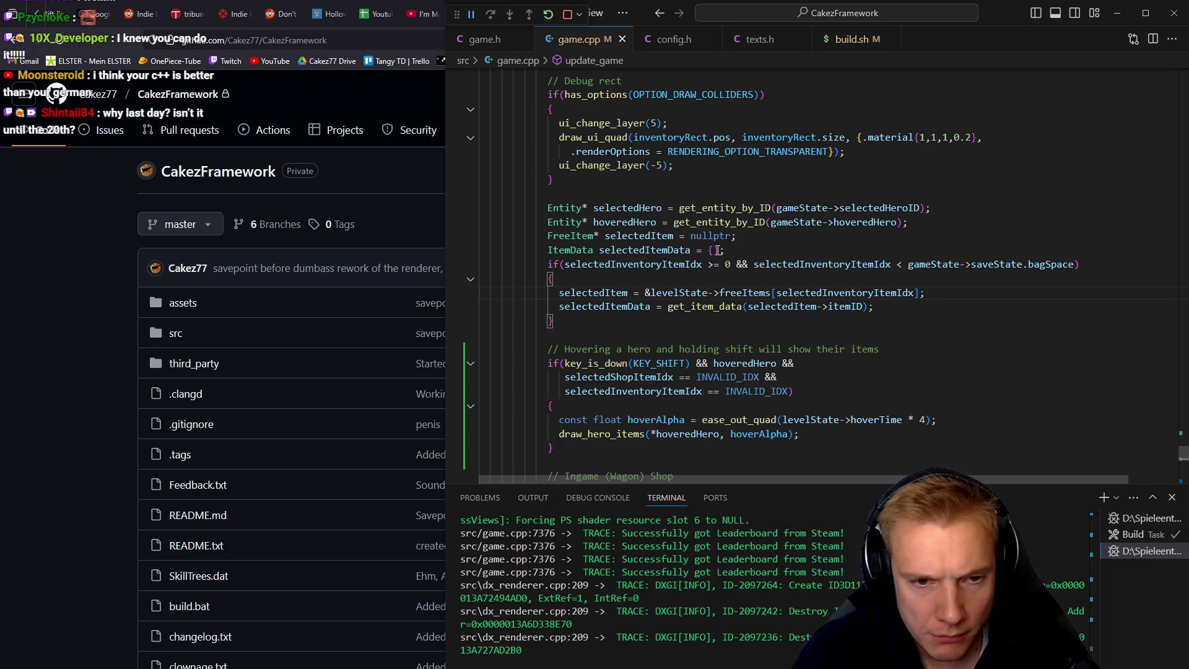
key(Page_Up)
key(Down)
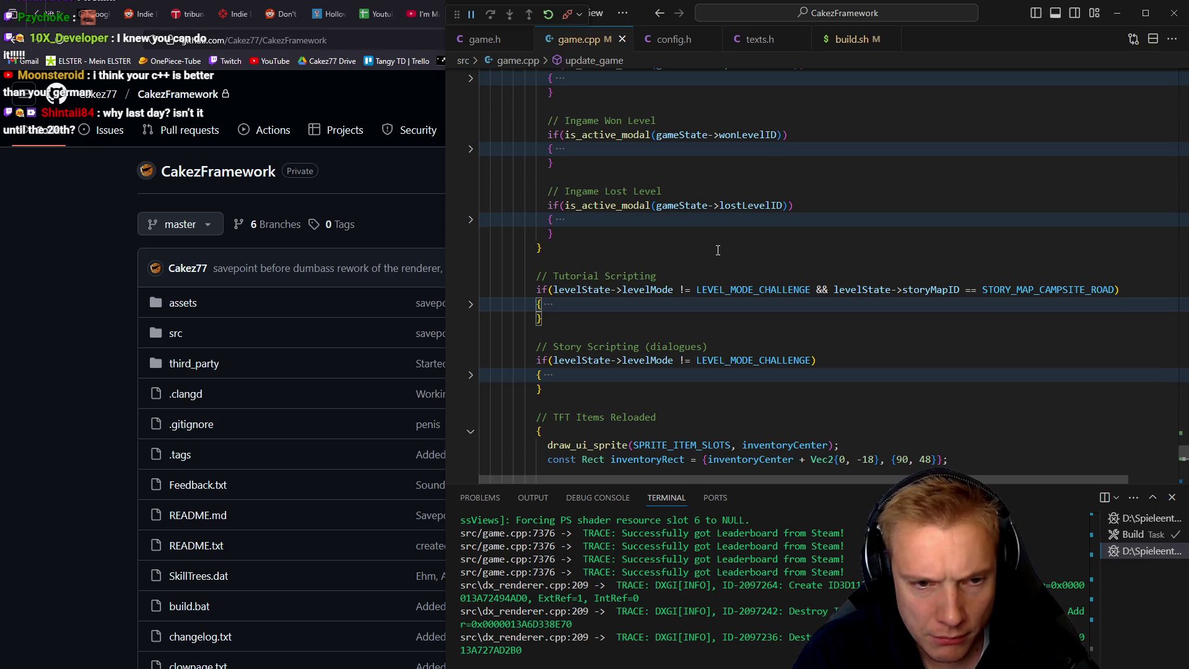
key(ctrl+shift+bracketright)
key(Down)
key(Down)
key(Down)
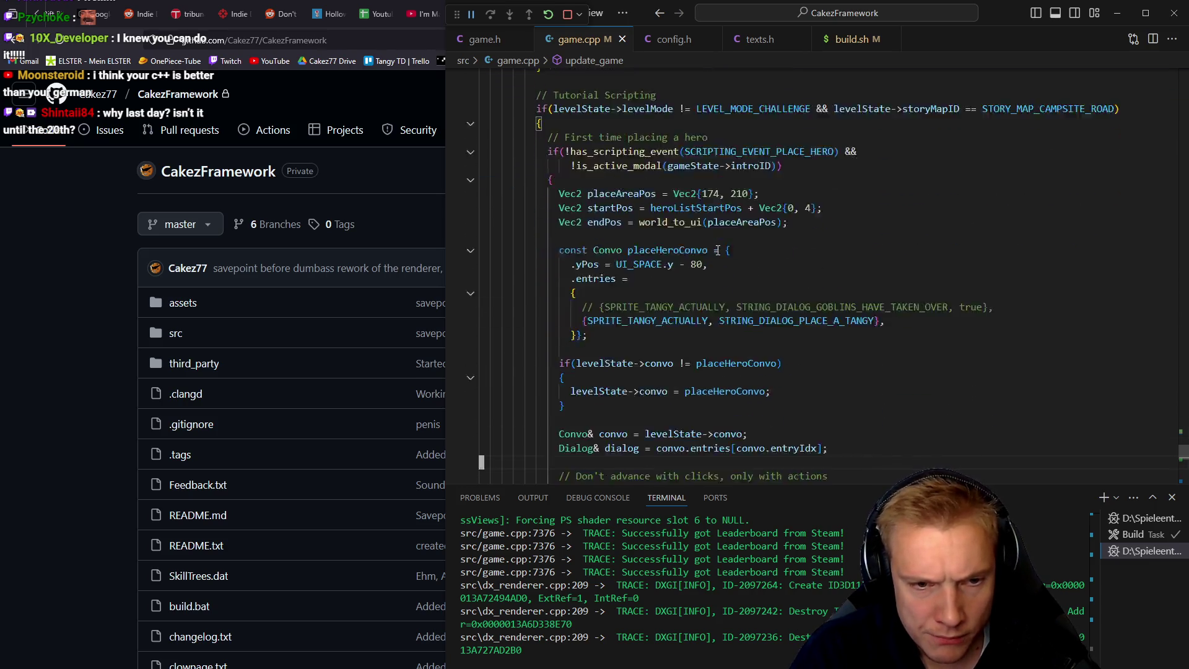
key(ctrl+d)
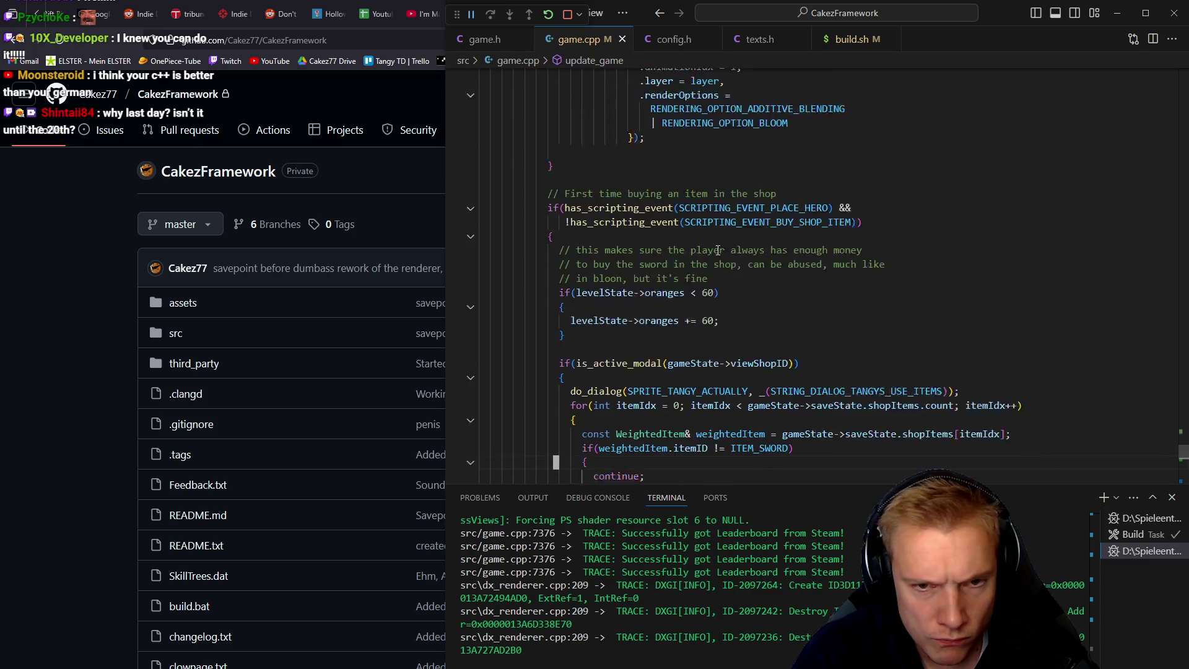
key(ctrl+d)
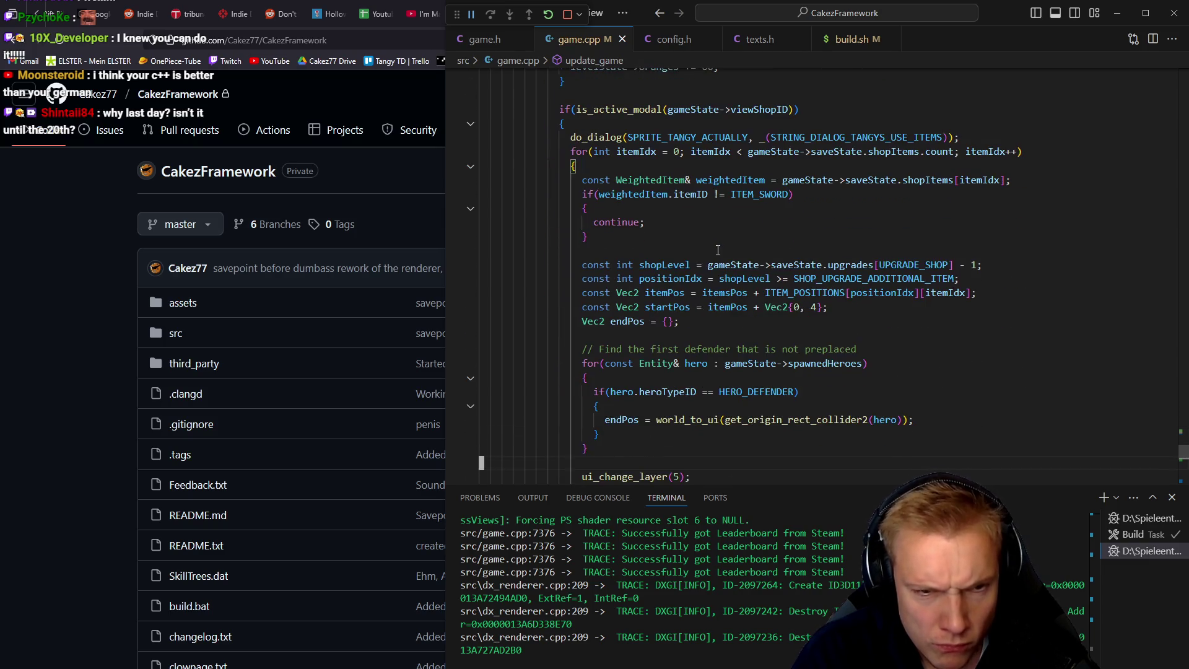
key(ctrl+d)
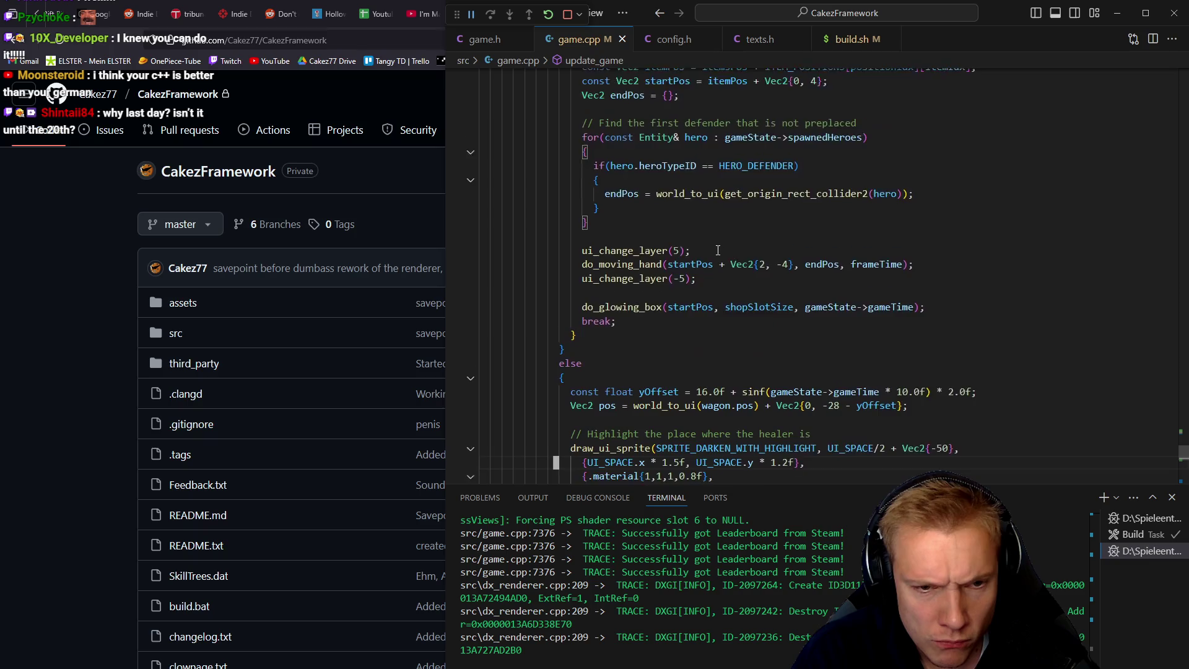
key(Up)
key(Up)
key(Up)
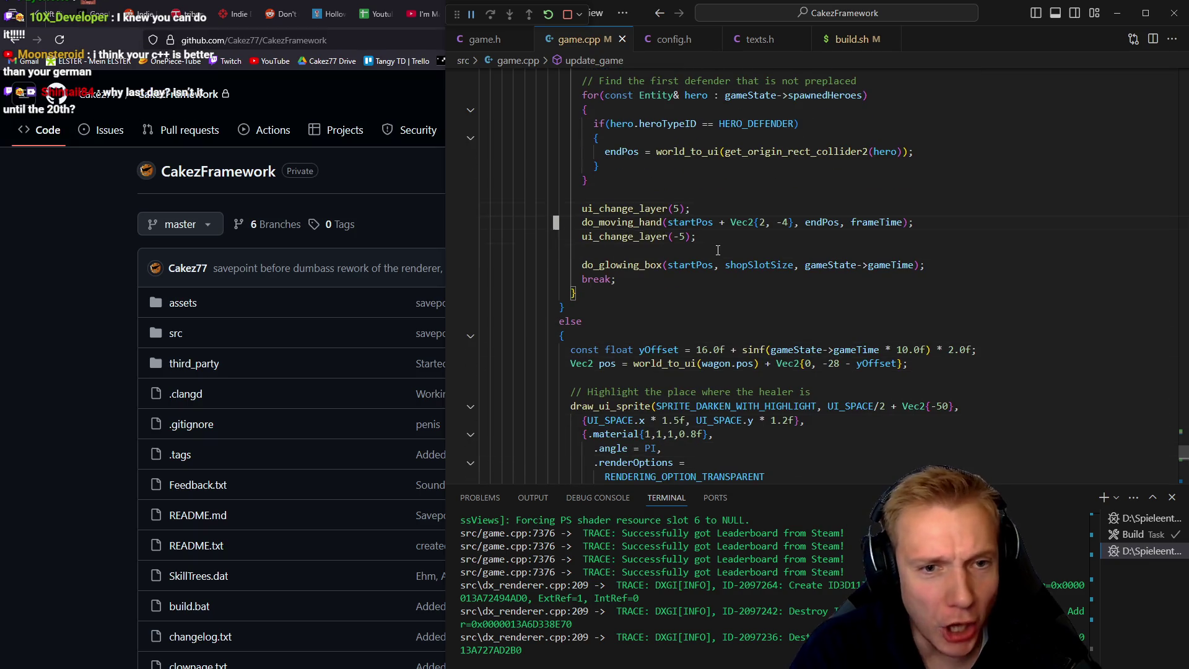
Step: Insert the condition if(selectedShopItemIdx == INVALID_IDX) above the do_moving_hand call
key(shift+o)
key(Return)
text(i)
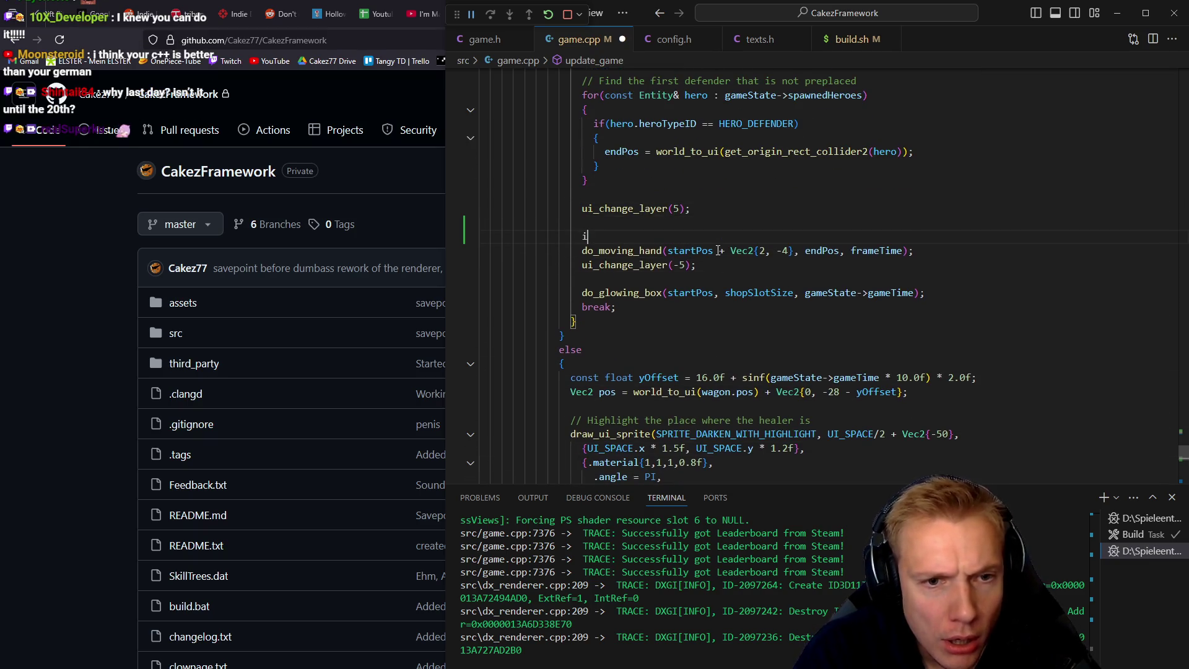
text(f(sele)
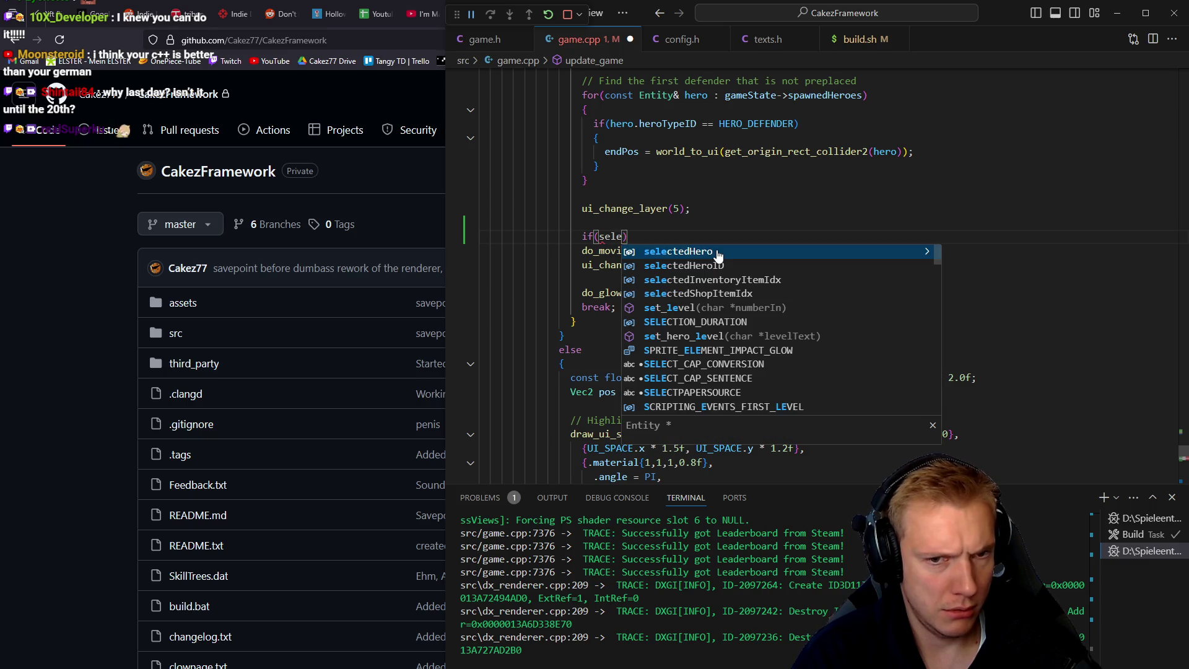
key(Down)
key(Down)
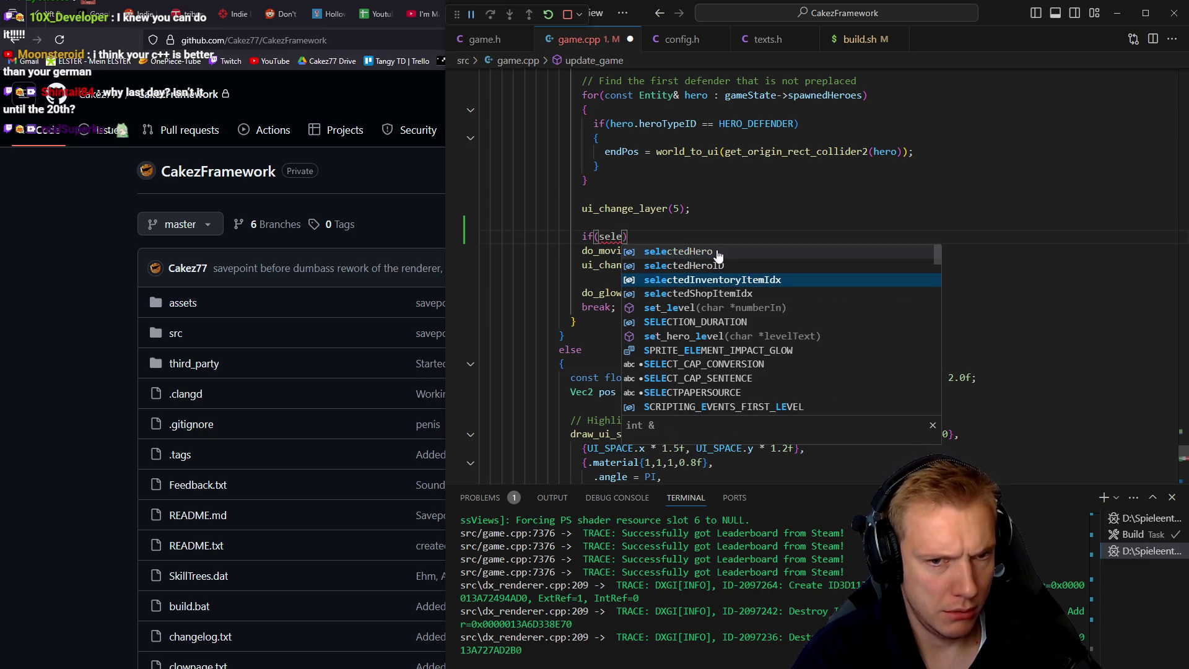
key(Down)
key(Return)
text(== invalid_i)
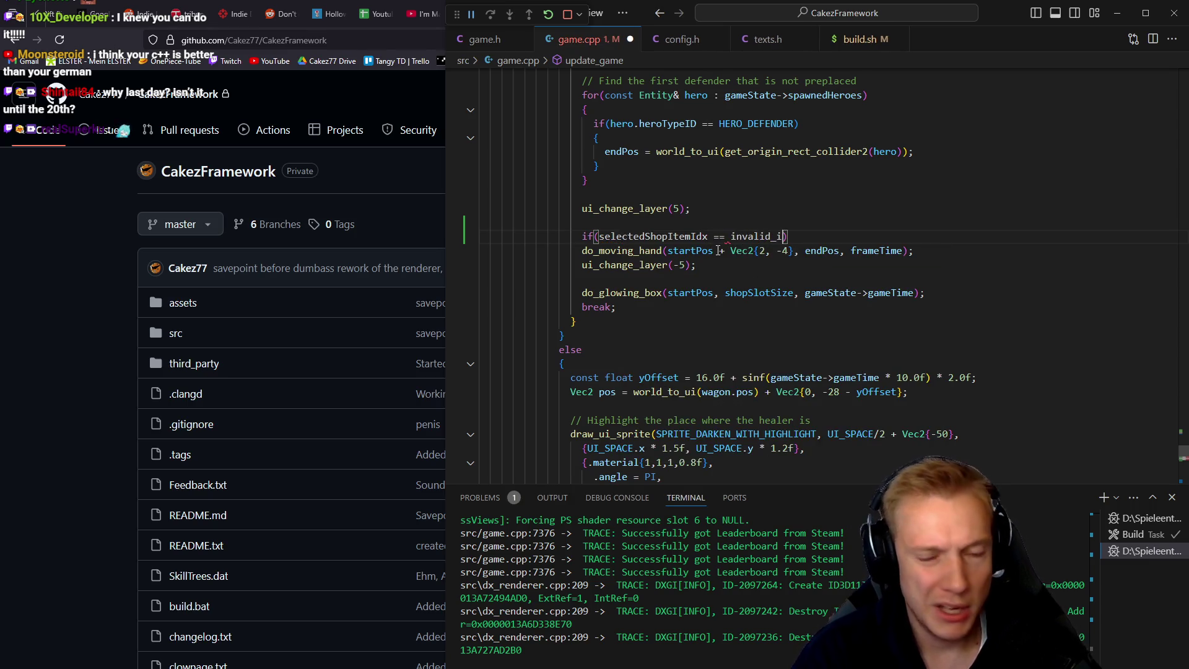
key(Return)
Step: Wrap do_moving_hand in braces under the if, remove stray blank lines, and rebuild the game
key(End)
key(Return)
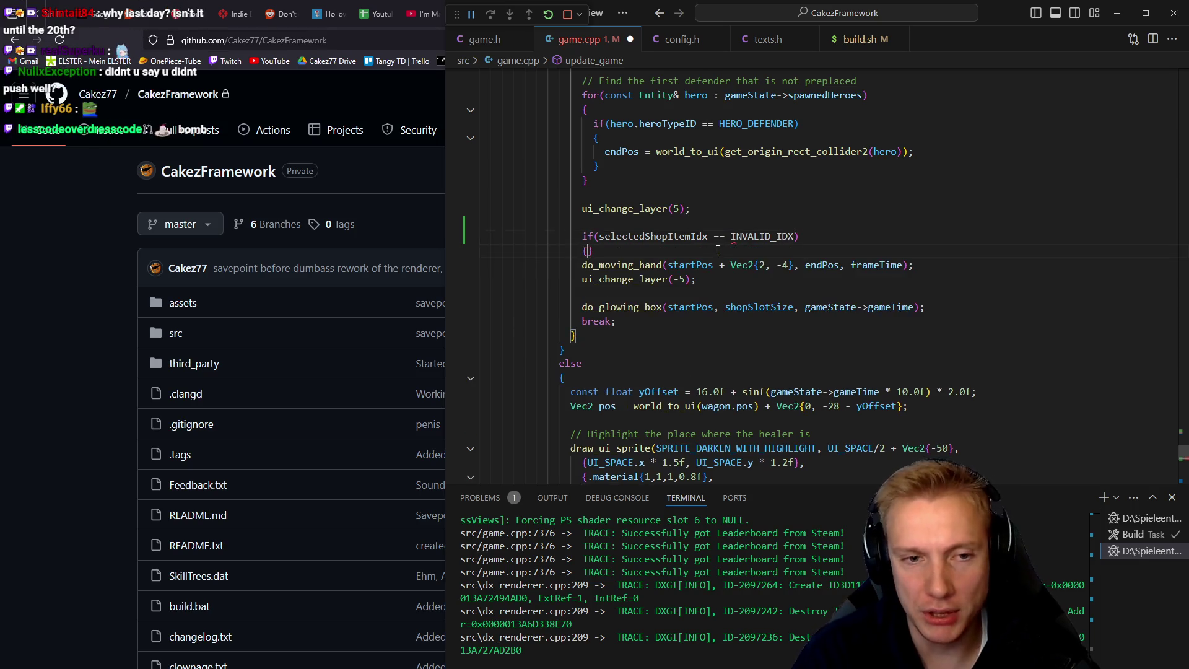
text({)
key(Return)
key(alt+Up)
key(alt+Up)
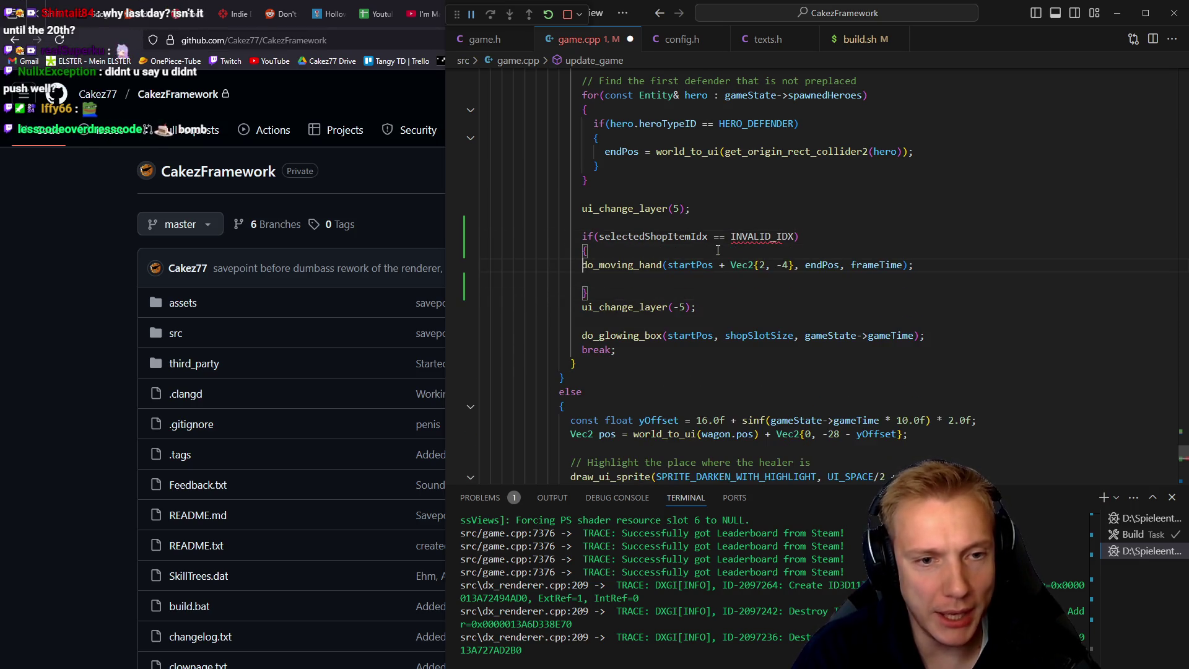
key(Tab)
key(Down)
key(ctrl+shift+k)
key(Up)
key(Up)
key(Up)
key(ctrl+shift+k)
key(ctrl+shift+b)
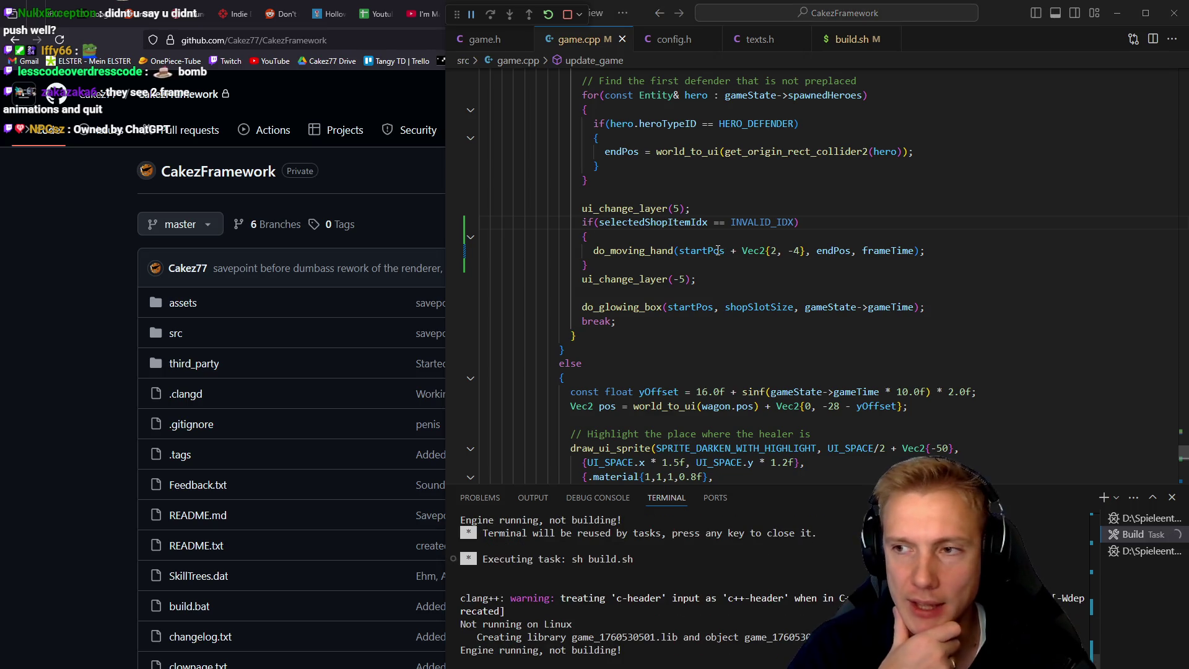
key(alt+Tab)
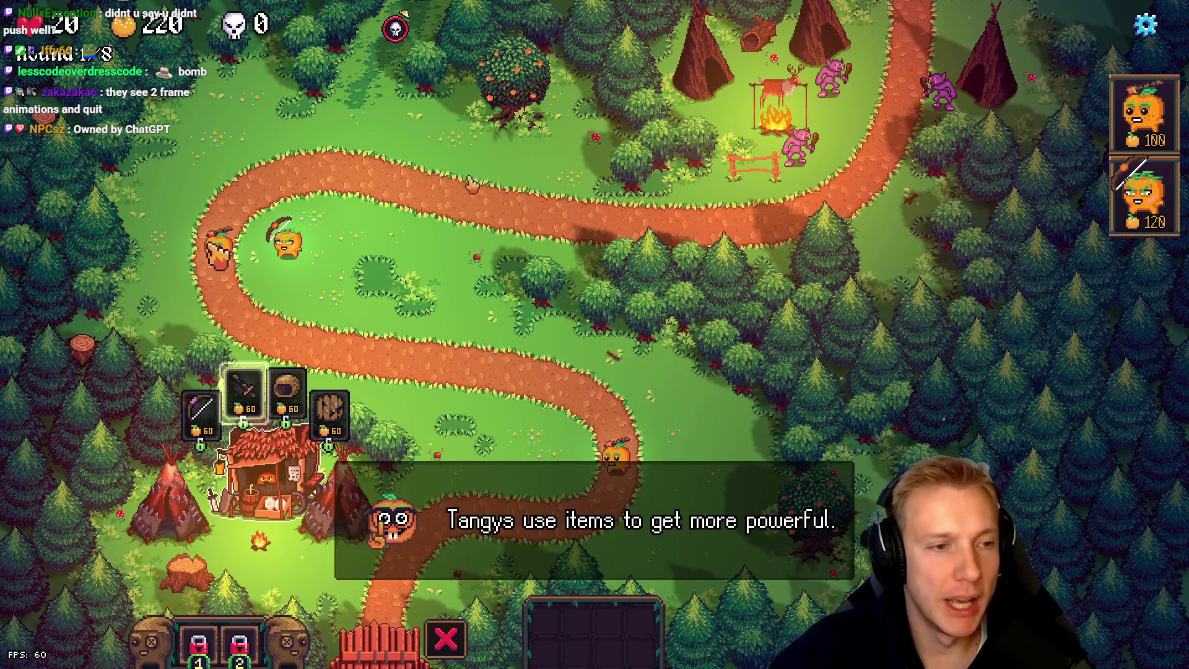
Step: Buy the sword from the hut's shop and equip it on the Tangy, leaving 160 gold
mouse_move(244, 392)
mouse_down()
mouse_move(230, 370)
mouse_move(259, 294)
mouse_move(246, 330)
mouse_up()
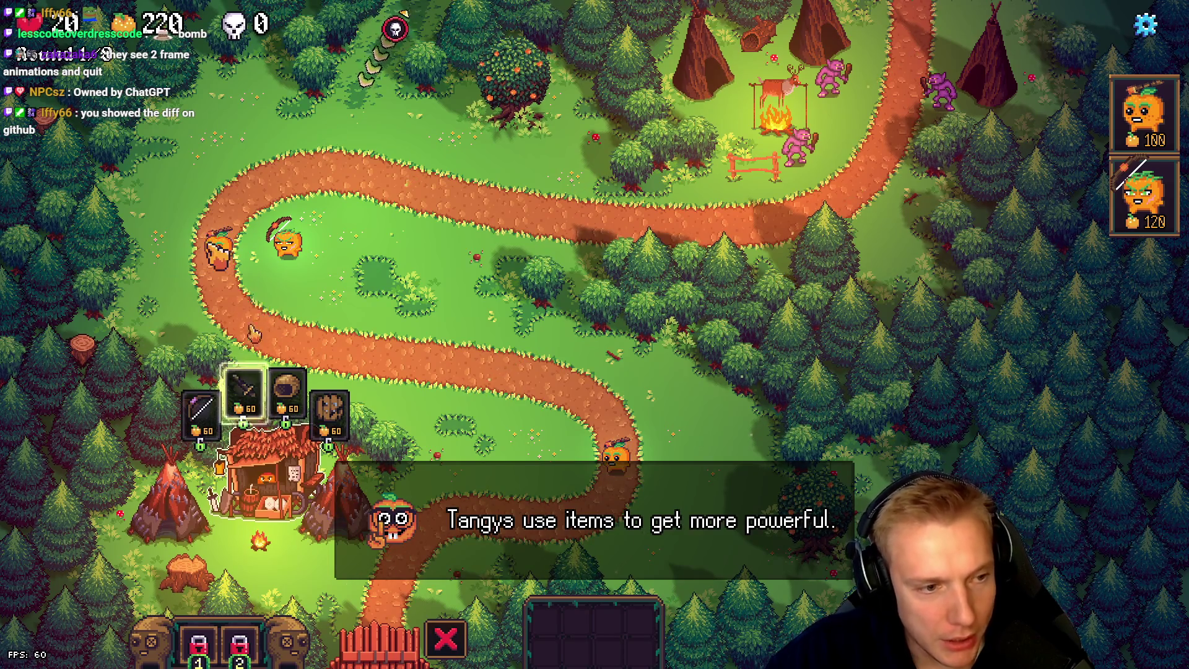
drag(245, 390, 275, 303)
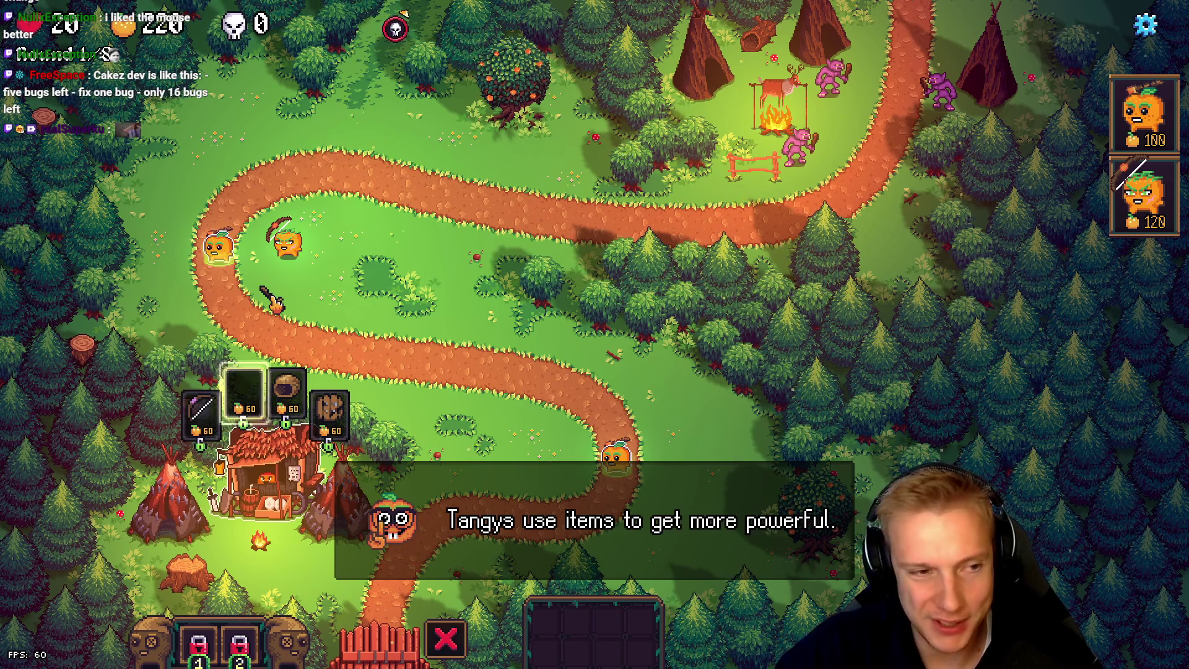
click(210, 245)
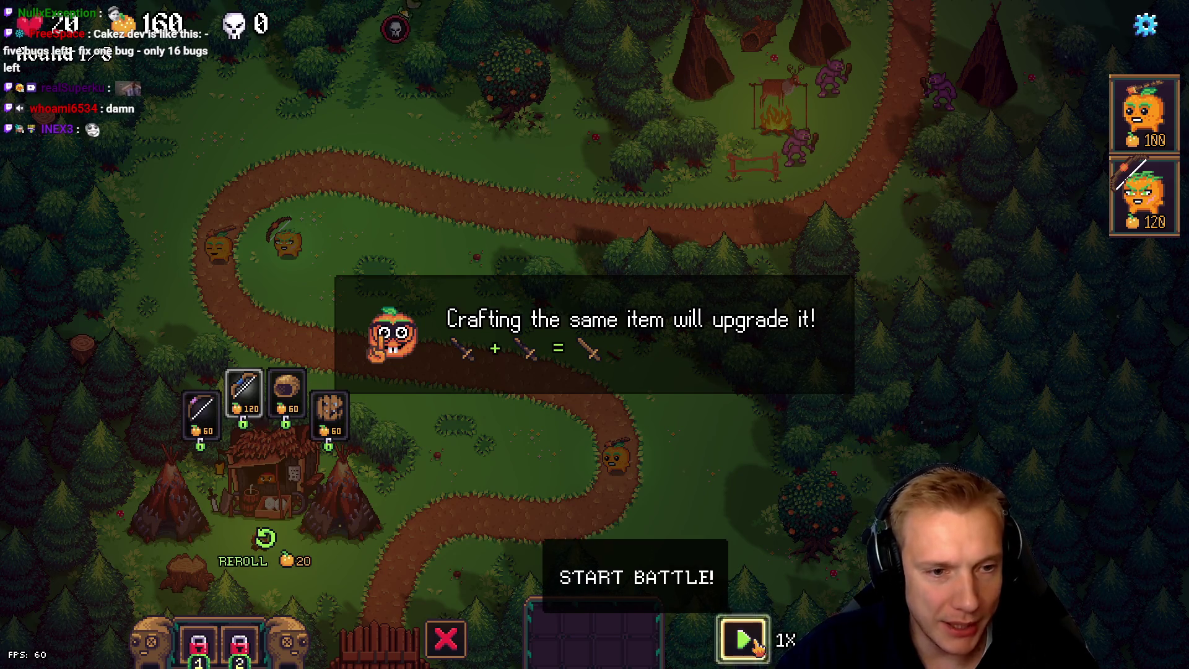
Step: Start the battle and fire the first ability on the heroes during the waves
click(746, 639)
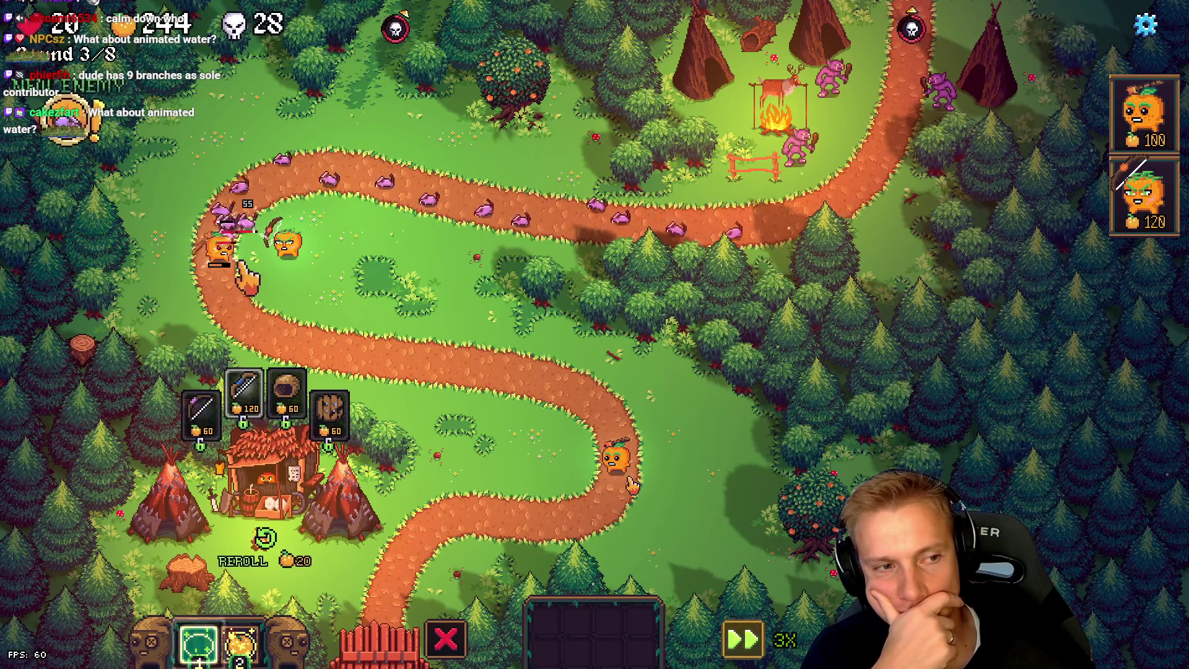
click(198, 643)
click(284, 240)
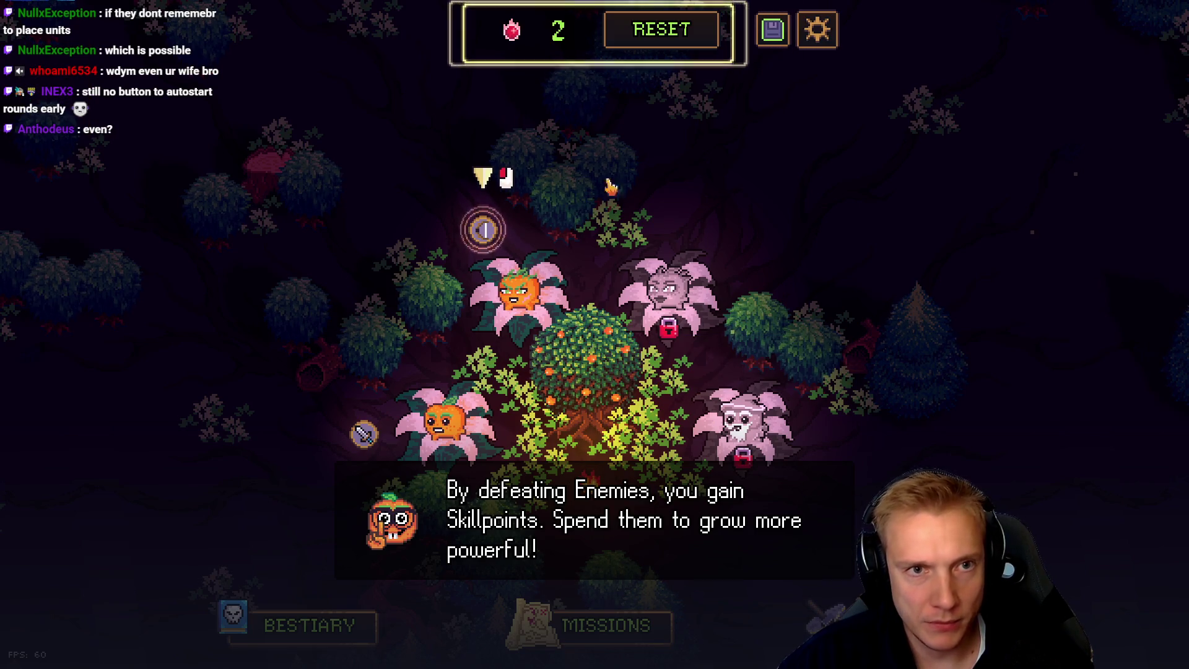
Step: Spend the two skillpoints on Attack Speed and Explosive Arrow
click(483, 230)
click(448, 186)
click(588, 626)
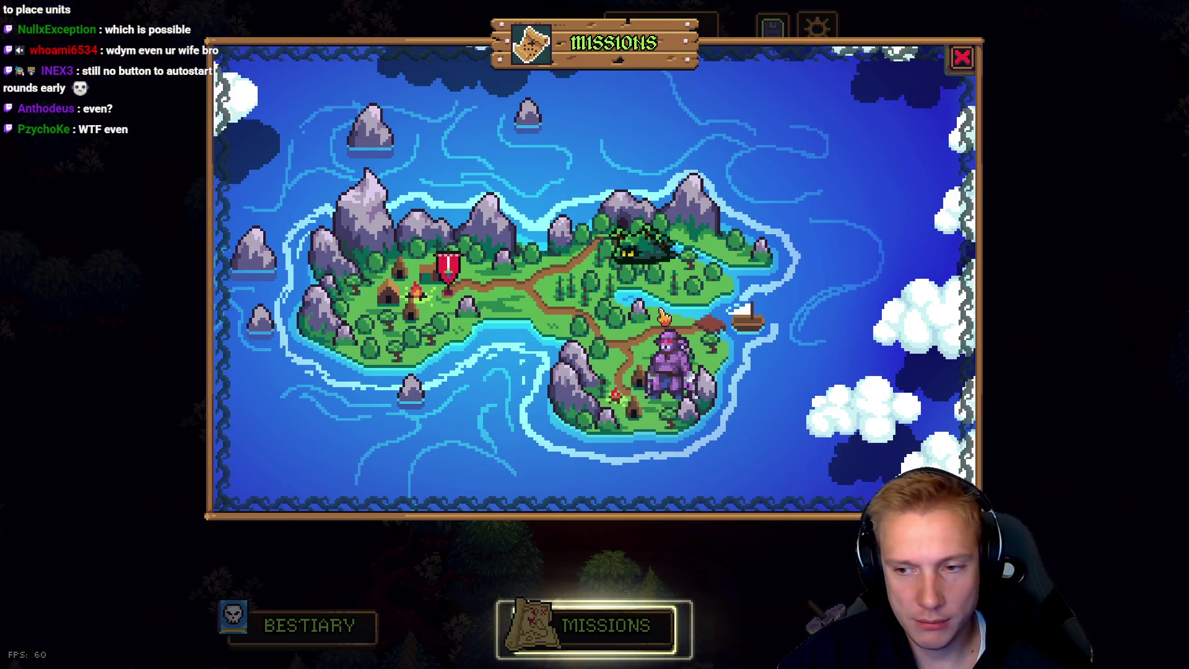
Step: Start the Campsite Road mission again and place a Tangy on the marked spot
click(451, 268)
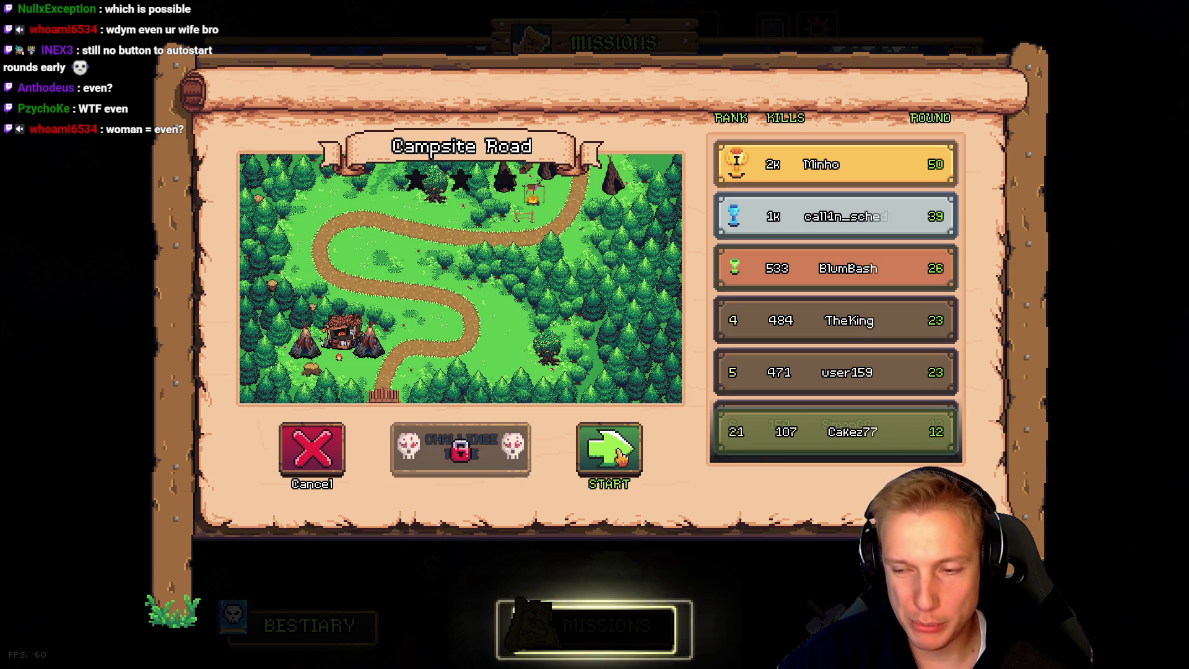
click(620, 455)
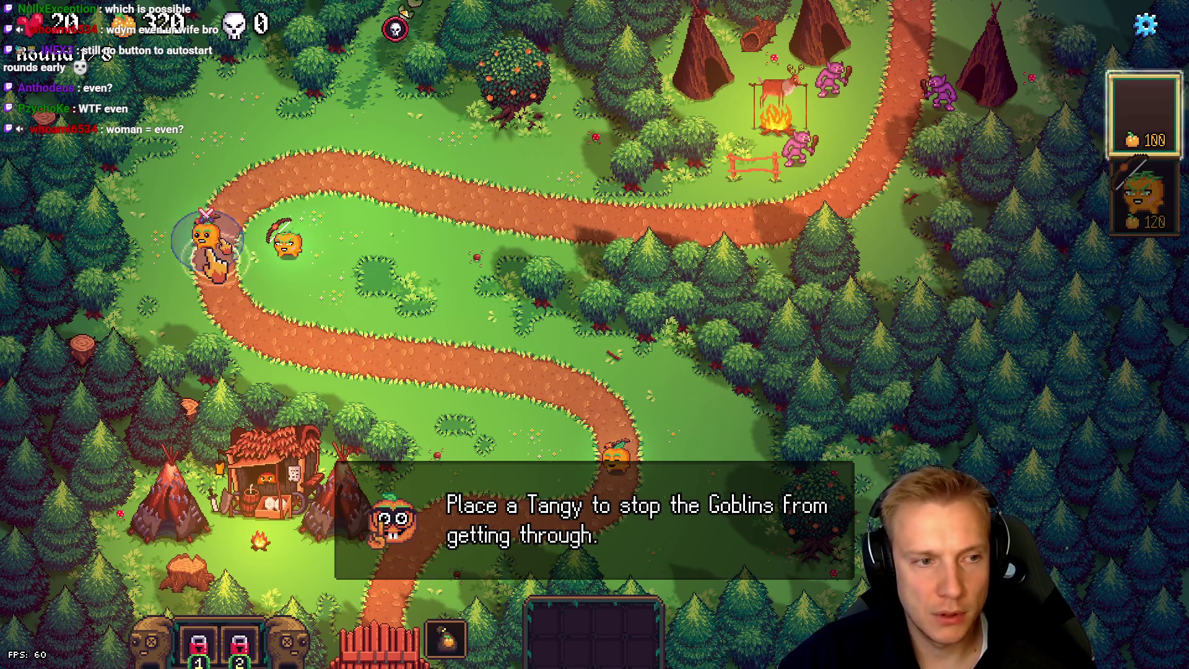
click(215, 247)
Step: Place a Tangy and equip it with the 60-gold sword from the shop
click(266, 474)
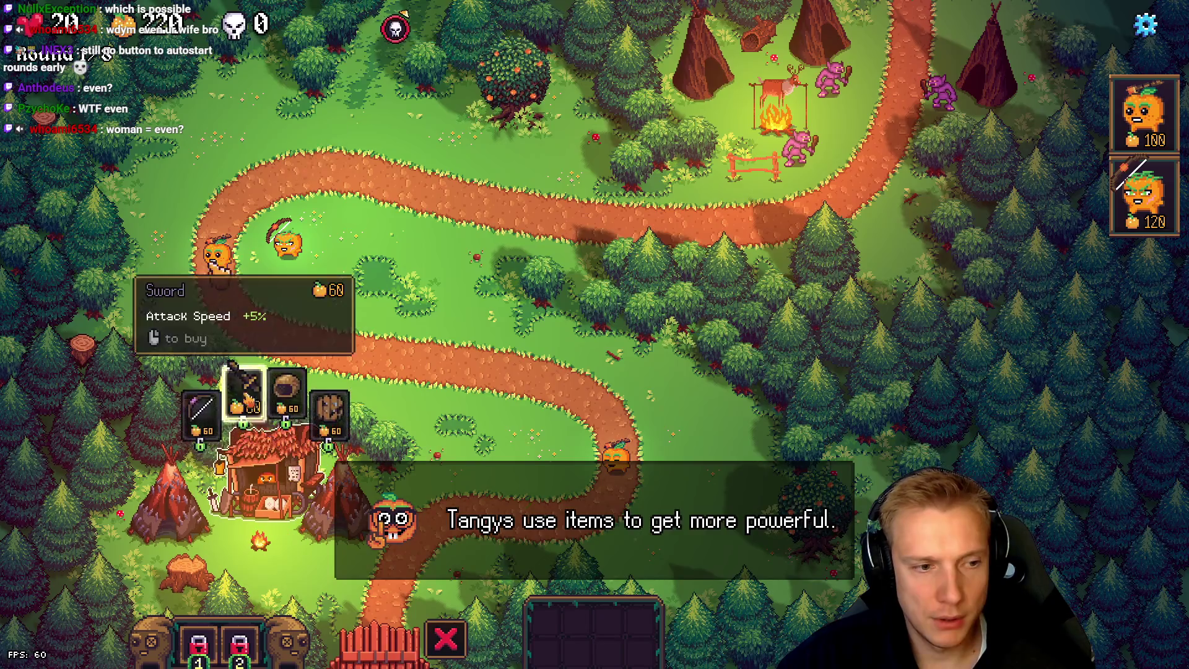
click(243, 390)
click(243, 390)
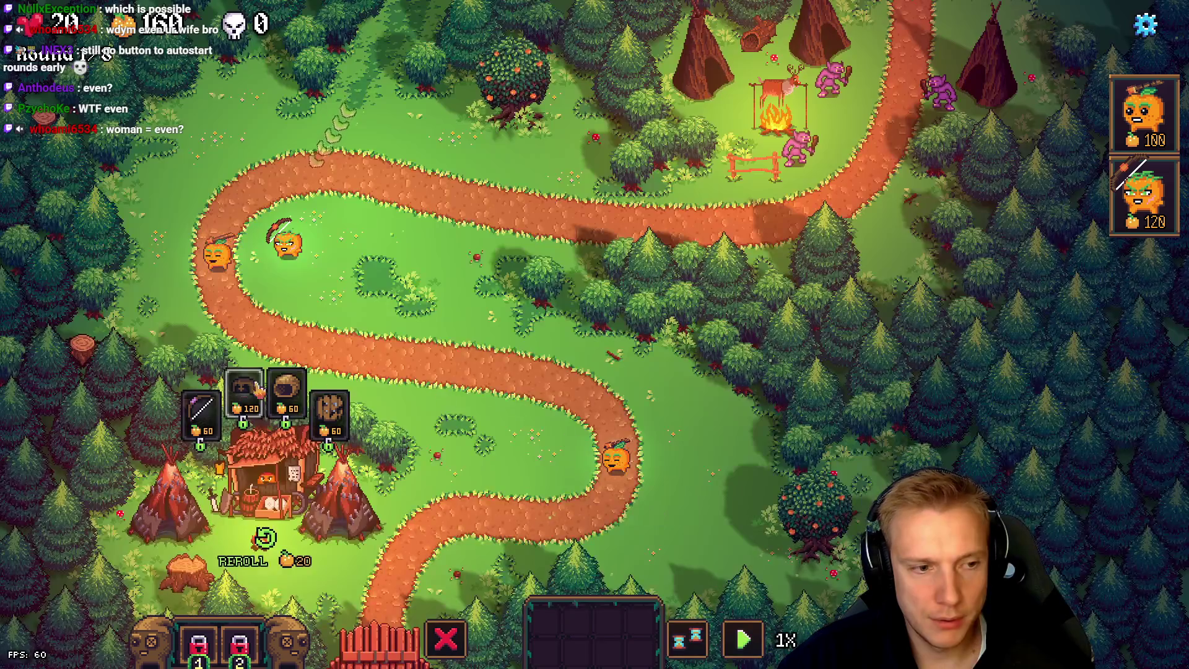
drag(200, 408, 240, 205)
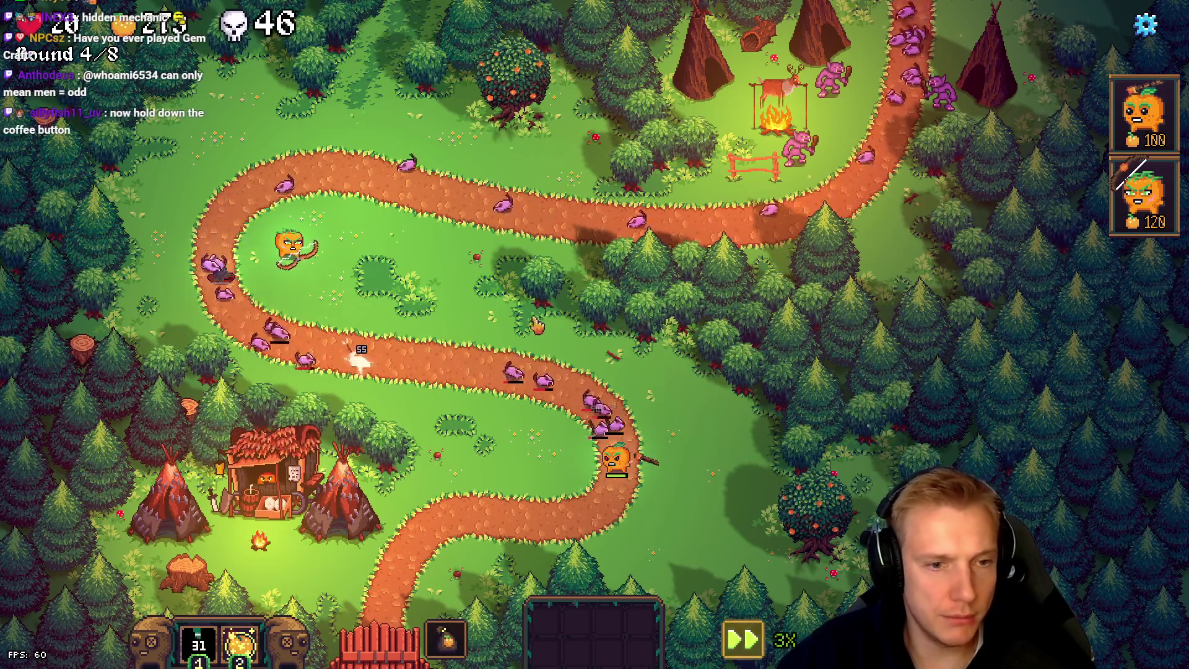
Step: Use the abilities, place the 120-cost second tower, skip waves, then switch to Calc
click(614, 464)
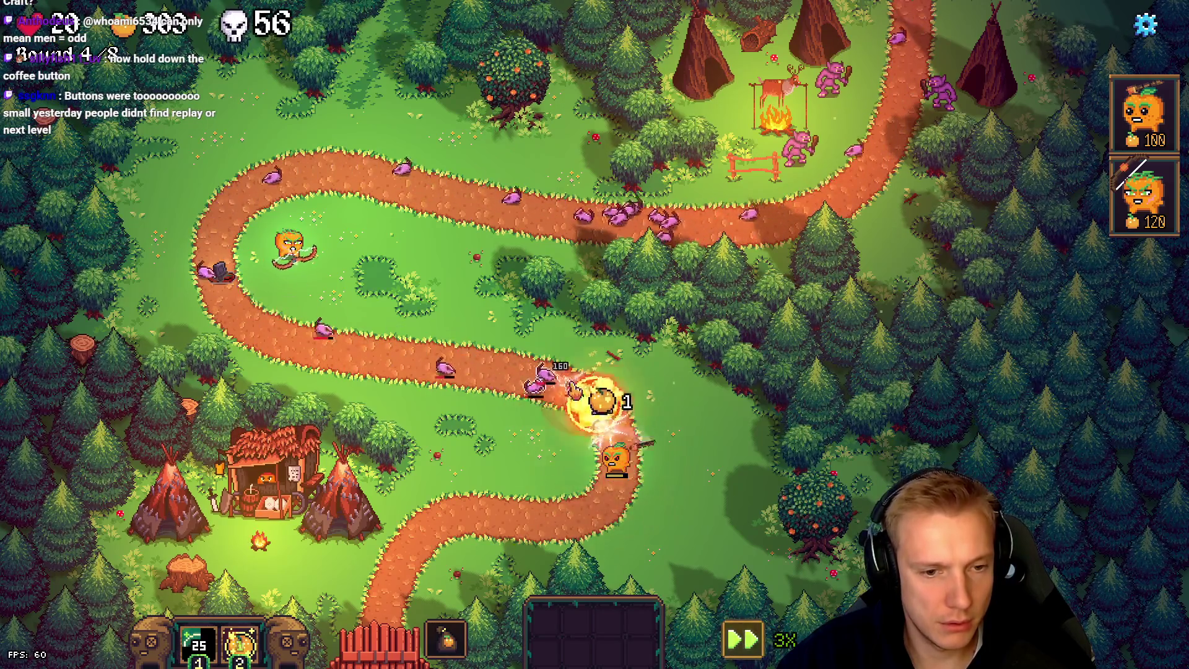
key(2)
click(1144, 195)
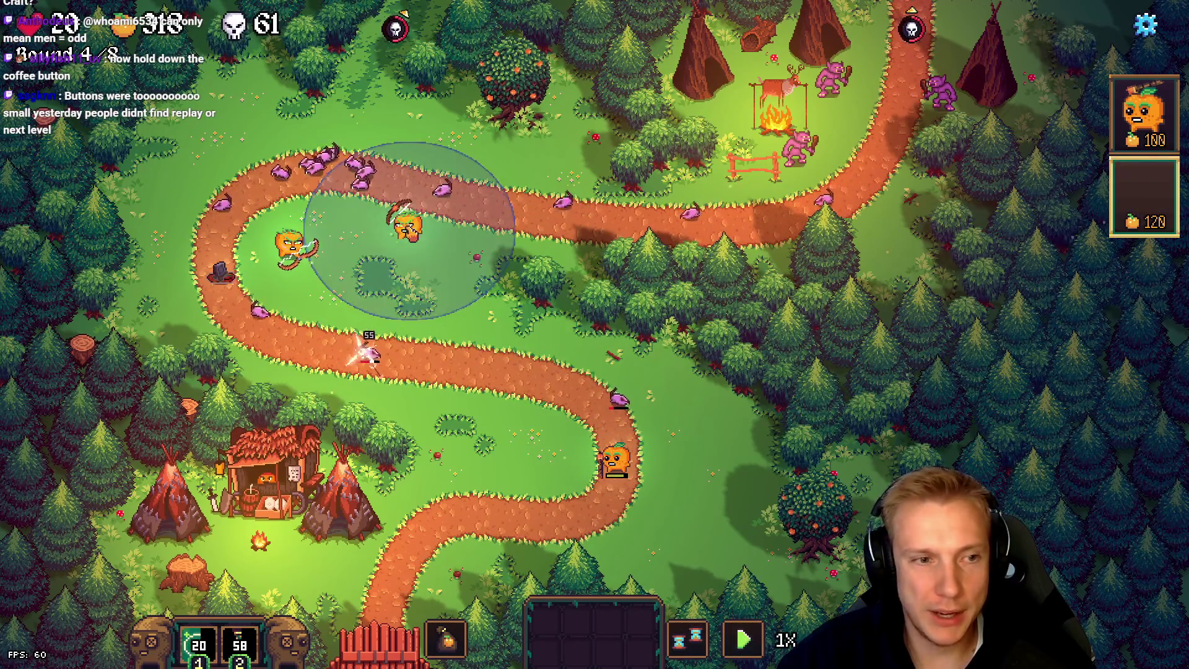
click(526, 440)
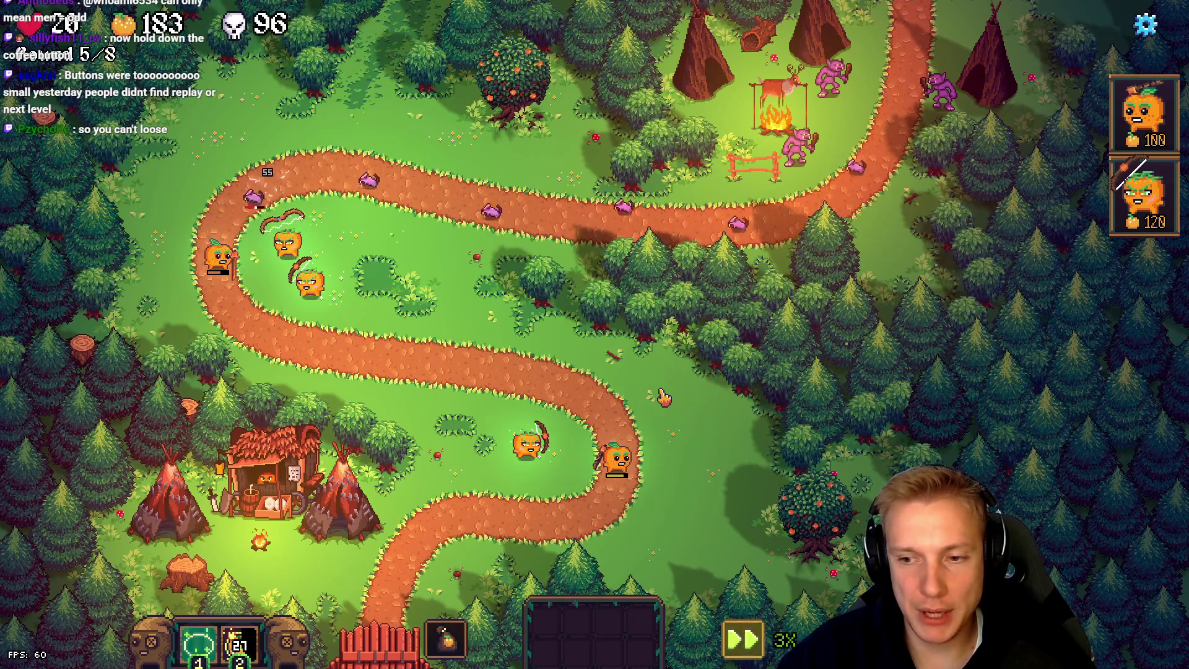
click(929, 42)
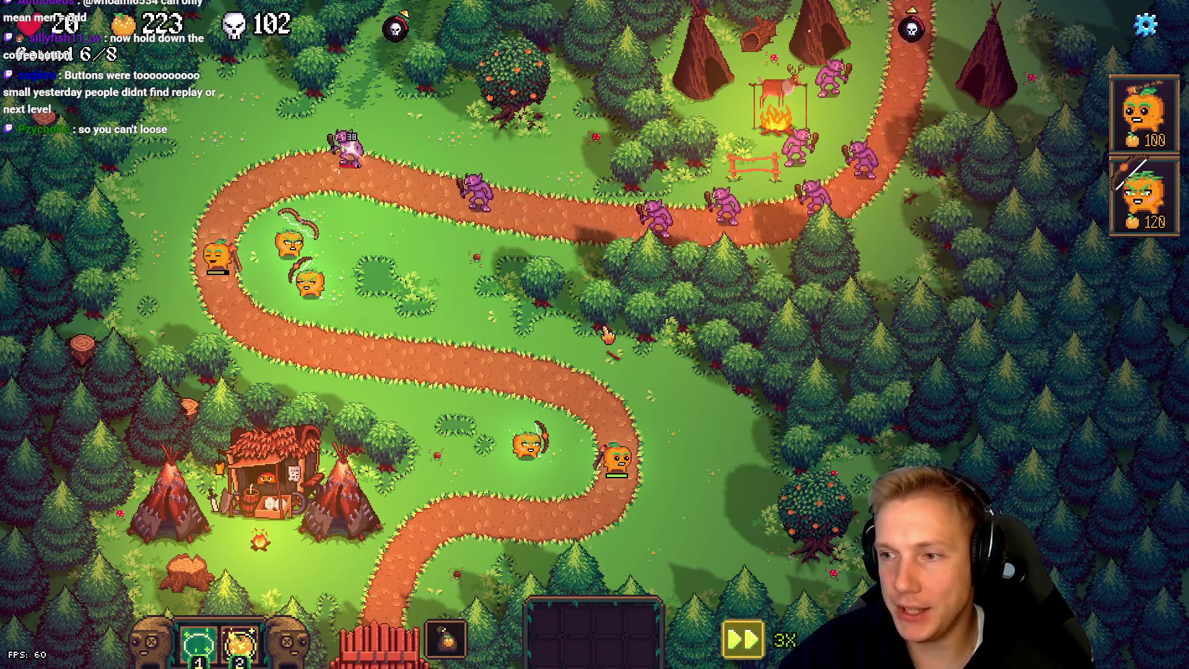
key(alt+Tab)
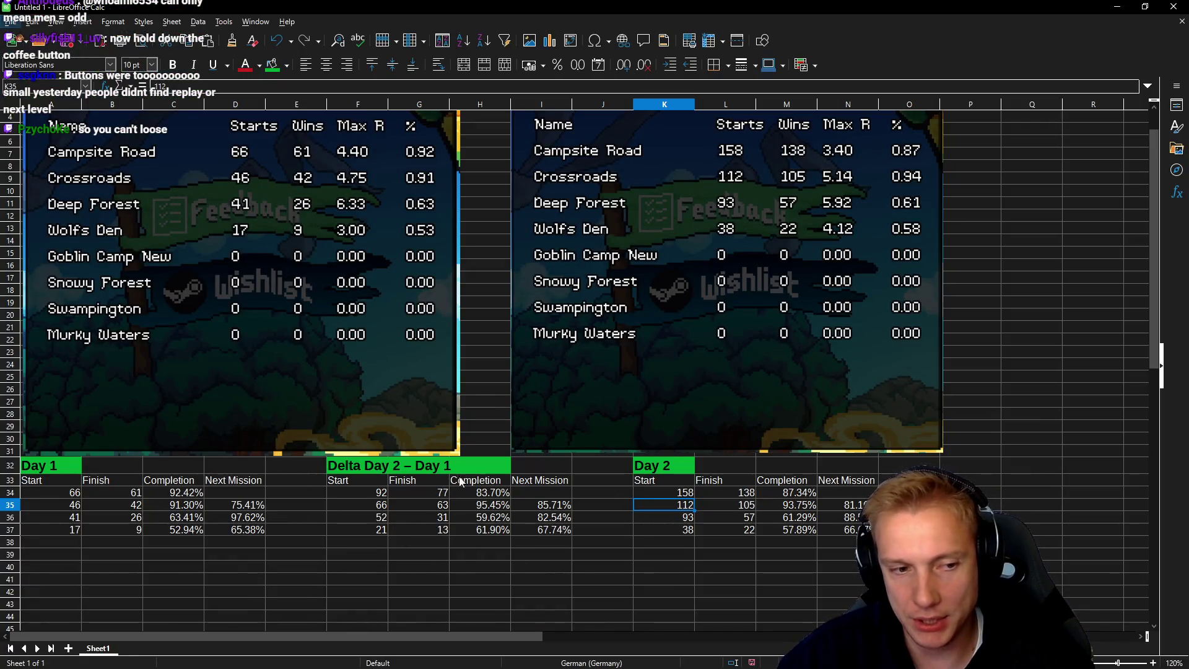
Step: Pause Tangy TD and return to the Calc completion-rate sheet
key(alt+Tab)
key(alt+Tab)
key(alt+Tab)
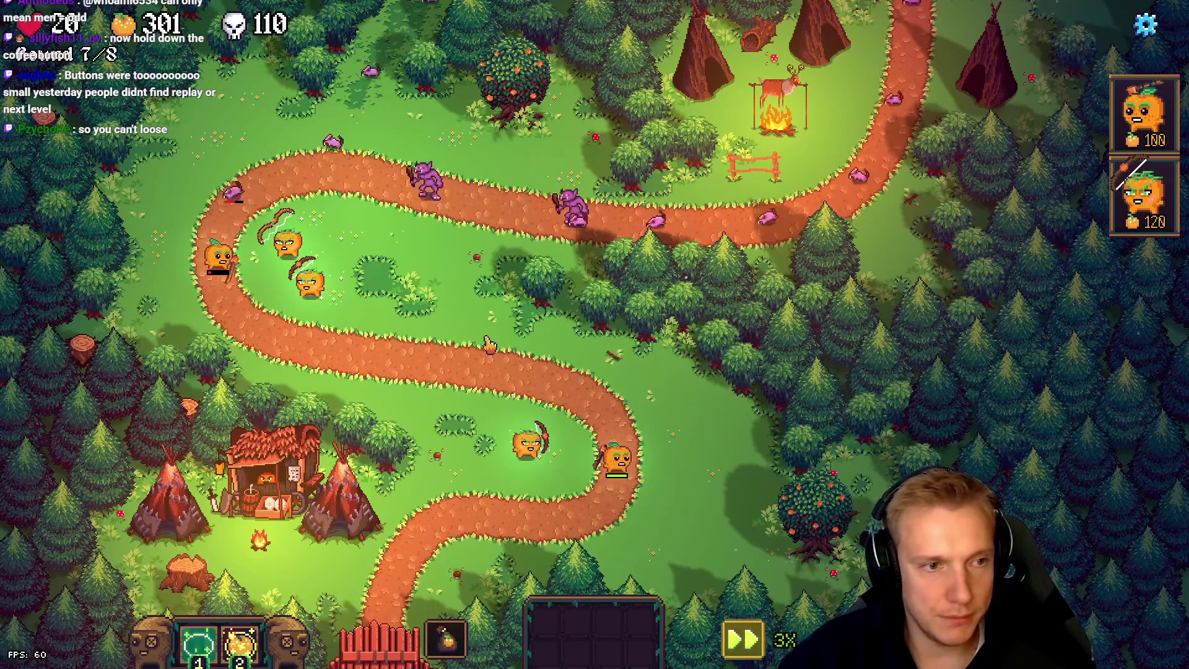
key(Escape)
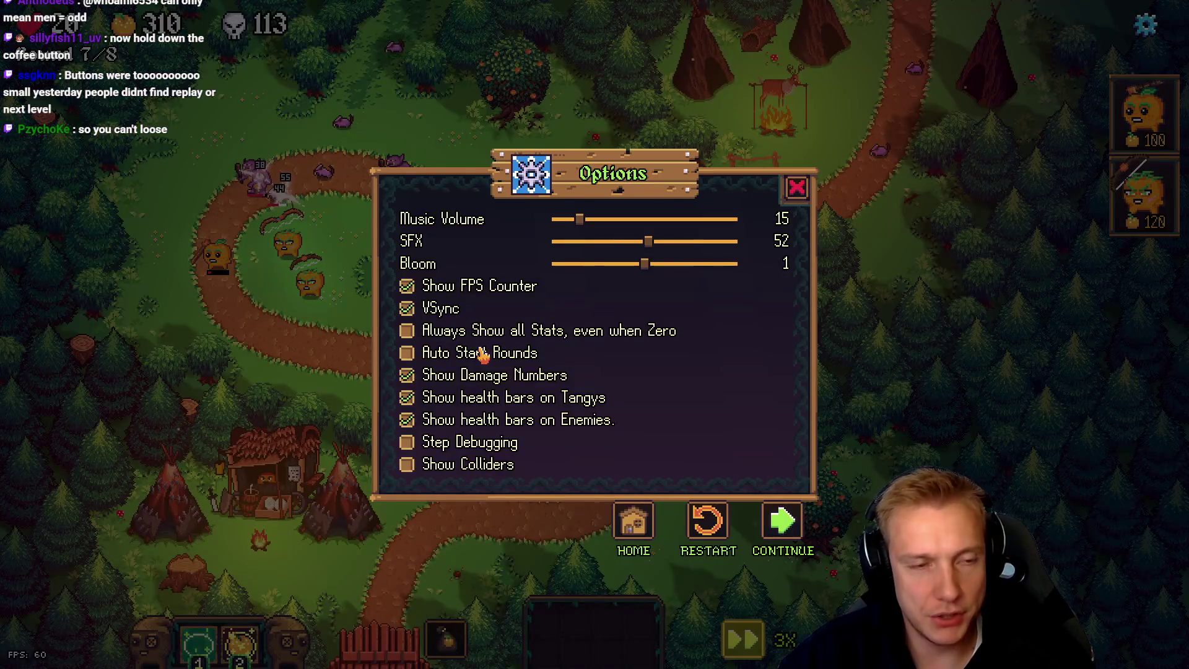
key(alt+Tab)
key(alt+s)
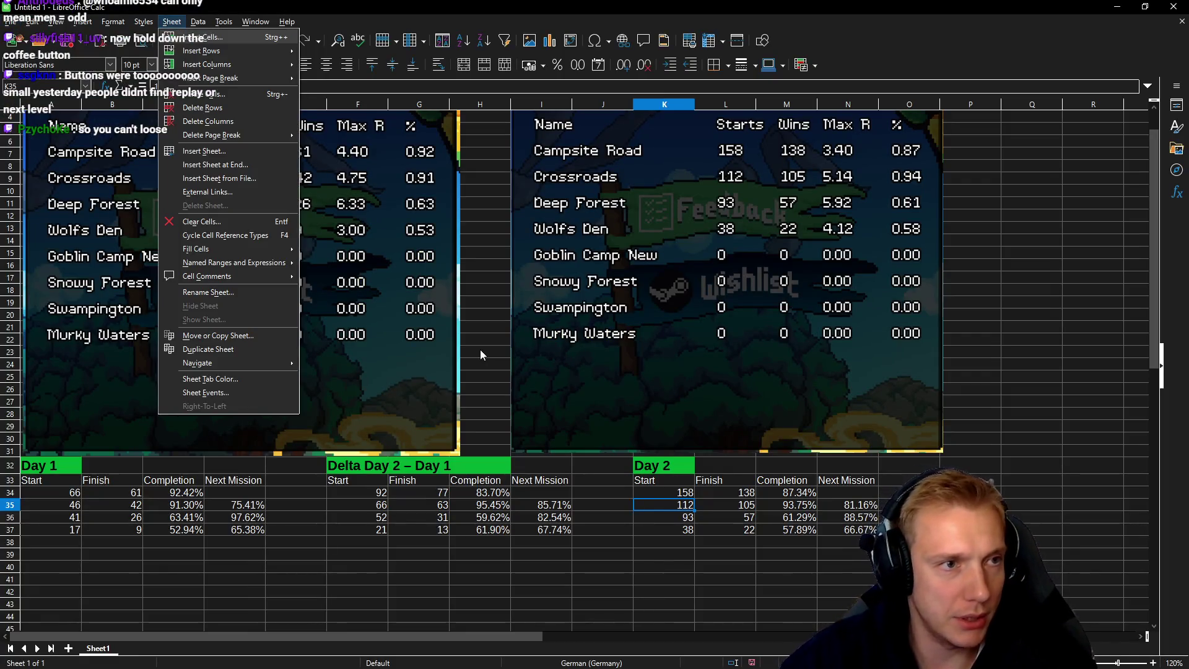
key(Escape)
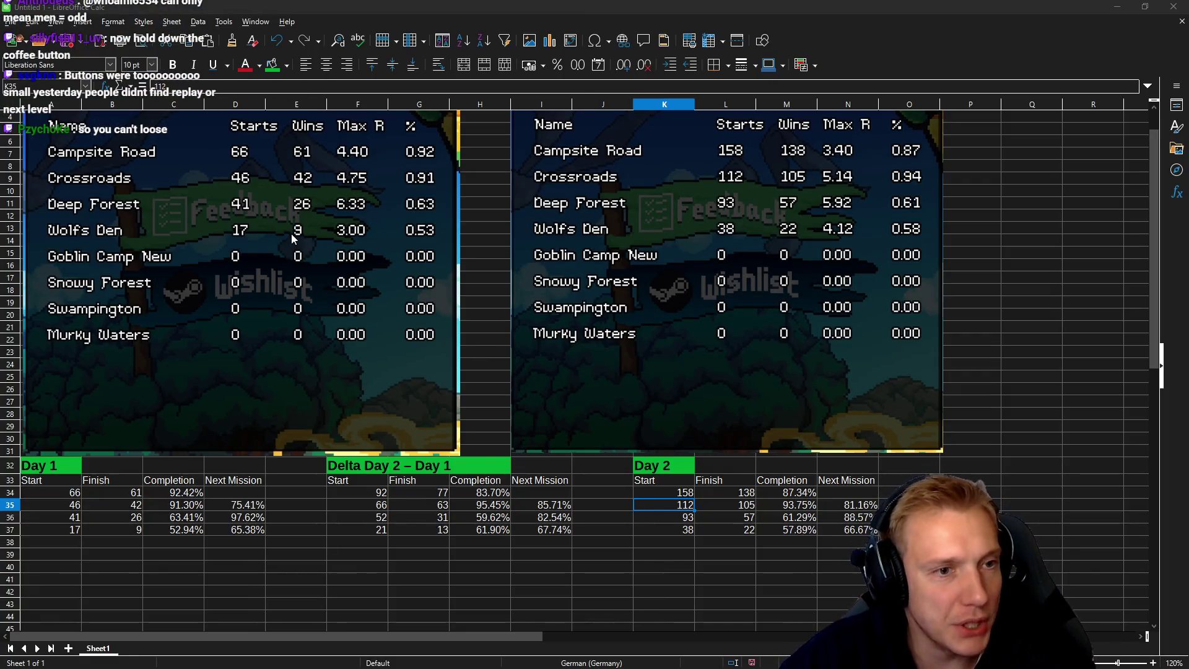
Step: Save the sheet as 'Steam Next Fest Stats', then switch to the browser
key(ctrl+s)
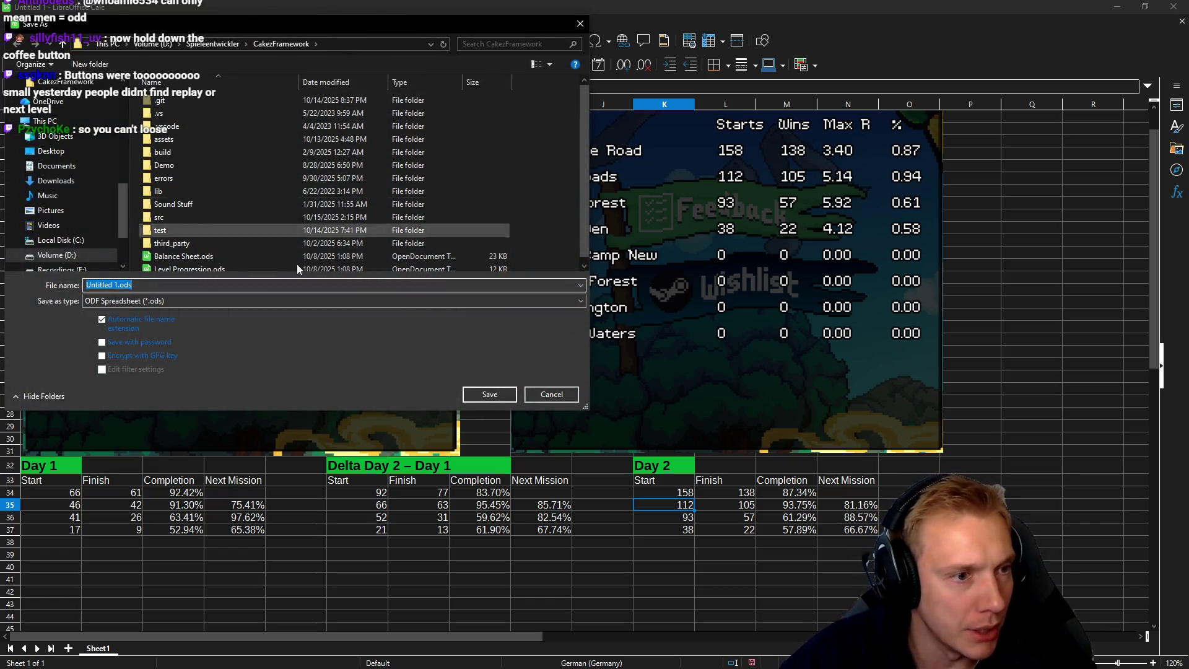
text(Steam Next FEst)
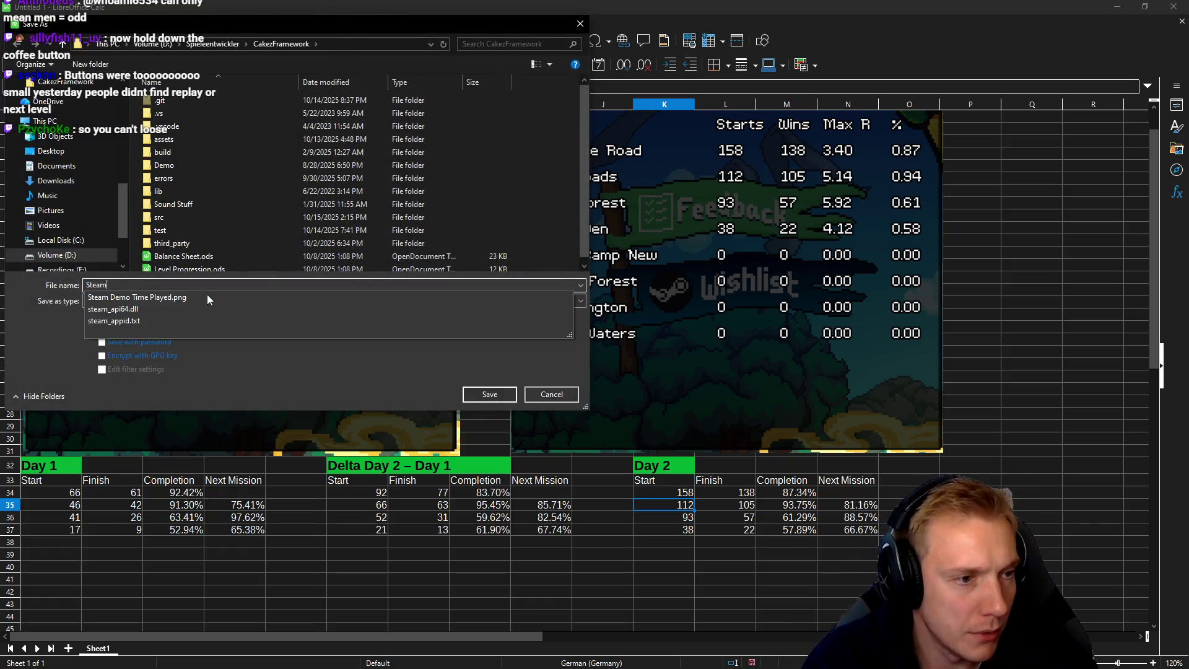
key(BackSpace)
key(BackSpace)
key(BackSpace)
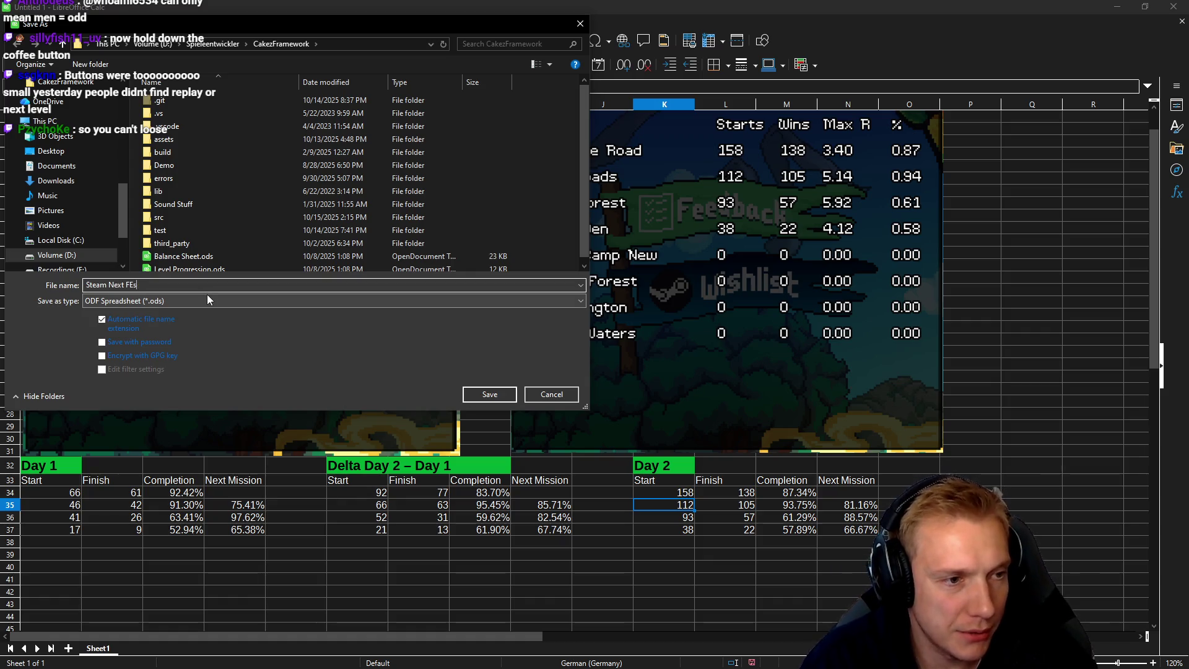
text(est Stats)
key(Return)
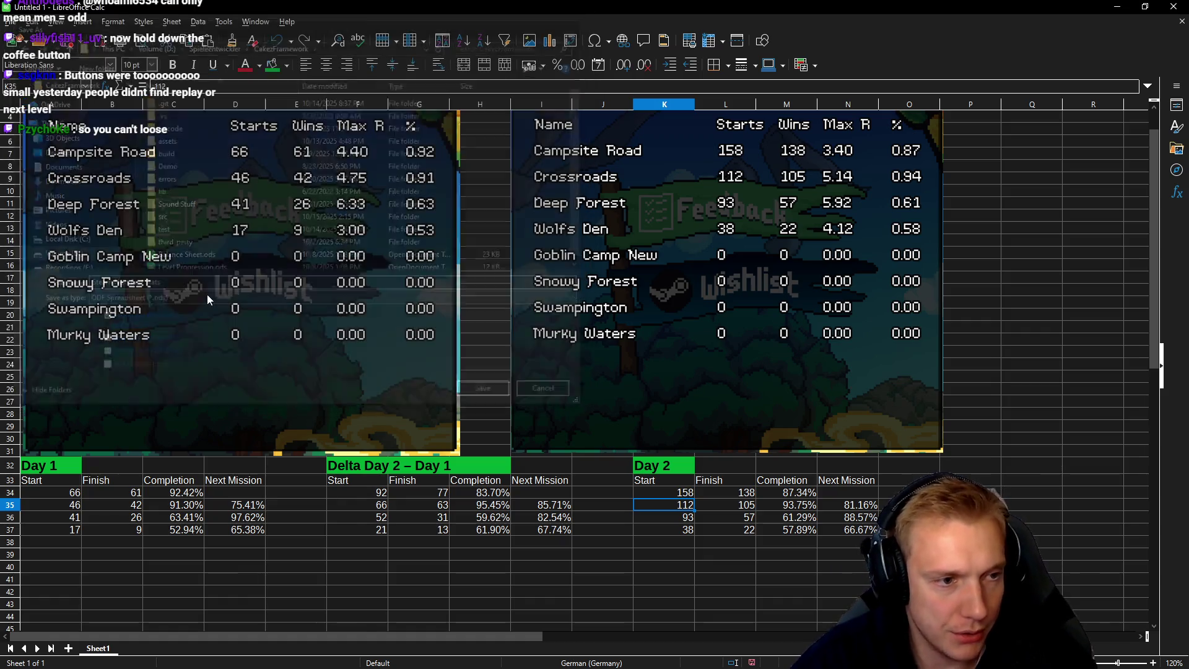
scroll(597, 259, up, 1)
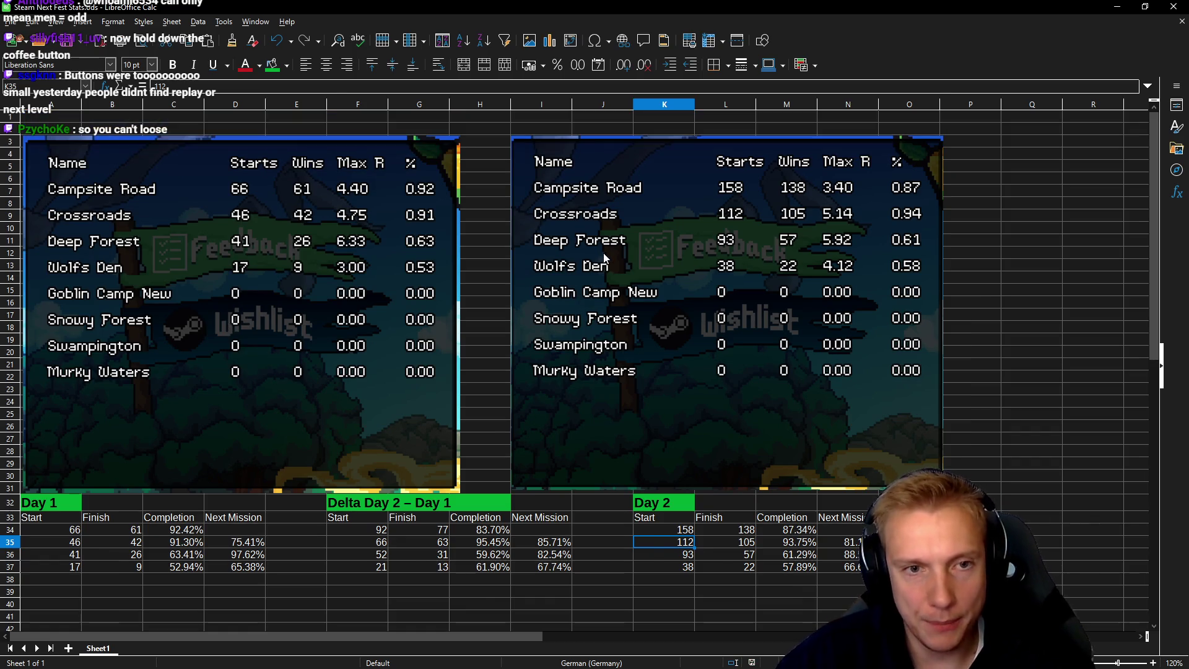
scroll(604, 254, down, 3)
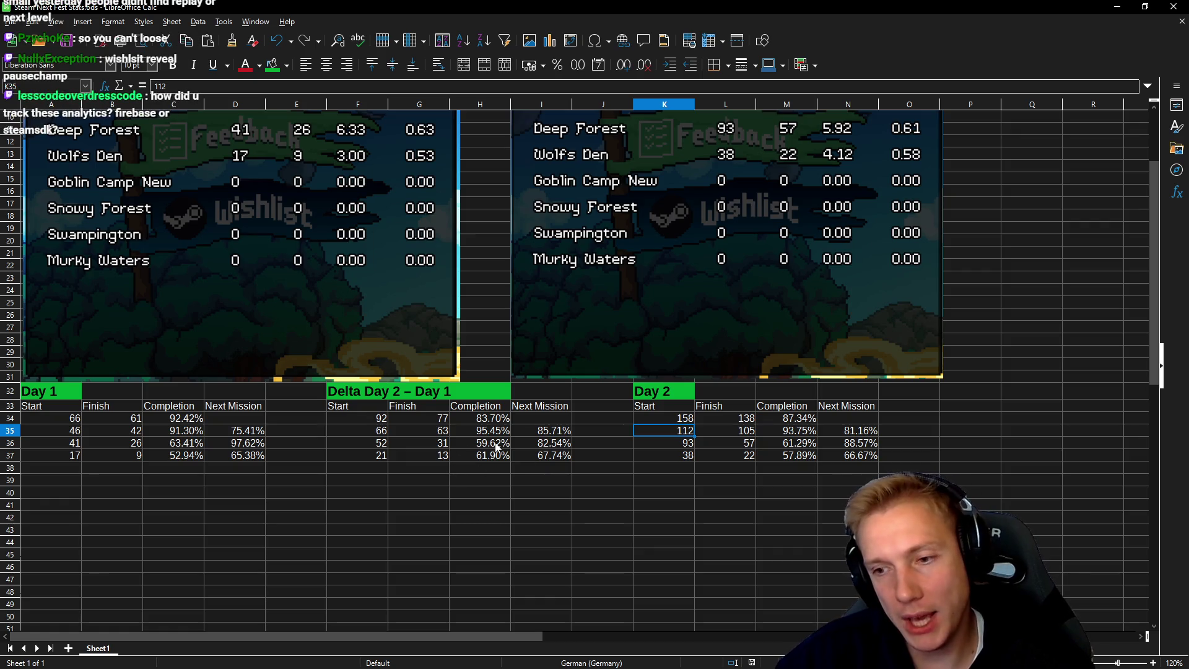
key(alt+Tab)
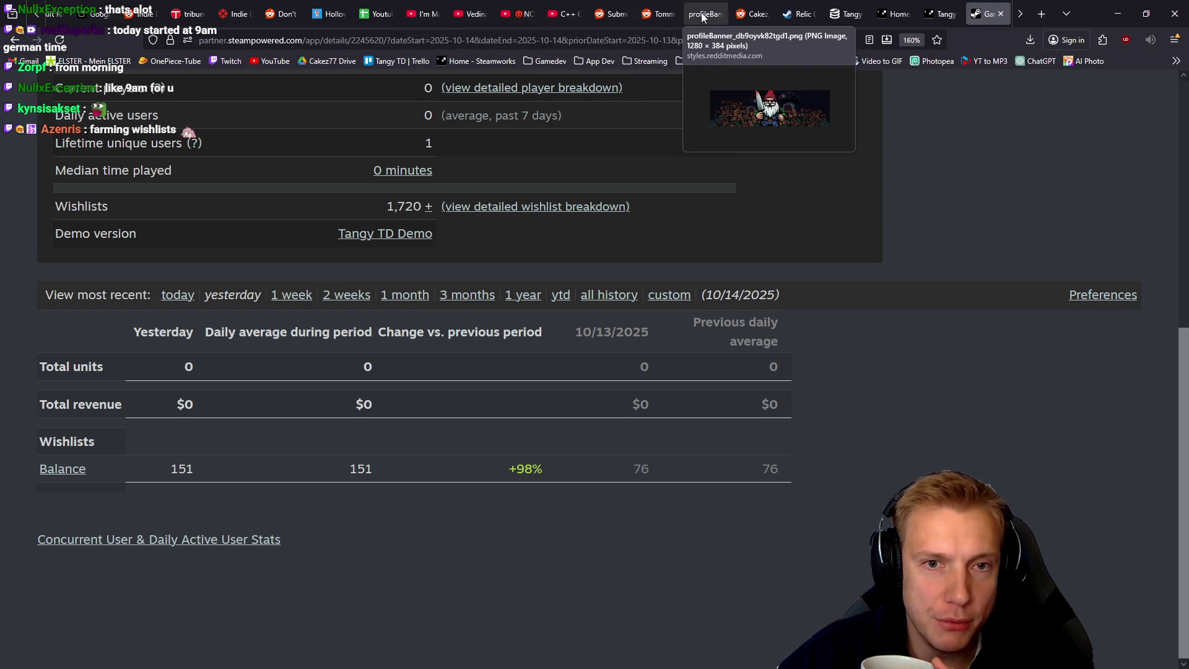
Step: Switch to the SteamDB tab showing Tangy TD Demo player charts
scroll(813, 13, down, 3)
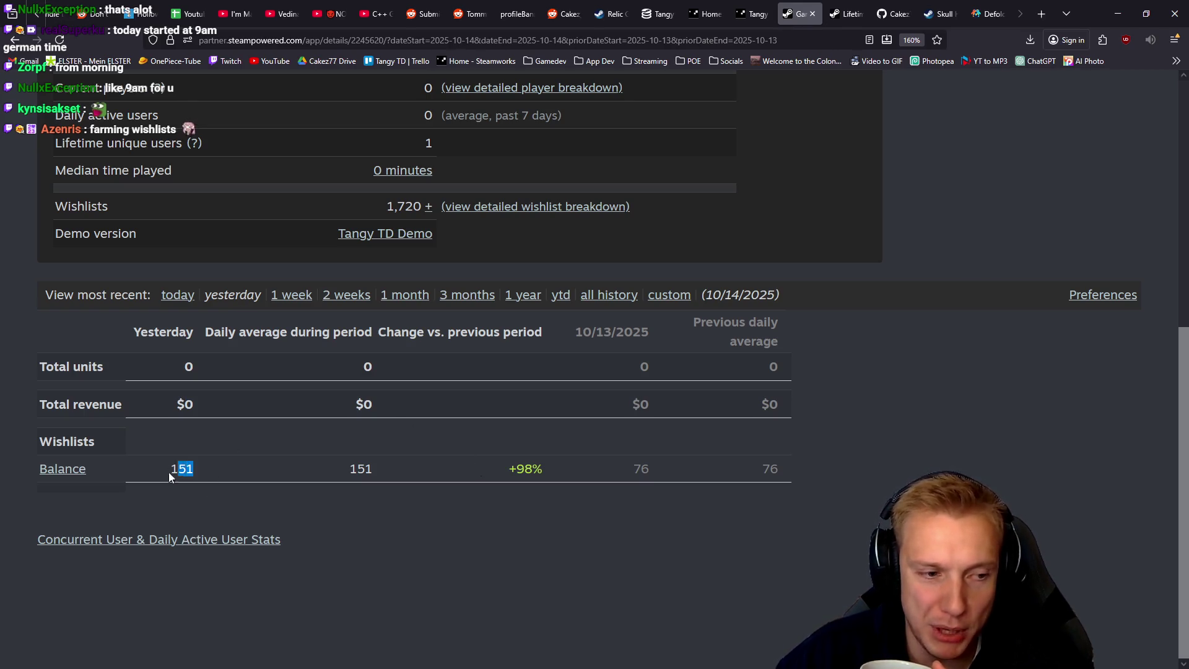
click(658, 14)
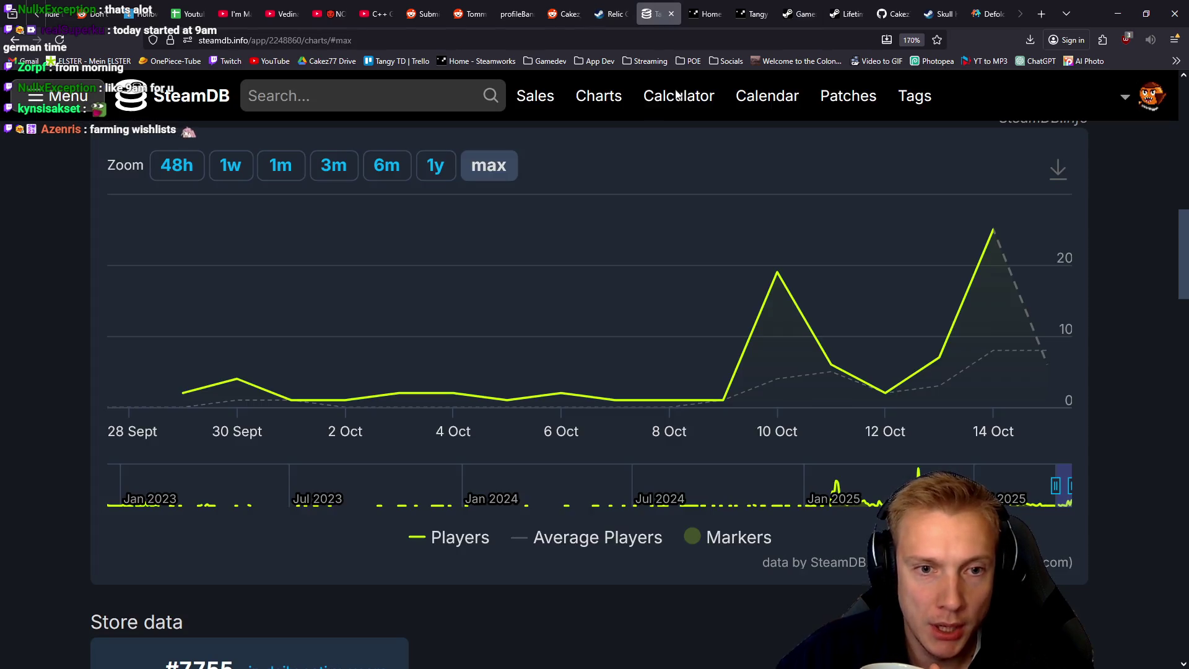
scroll(979, 247, up, 8)
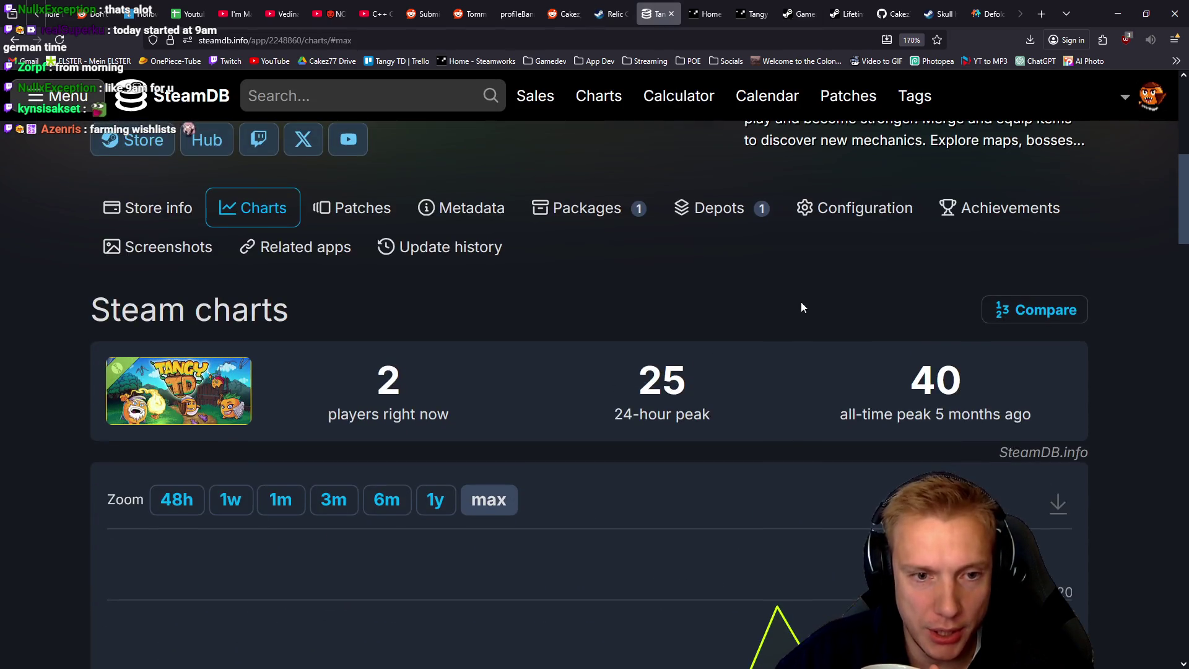
scroll(693, 433, down, 2)
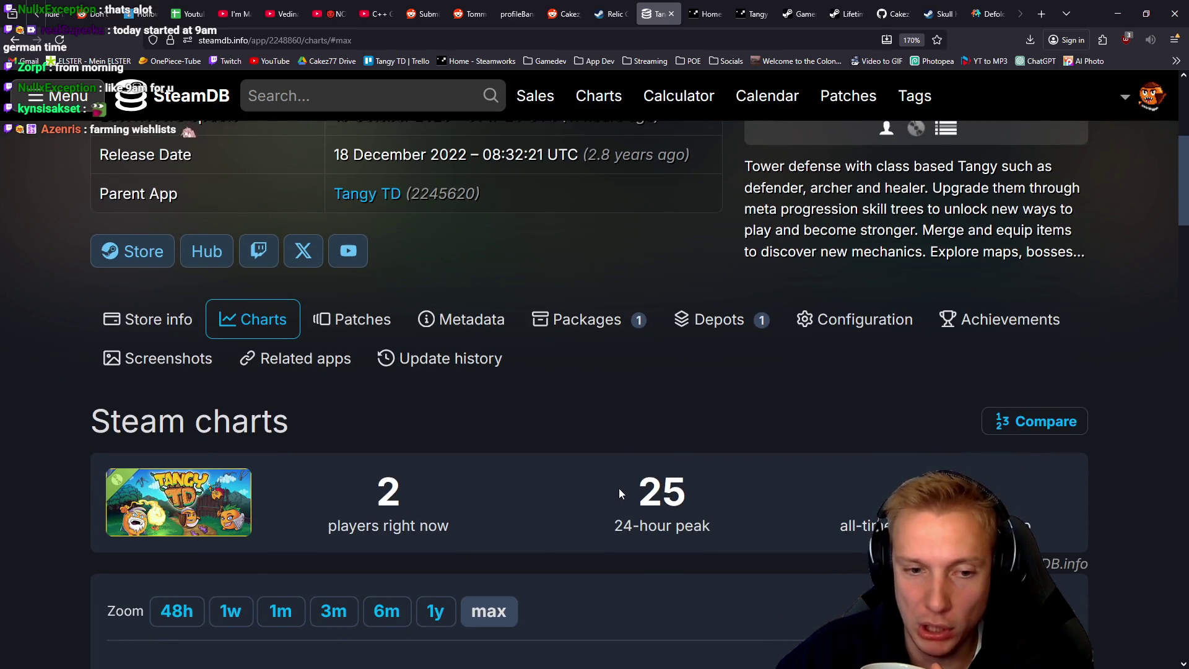
Step: Copy the 24-hour peak of 25 and open the store page in a background tab
drag(630, 489, 689, 488)
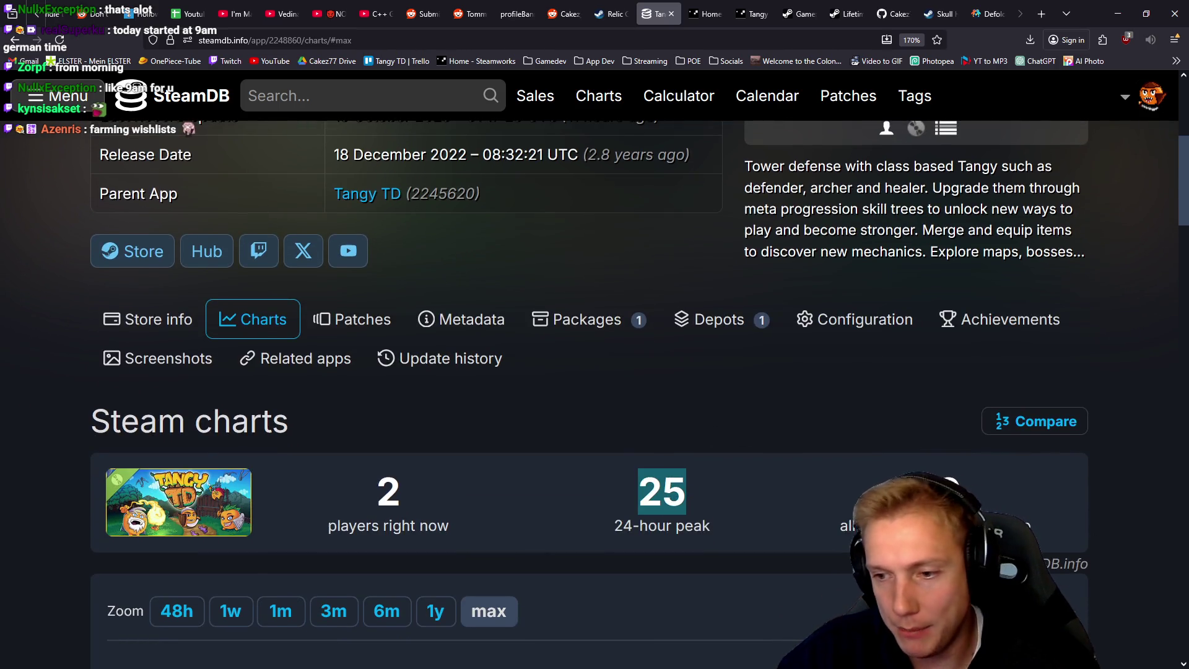
key(alt+Tab)
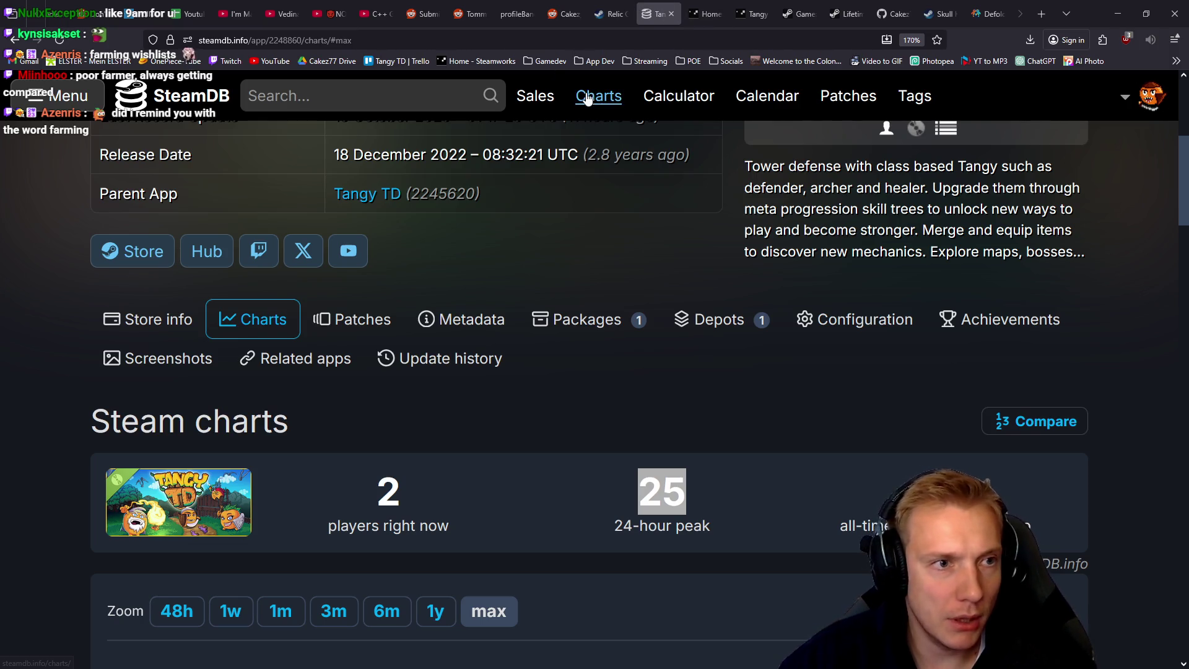
scroll(371, 310, up, 2)
middle_click(132, 362)
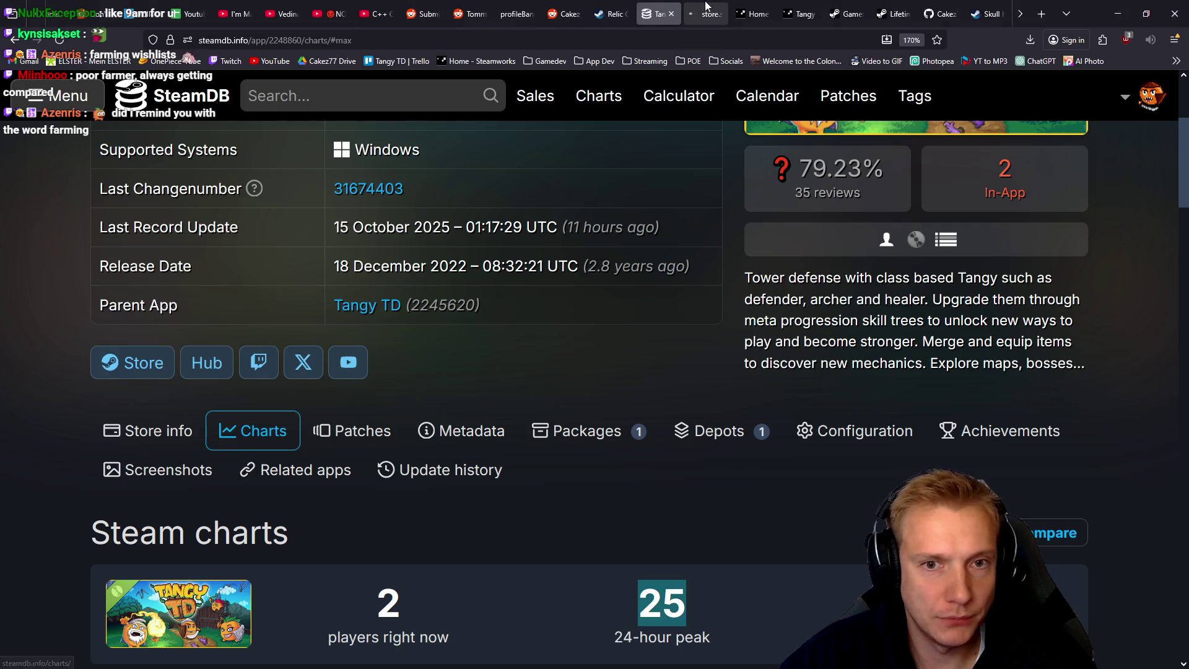
Step: Copy the Tangy TD Demo store page address from the new tab
click(709, 14)
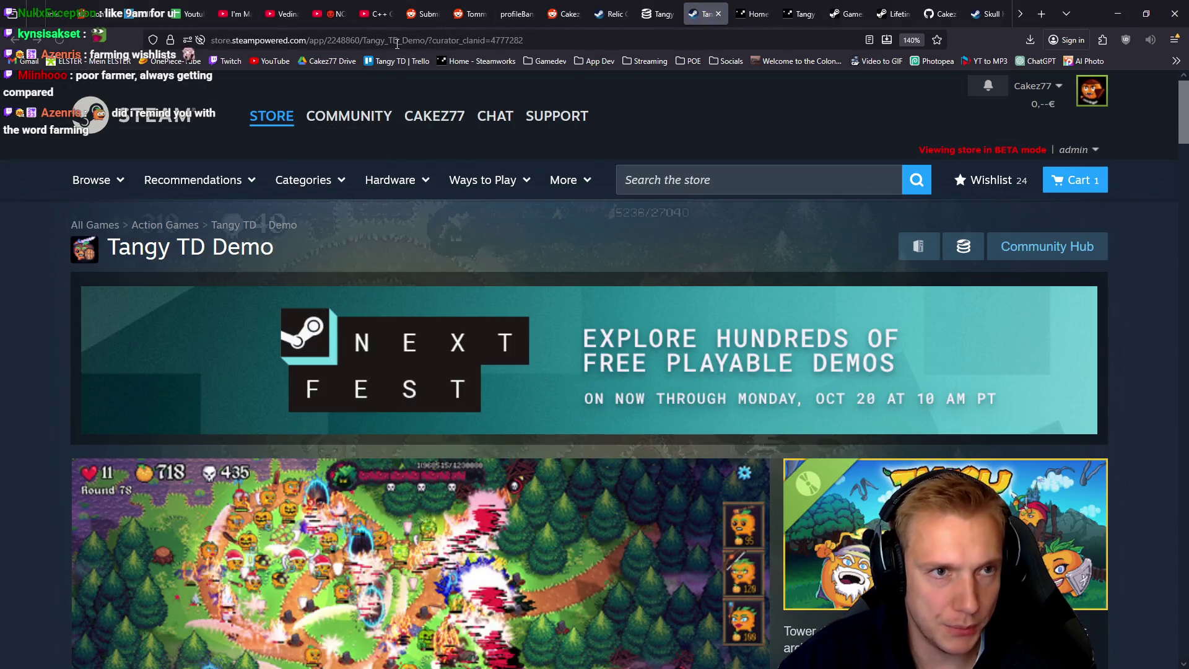
drag(428, 39, 79, 27)
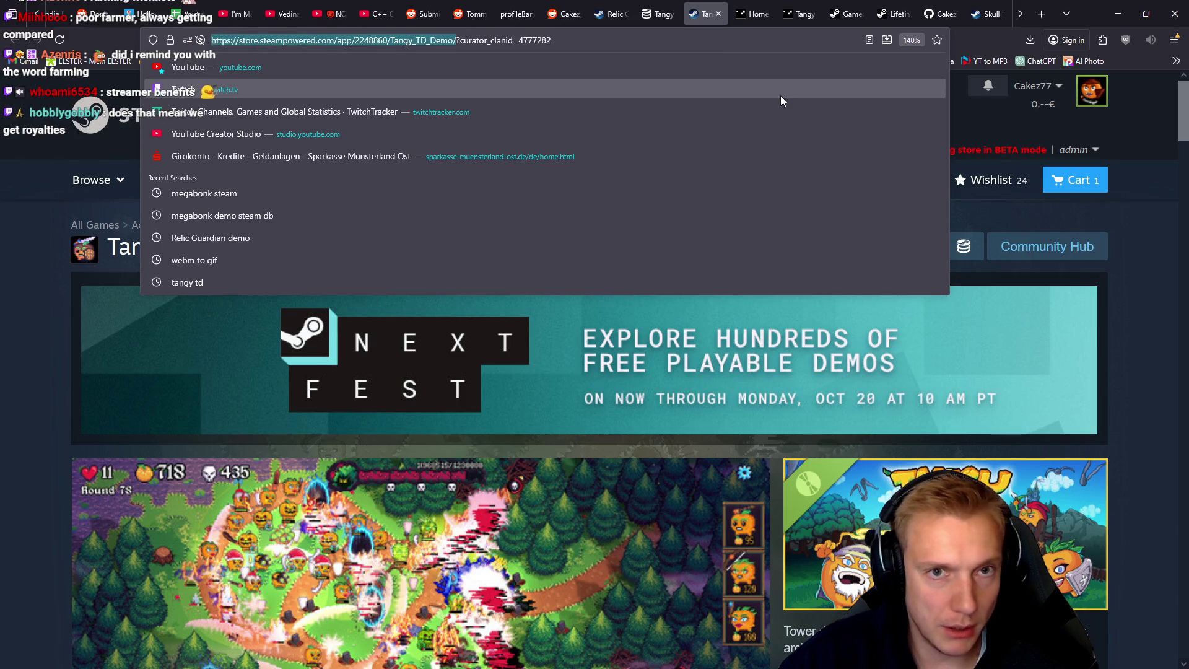
key(alt+Tab)
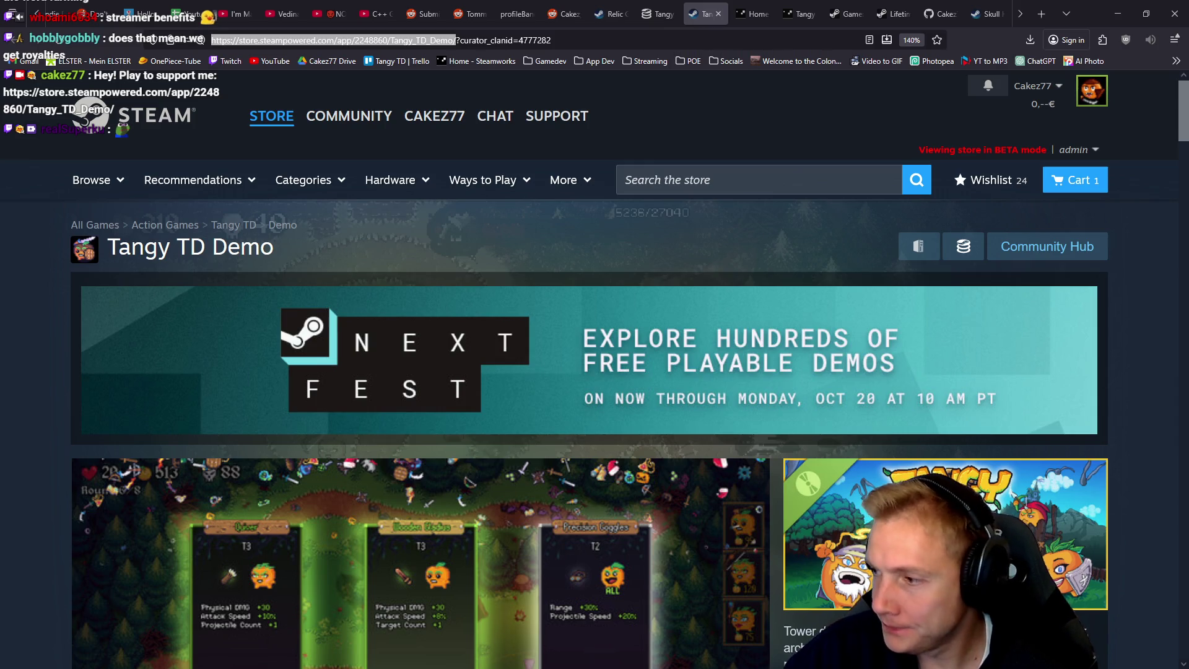
Step: Scroll through the store page, then go back to the SteamDB charts tab
scroll(679, 306, down, 5)
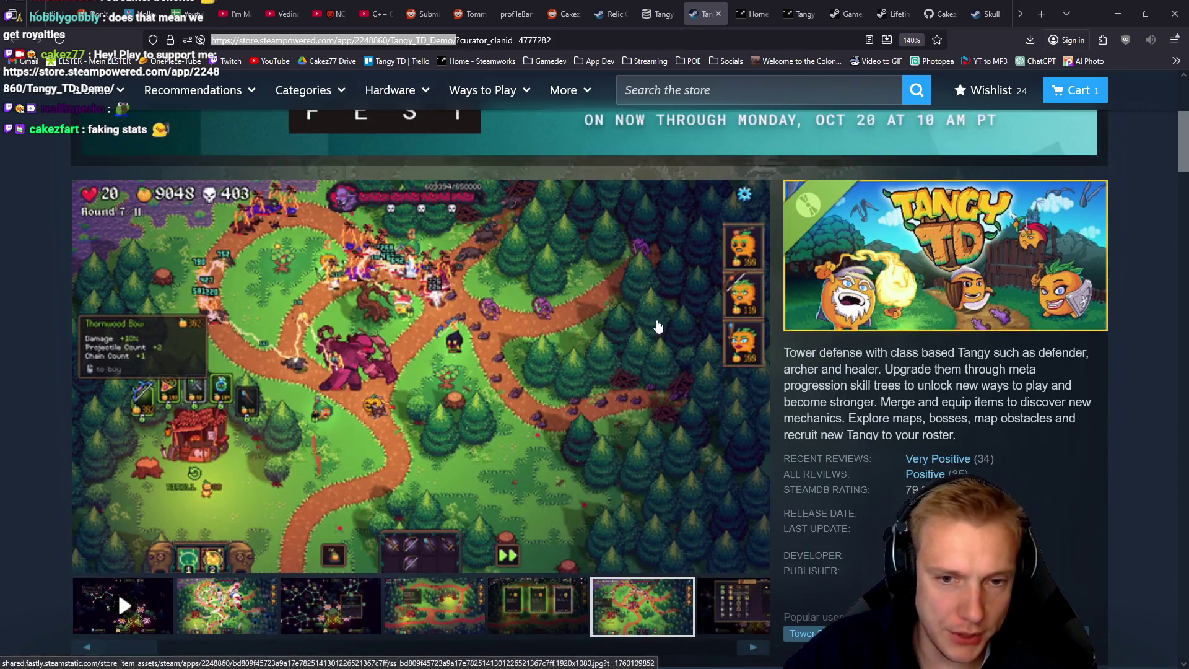
scroll(681, 303, down, 3)
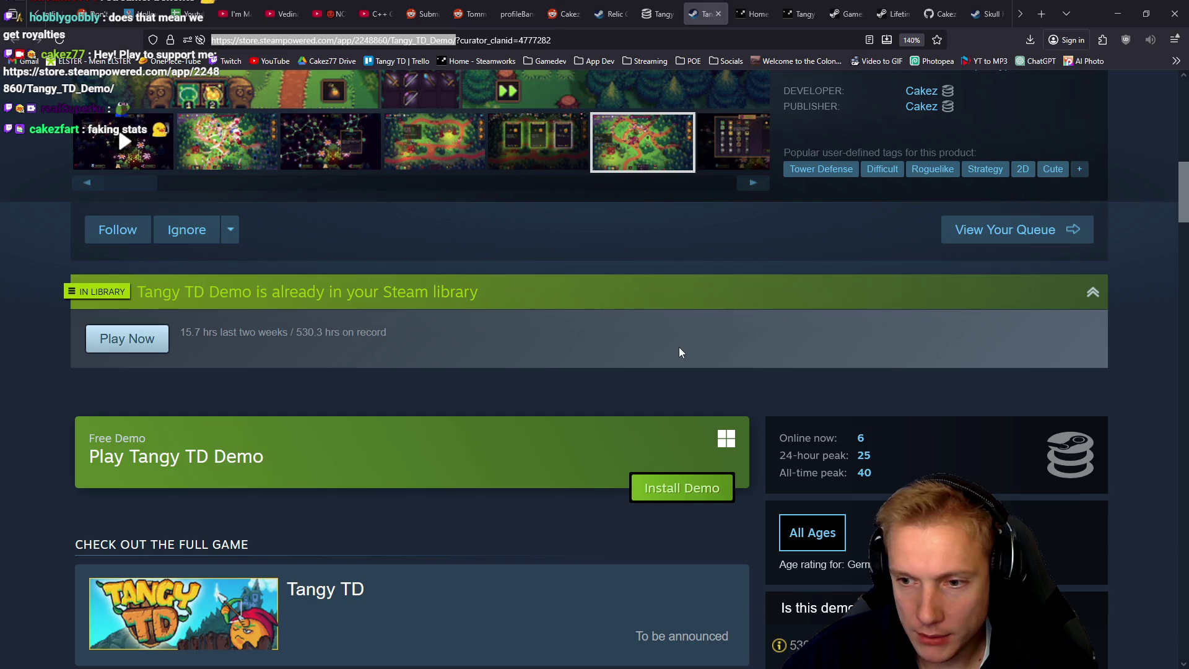
scroll(679, 347, up, 10)
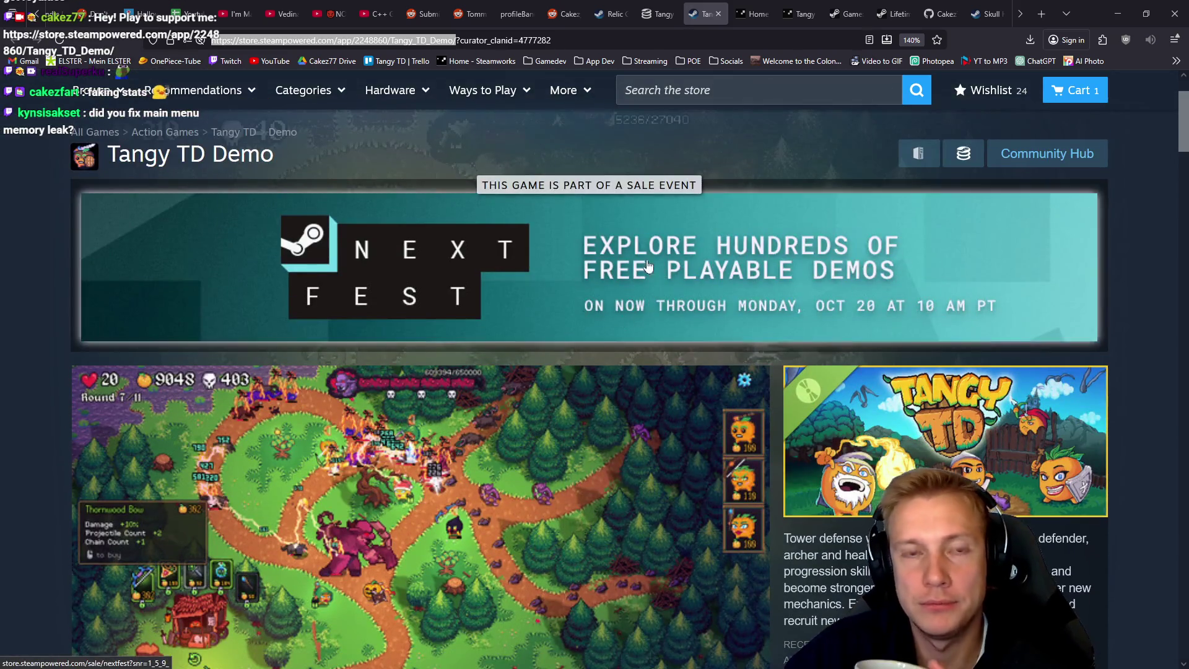
click(656, 13)
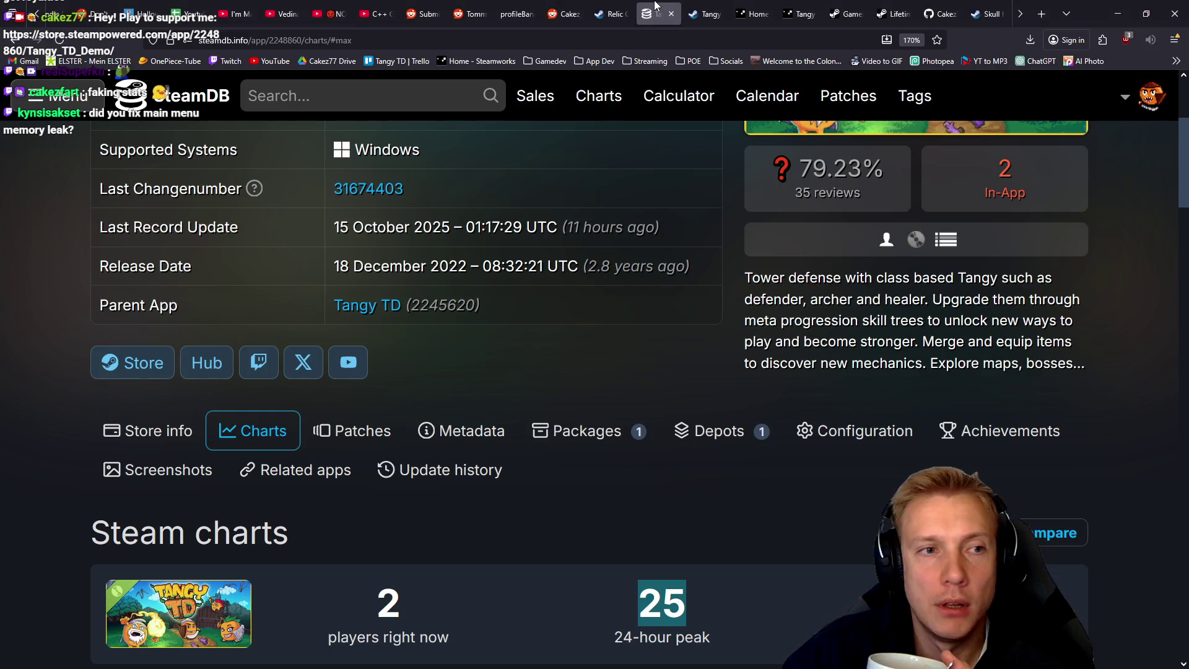
Step: Reload the SteamDB Tangy TD Demo charts so current players update to 6
click(60, 41)
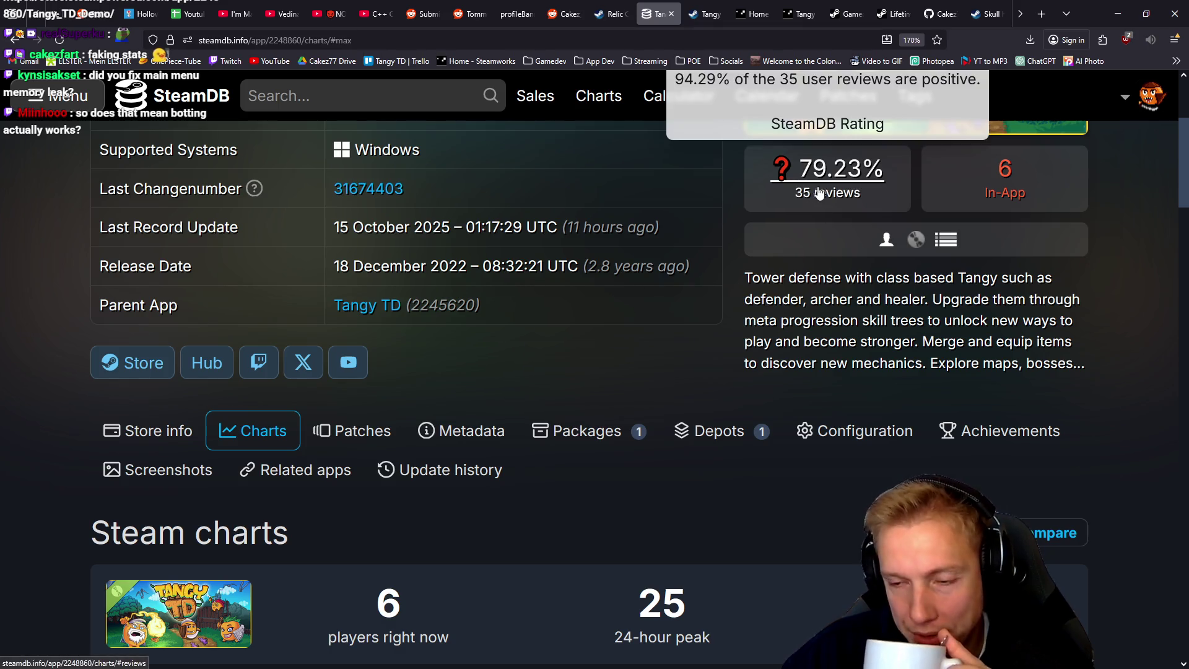
scroll(581, 399, up, 3)
scroll(582, 398, down, 3)
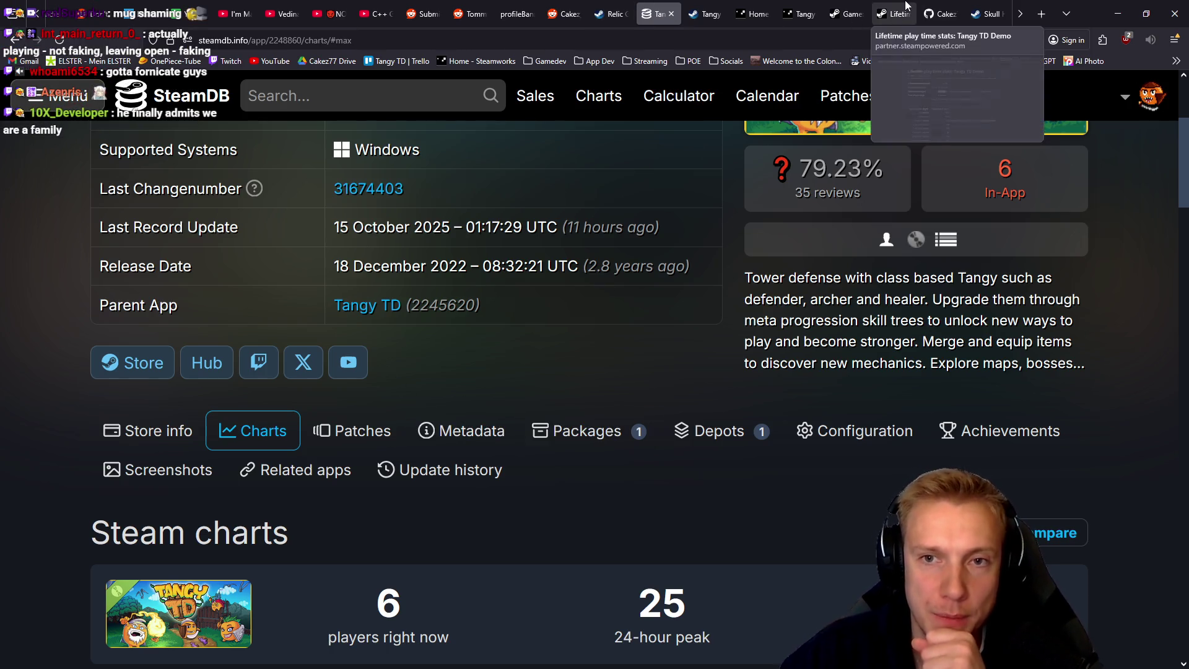
scroll(892, 12, down, 1)
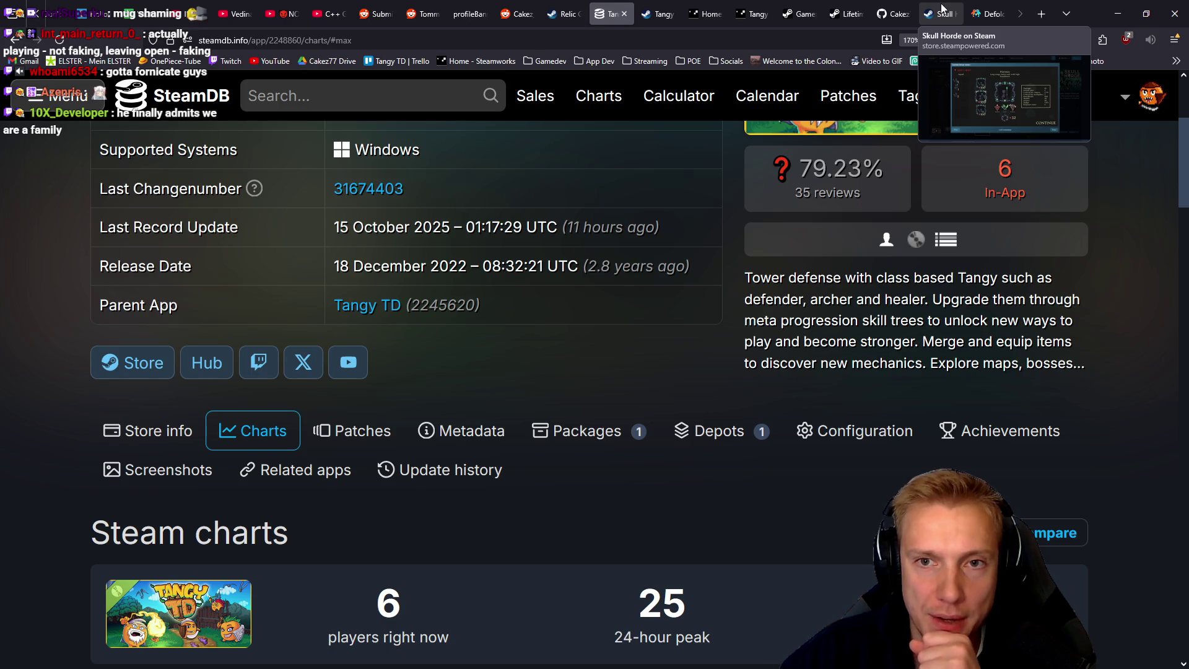
Step: On the Skull Horde store page, close the screenshot and select the 'Skull Horde Demo' name
click(942, 12)
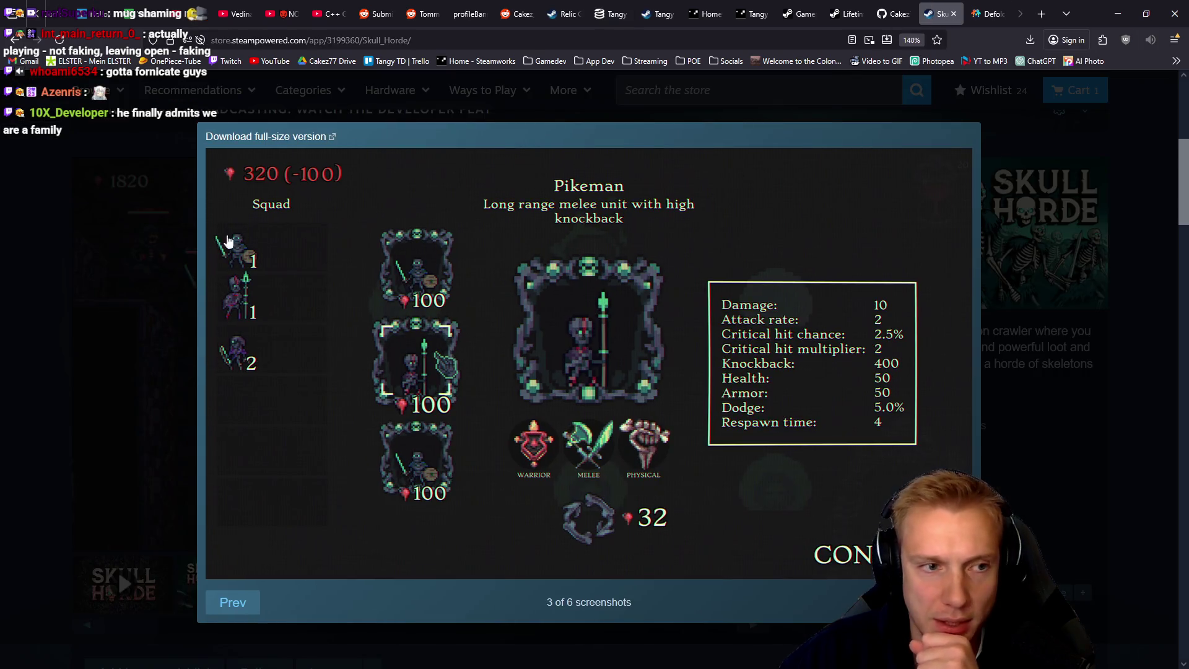
click(8, 310)
scroll(24, 304, up, 5)
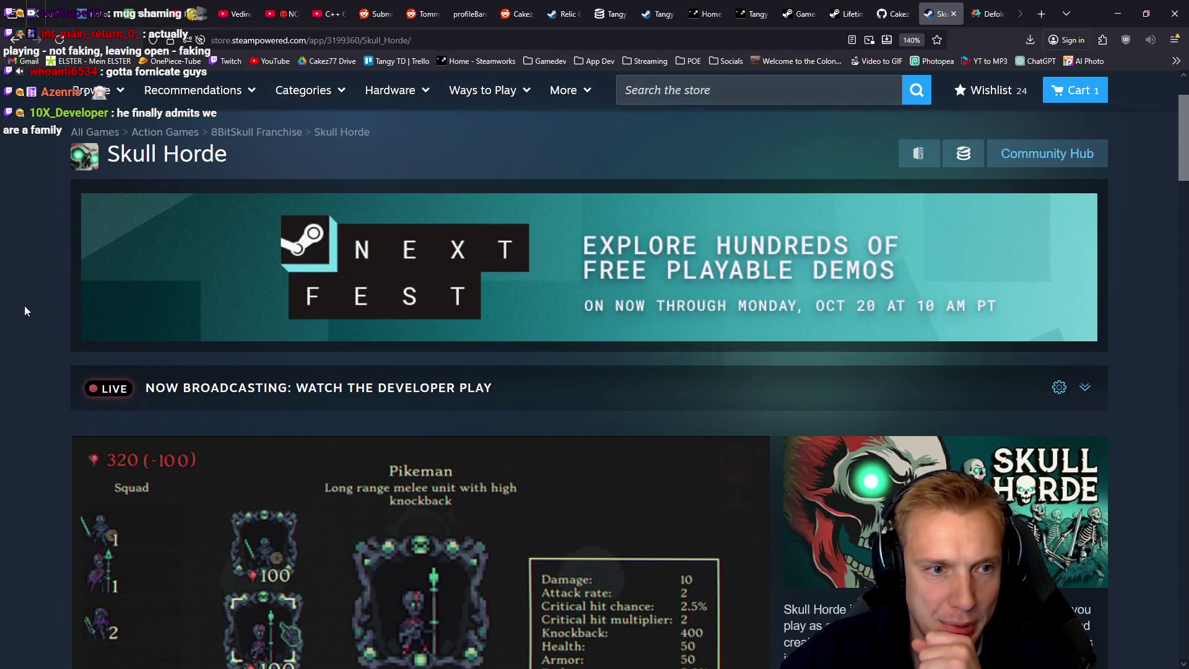
scroll(631, 264, down, 3)
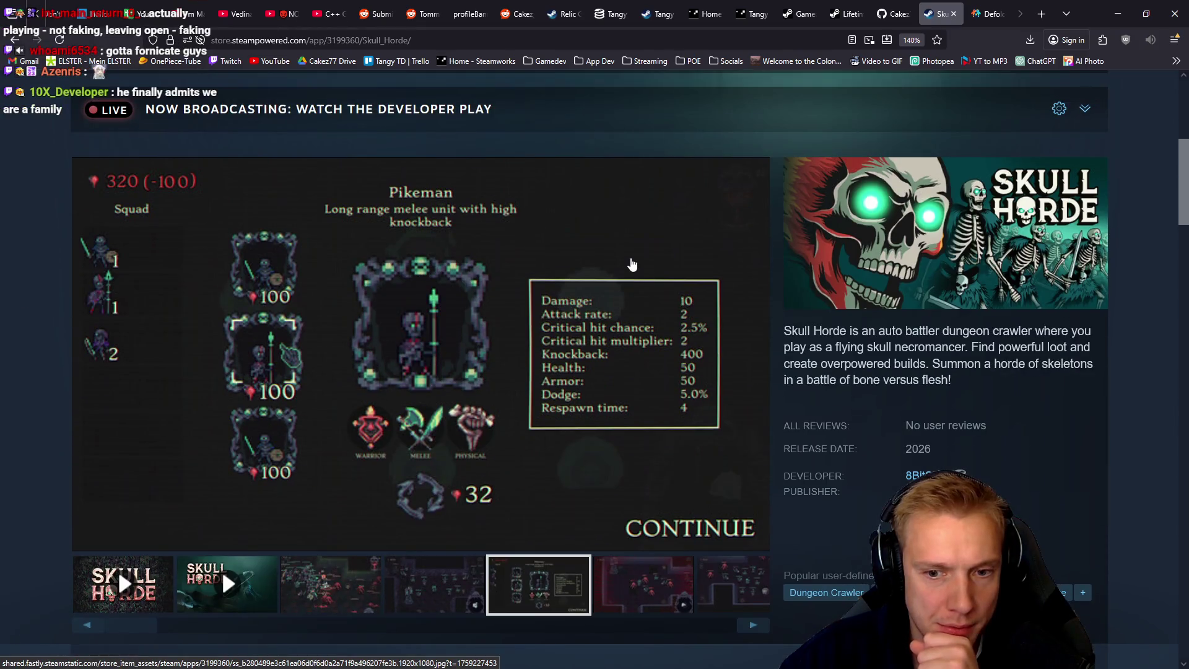
scroll(631, 264, down, 3)
scroll(631, 265, down, 1)
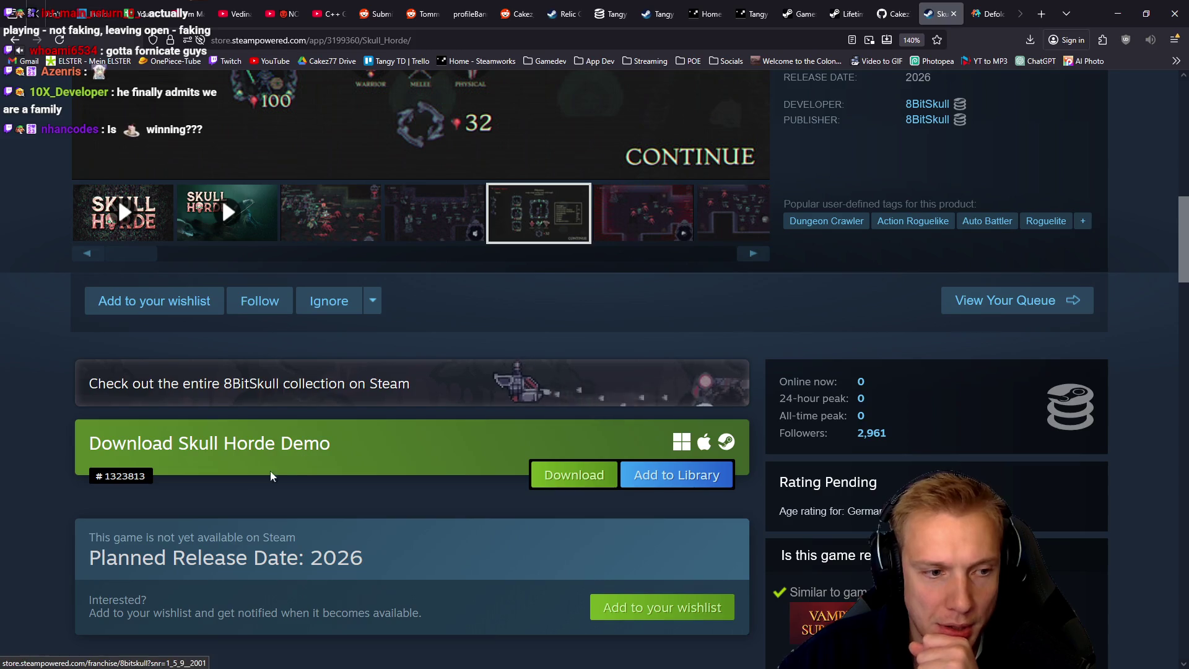
drag(338, 443, 180, 435)
key(ctrl+c)
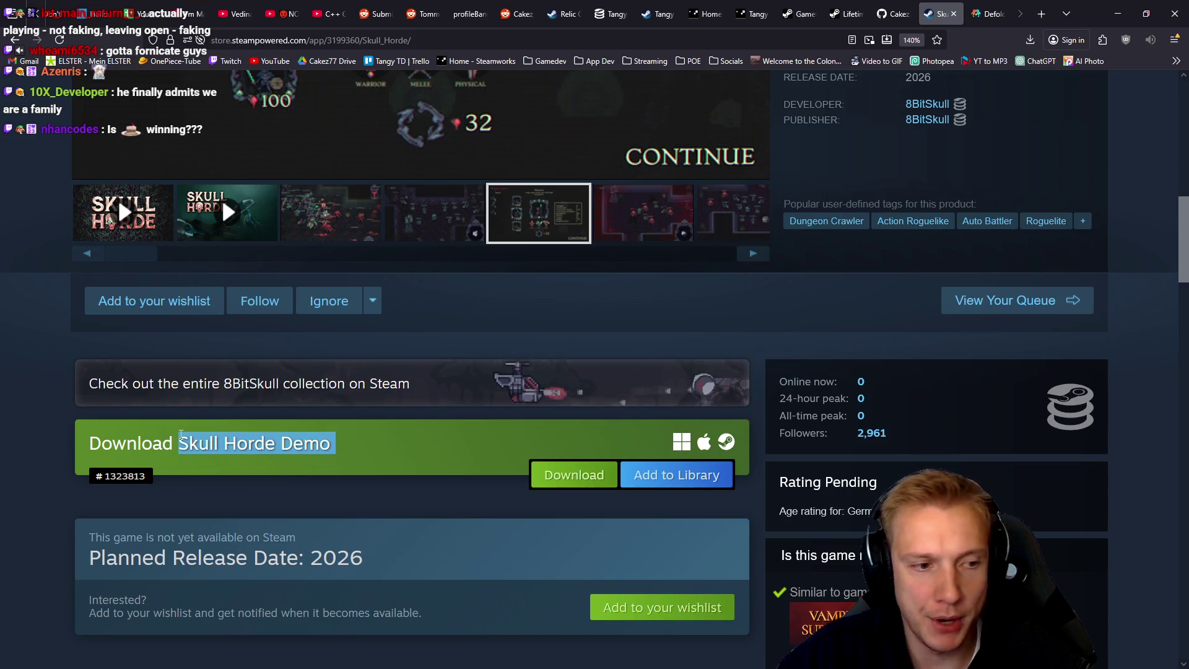
Step: Search the web for 'Skull Horde Demo steam db' in the Defold tab
click(985, 14)
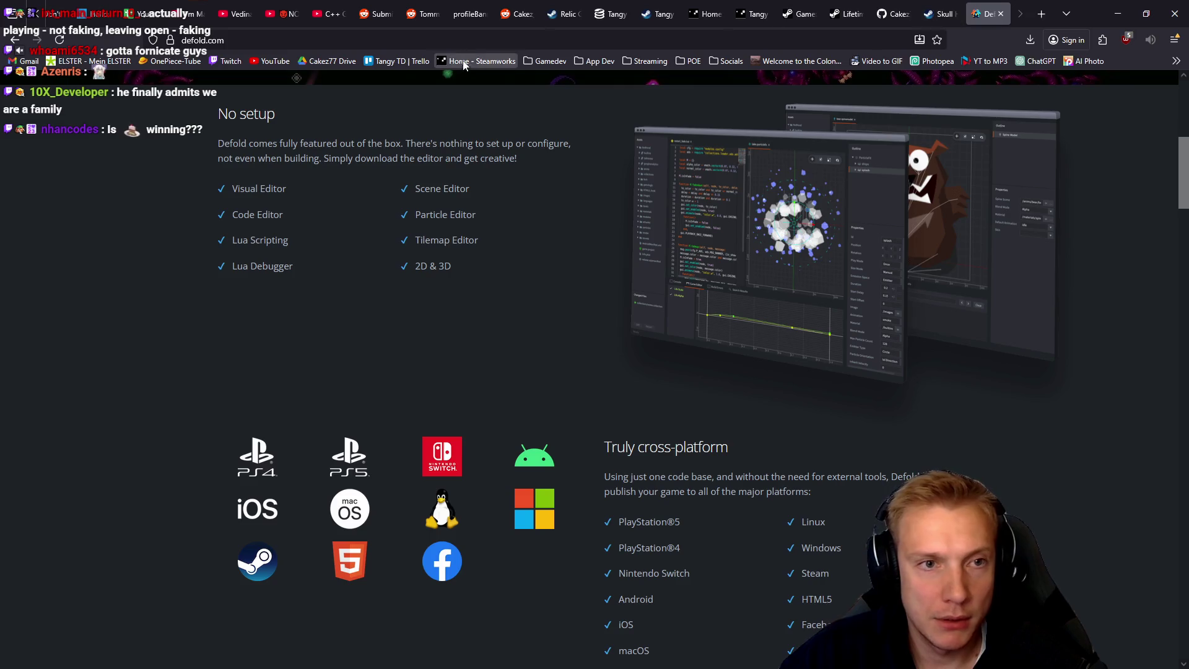
click(481, 36)
key(ctrl+v)
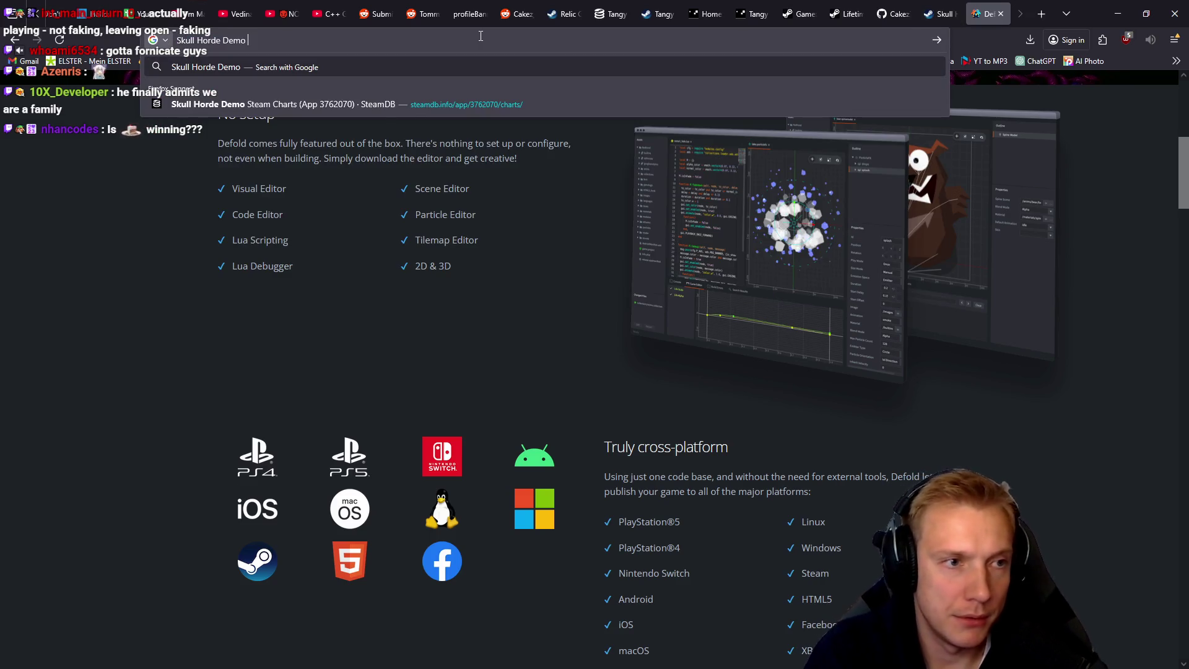
text(steam db)
key(Return)
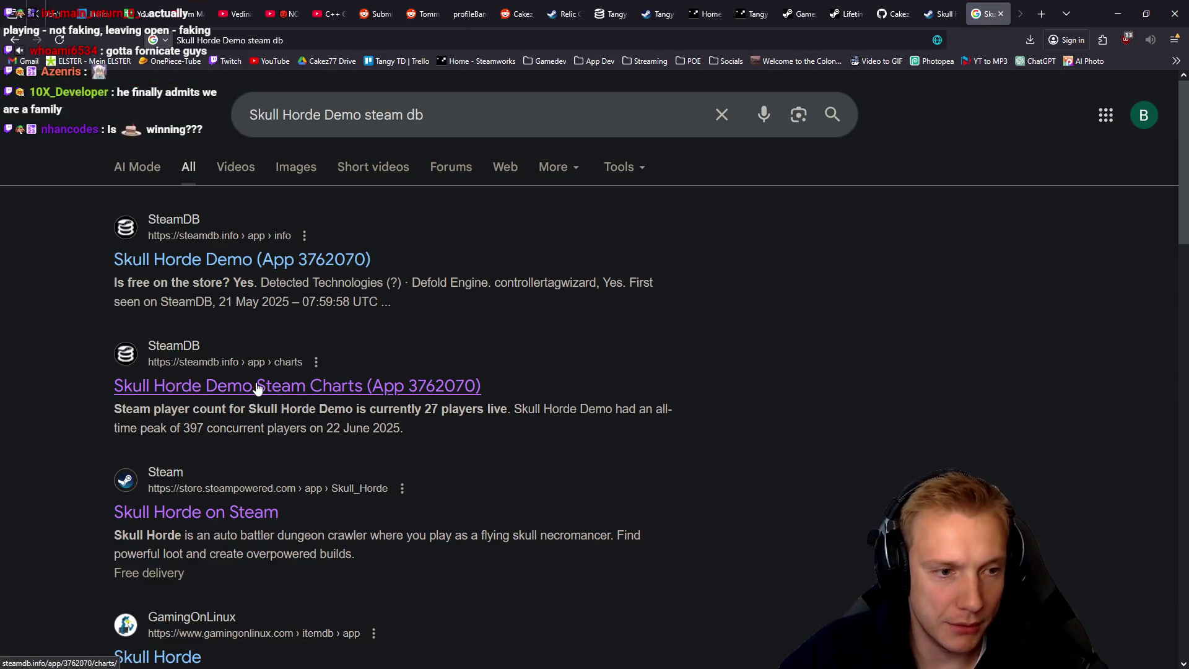
Step: Open the Skull Horde Demo SteamDB charts and review its past-week player peak
click(257, 389)
scroll(875, 381, down, 8)
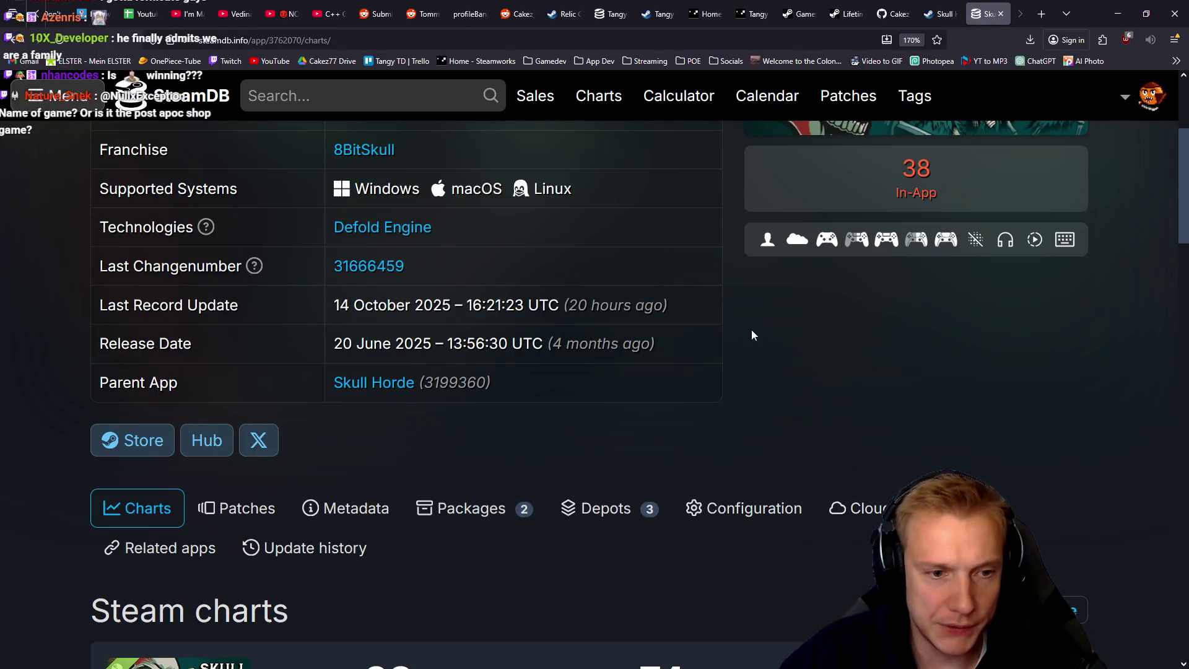
scroll(637, 393, down, 3)
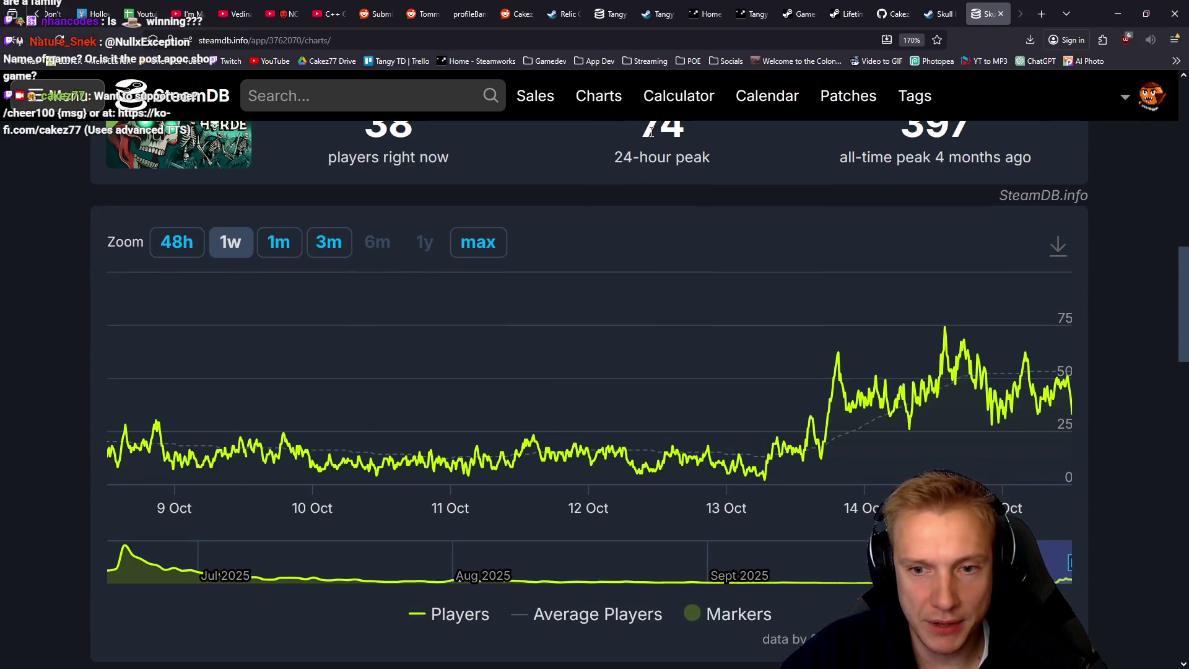
mouse_move(974, 361)
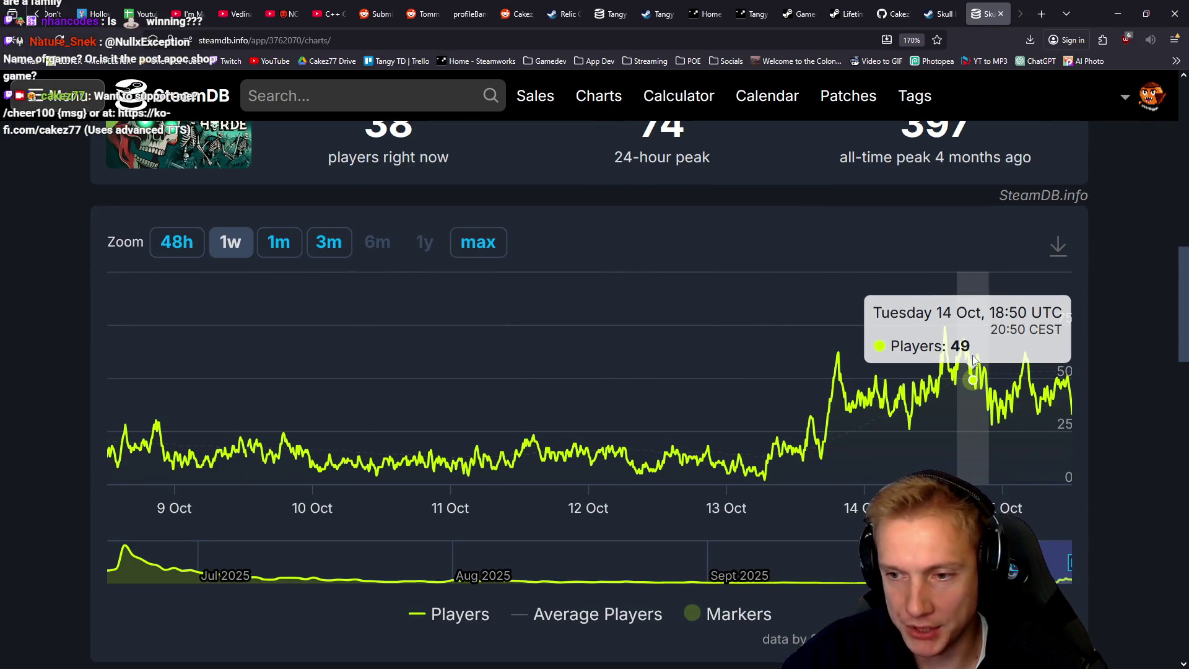
scroll(789, 332, up, 10)
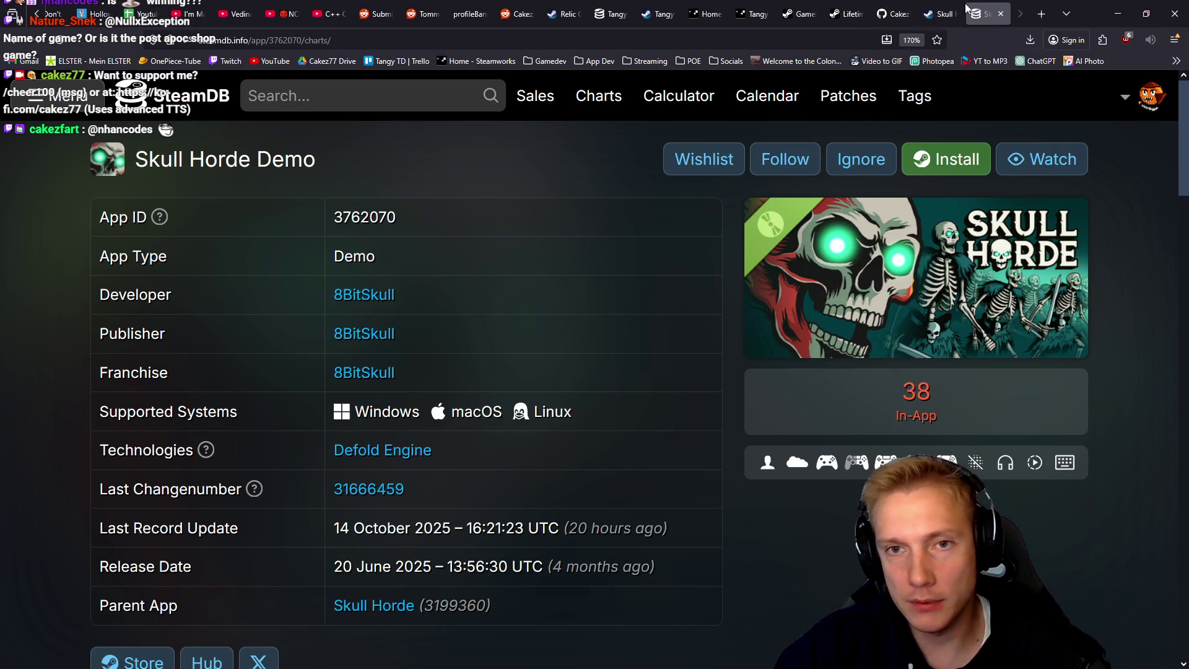
click(948, 13)
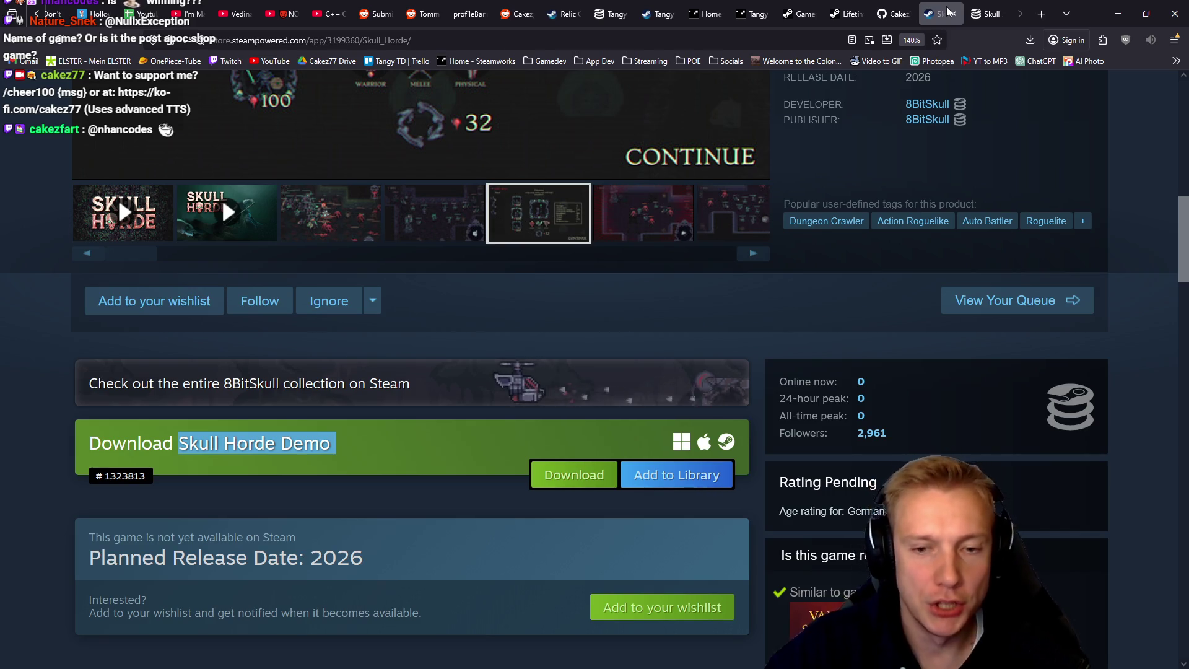
Step: Glance at the CakezFramework repository and the running game, then return to Firefox
click(898, 9)
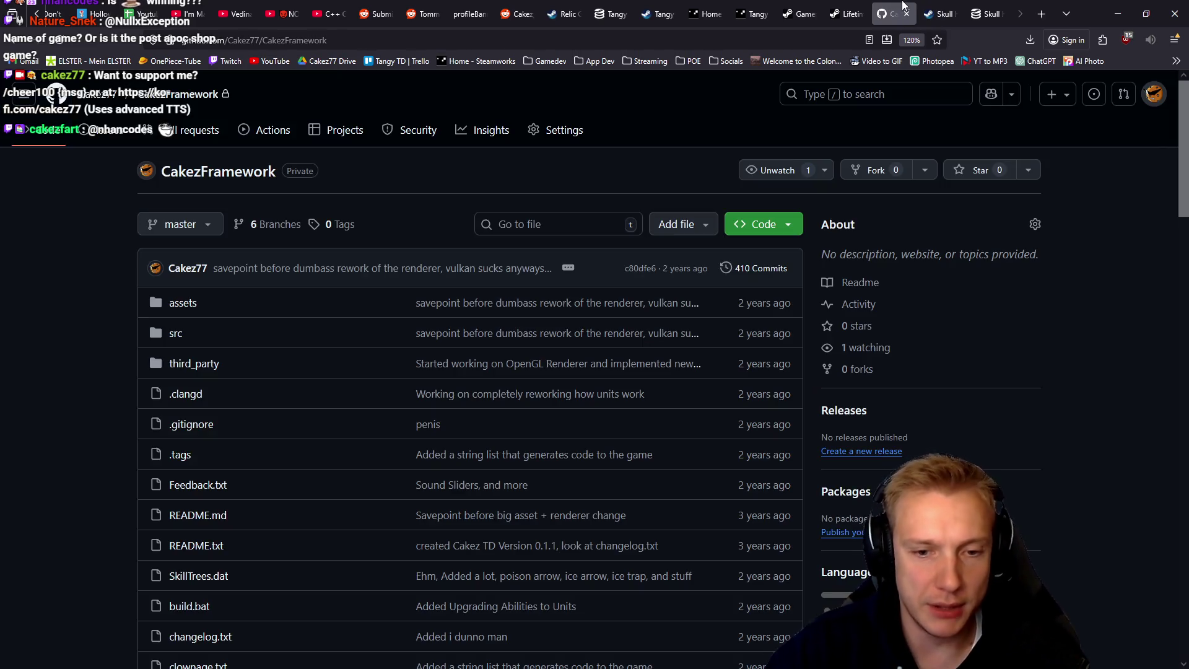
click(941, 14)
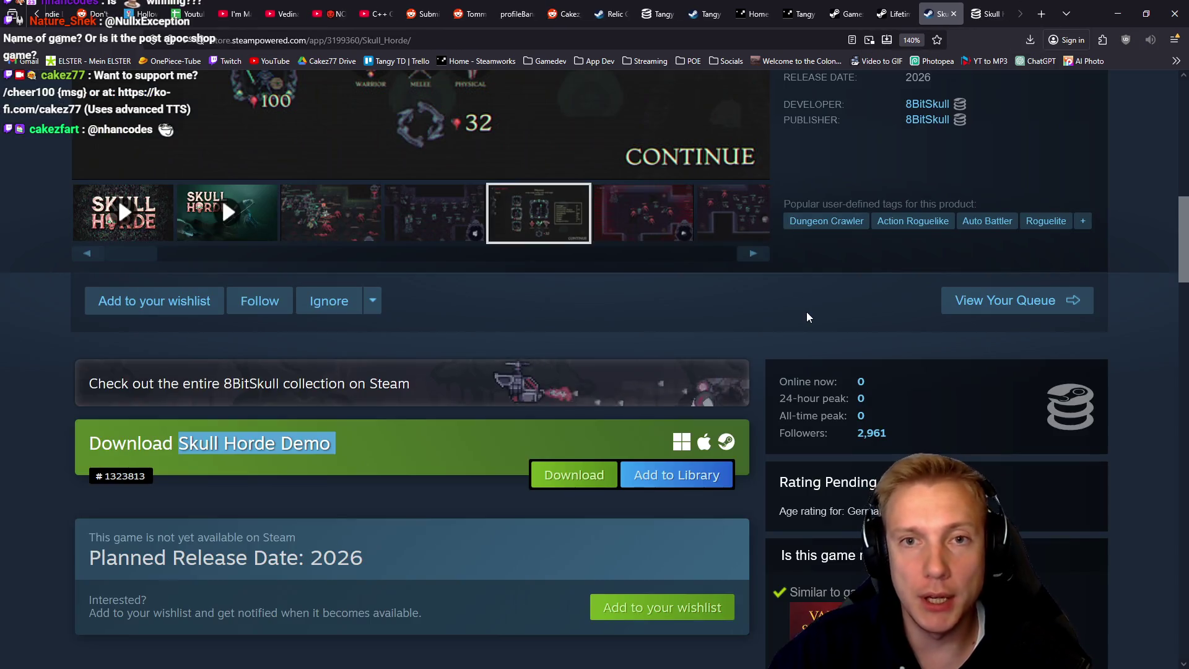
key(alt+Tab)
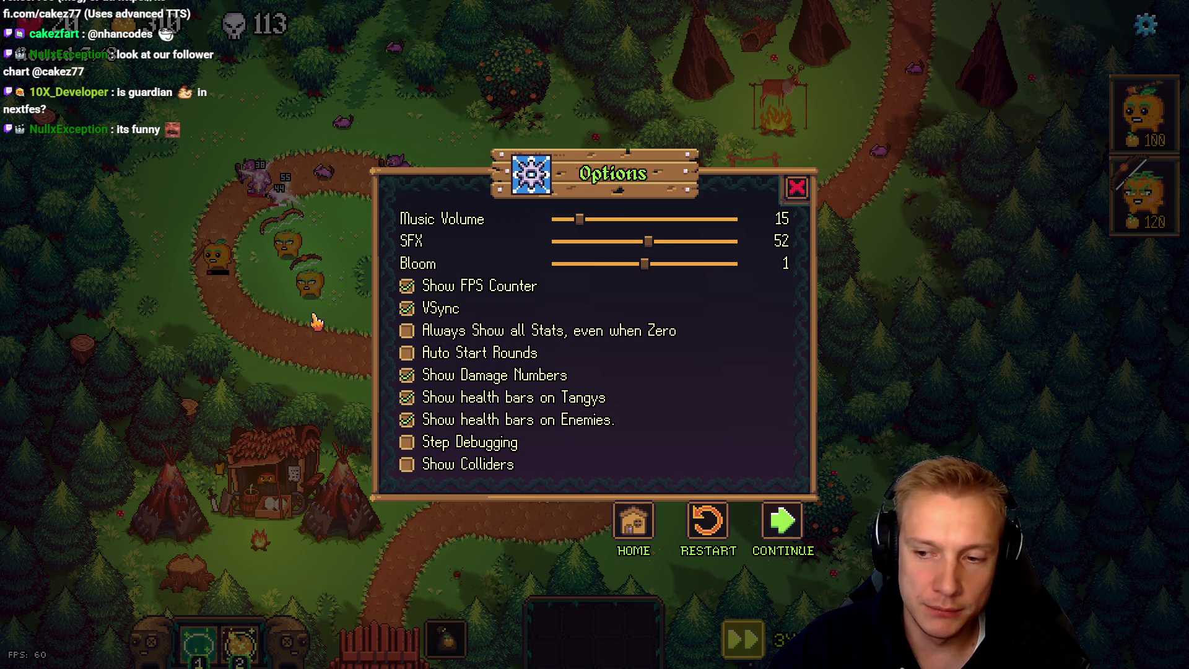
key(alt+Tab)
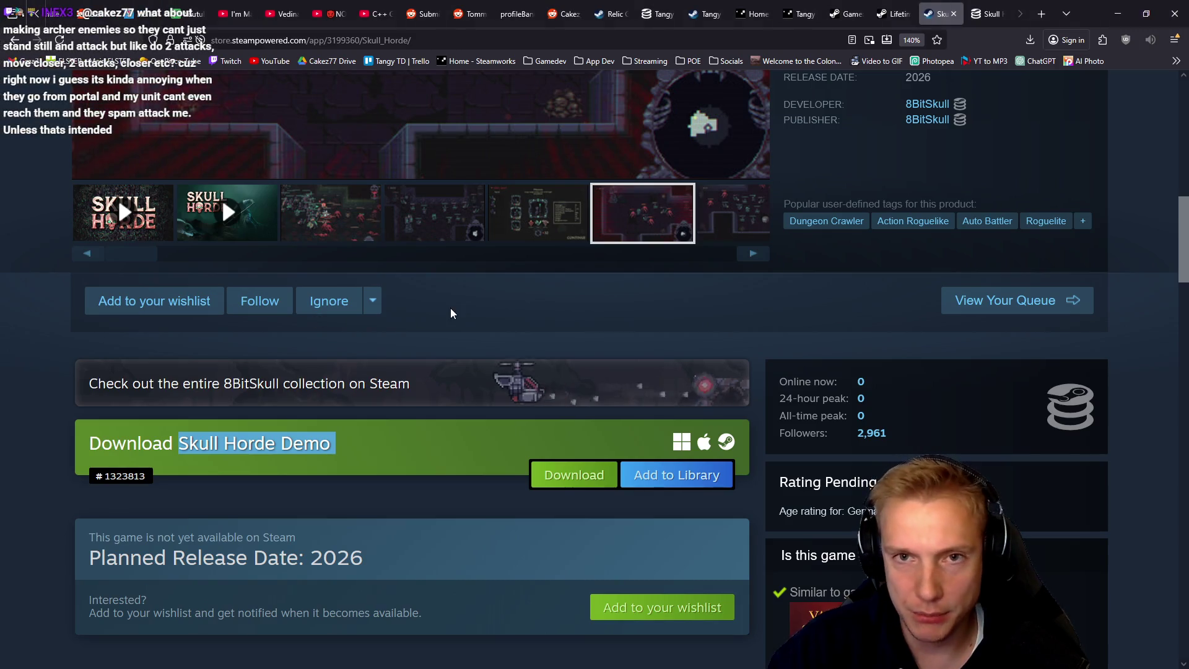
Step: Go from the Tangy TD Demo store page to the full game's page and its SteamDB stats
click(710, 6)
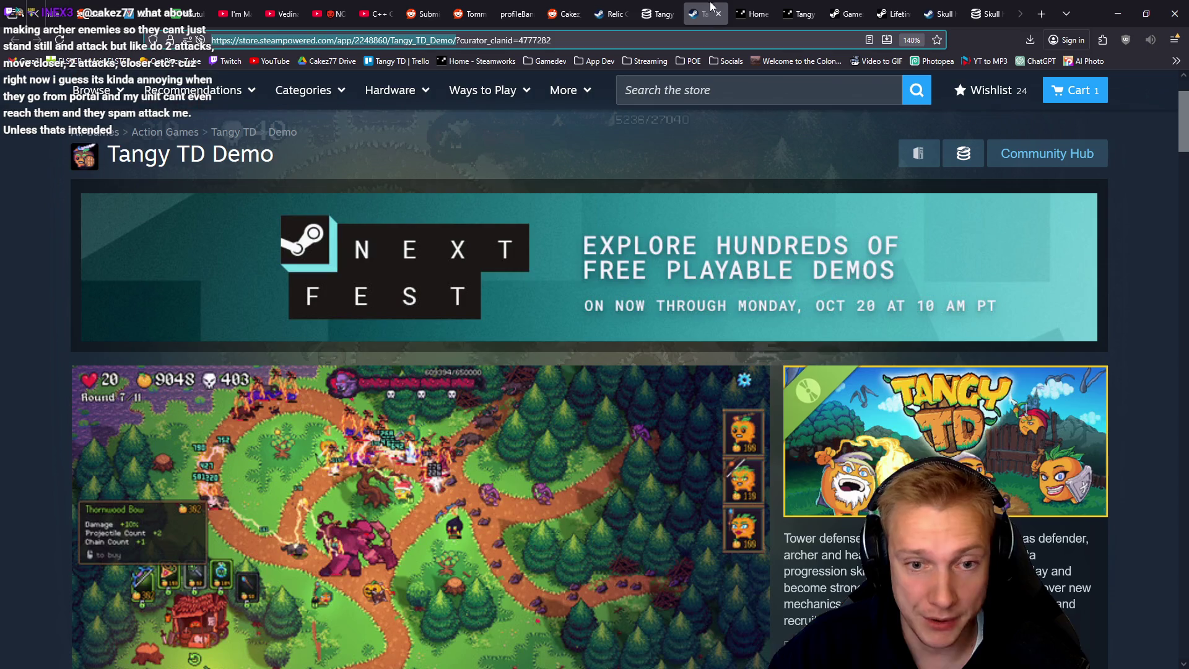
scroll(614, 209, down, 10)
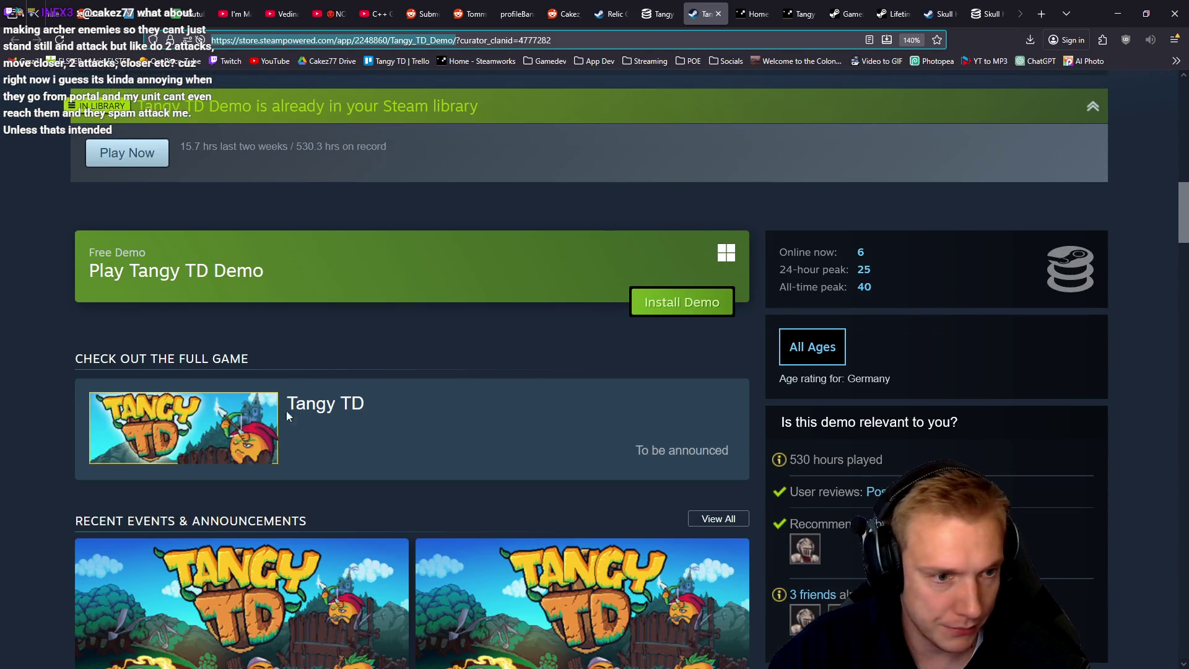
click(288, 406)
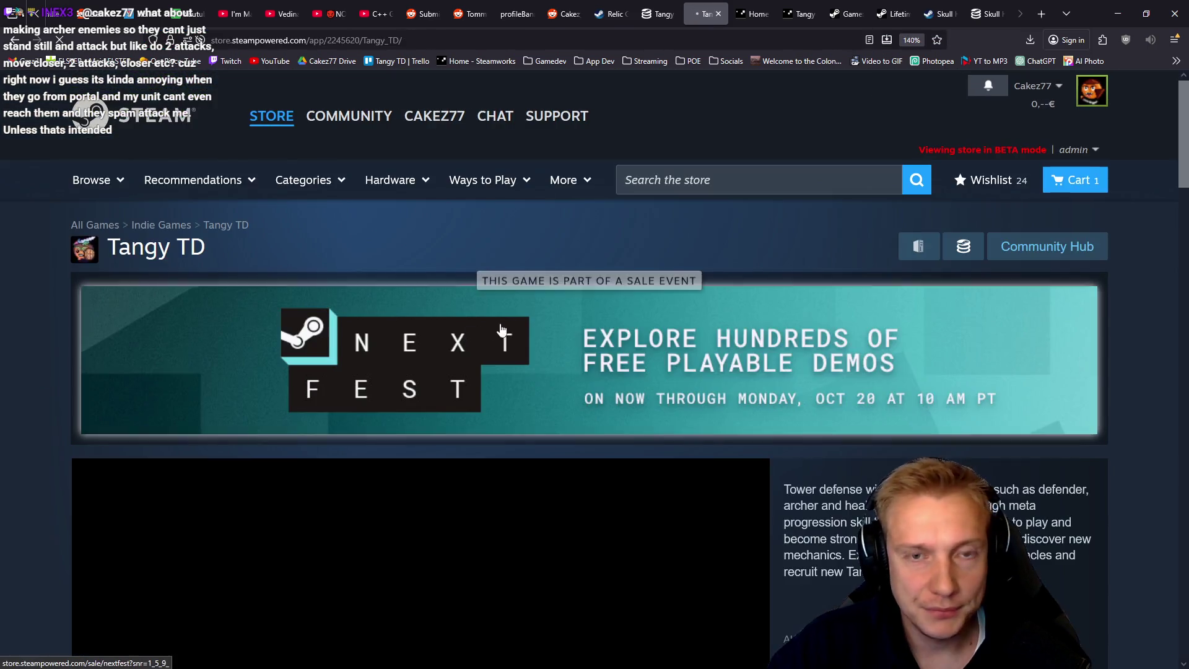
scroll(759, 316, down, 10)
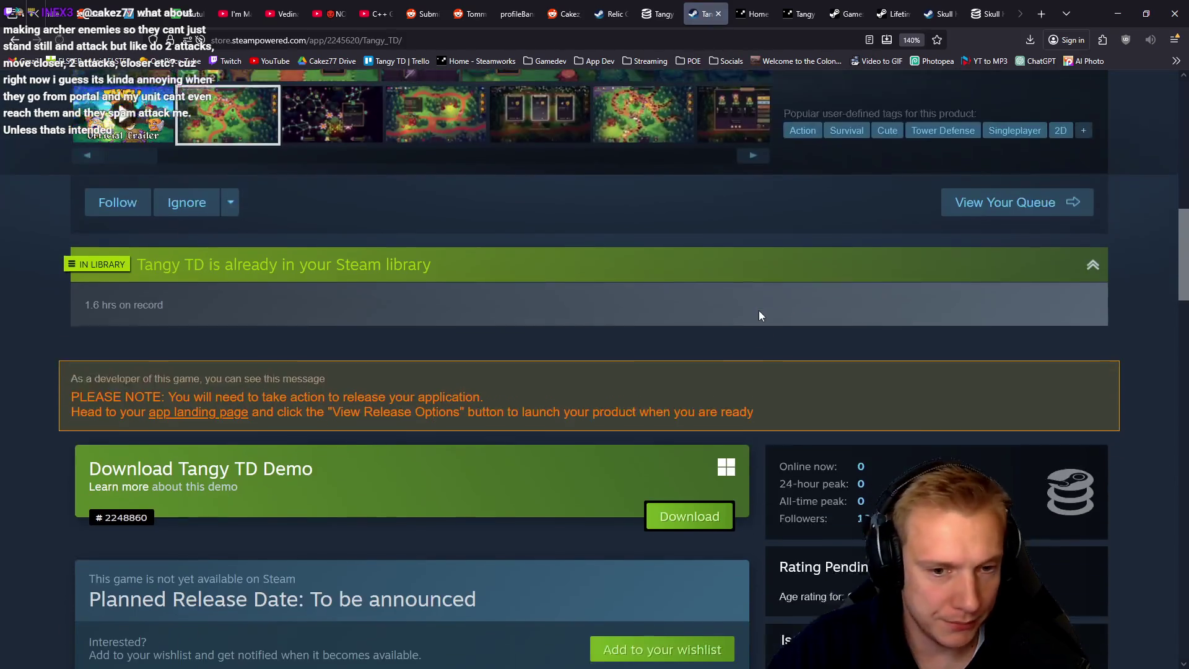
scroll(760, 316, down, 2)
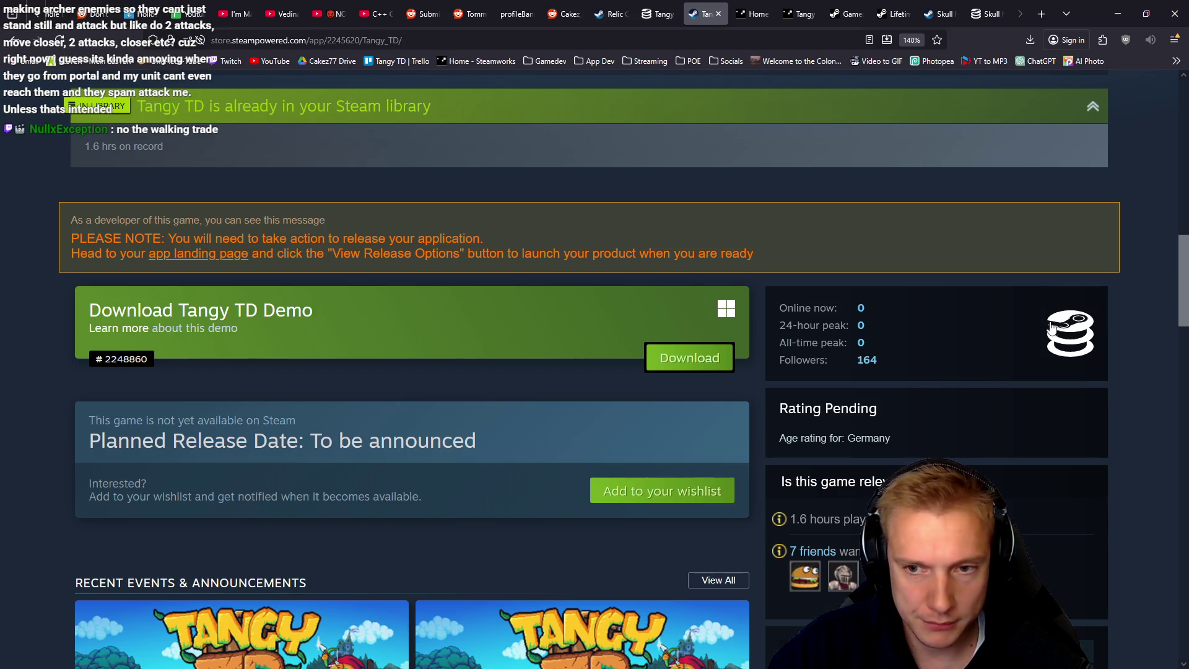
click(1051, 326)
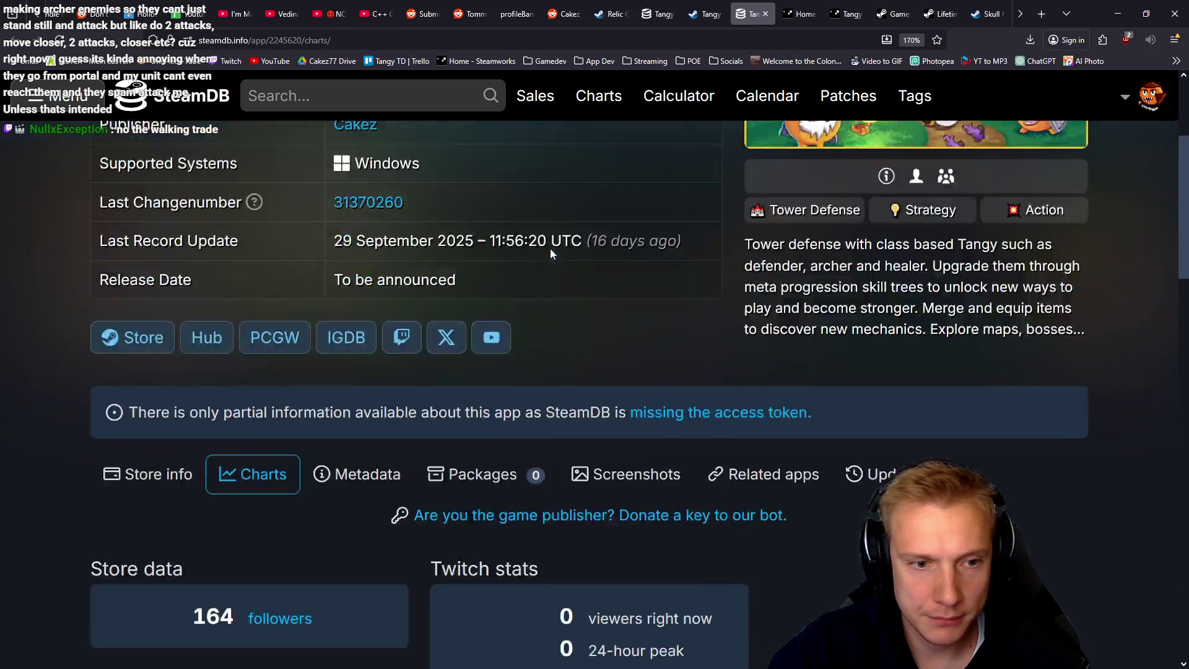
Step: Check Tangy TD's follower history chart on SteamDB
scroll(554, 241, down, 10)
scroll(805, 310, up, 4)
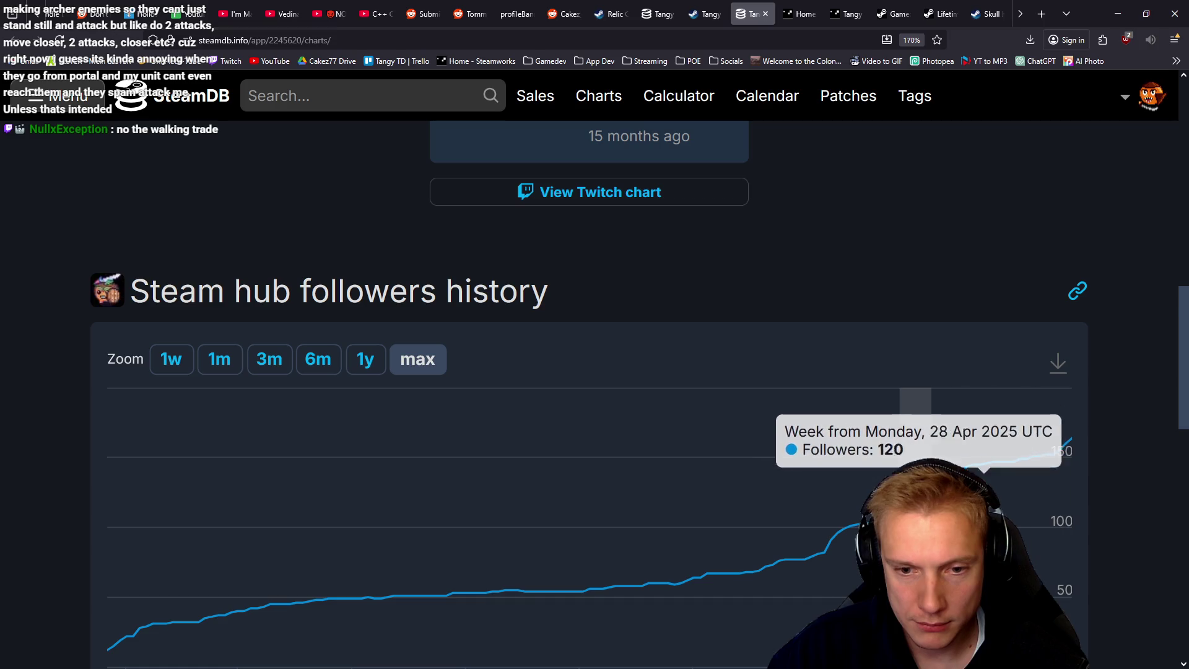
scroll(805, 433, down, 3)
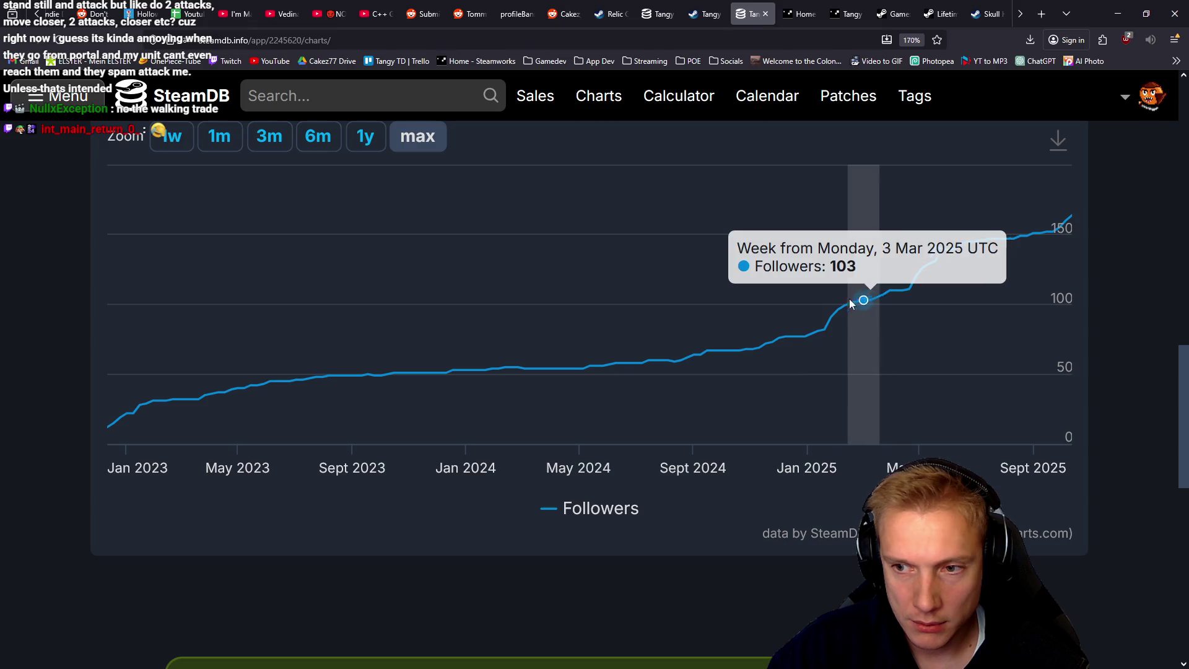
scroll(780, 334, up, 10)
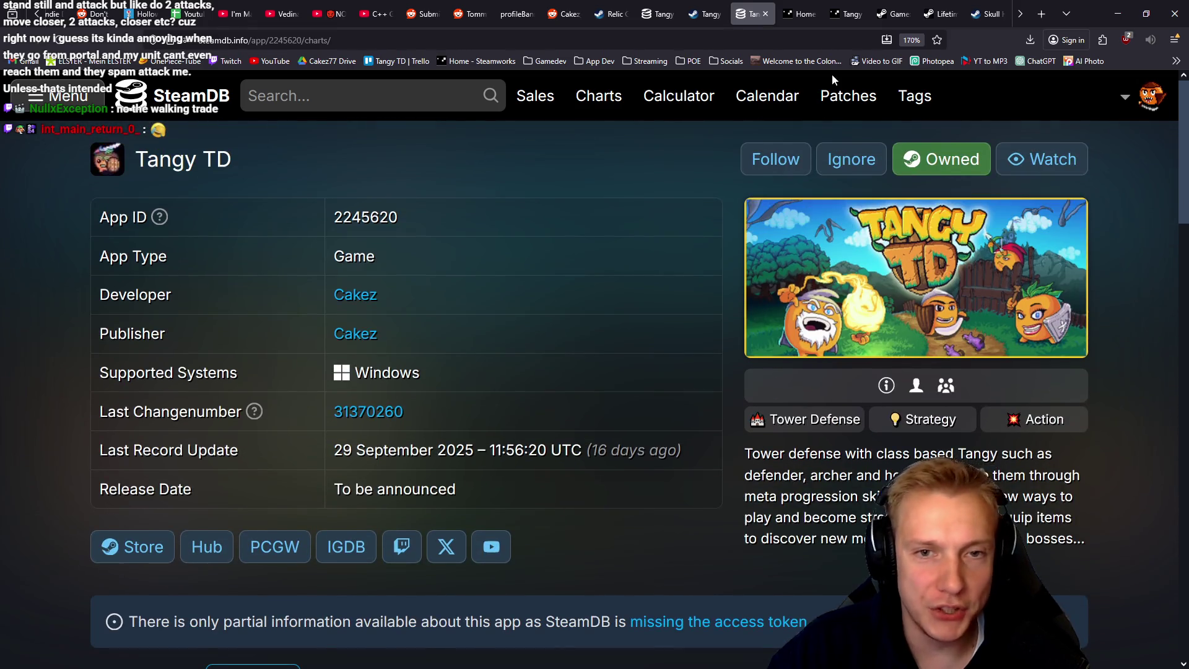
Step: Look up The Walking Trade on SteamDB, view its followers chart, then close it and return to Tangy TD
click(396, 97)
text(th)
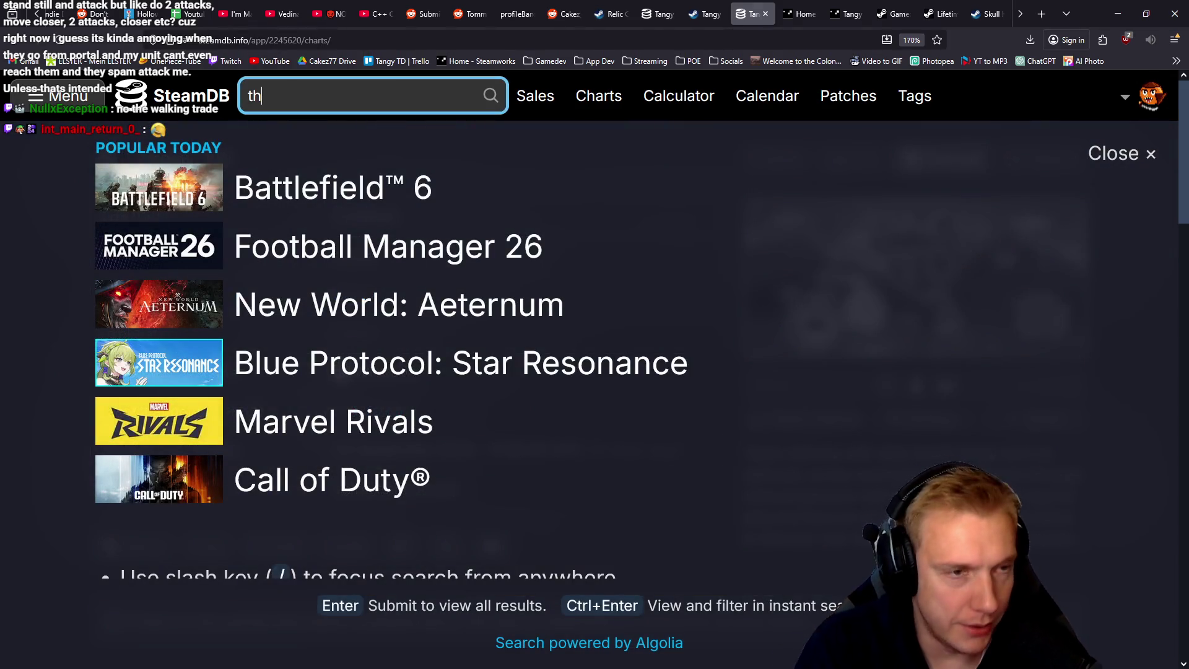
text(e walk)
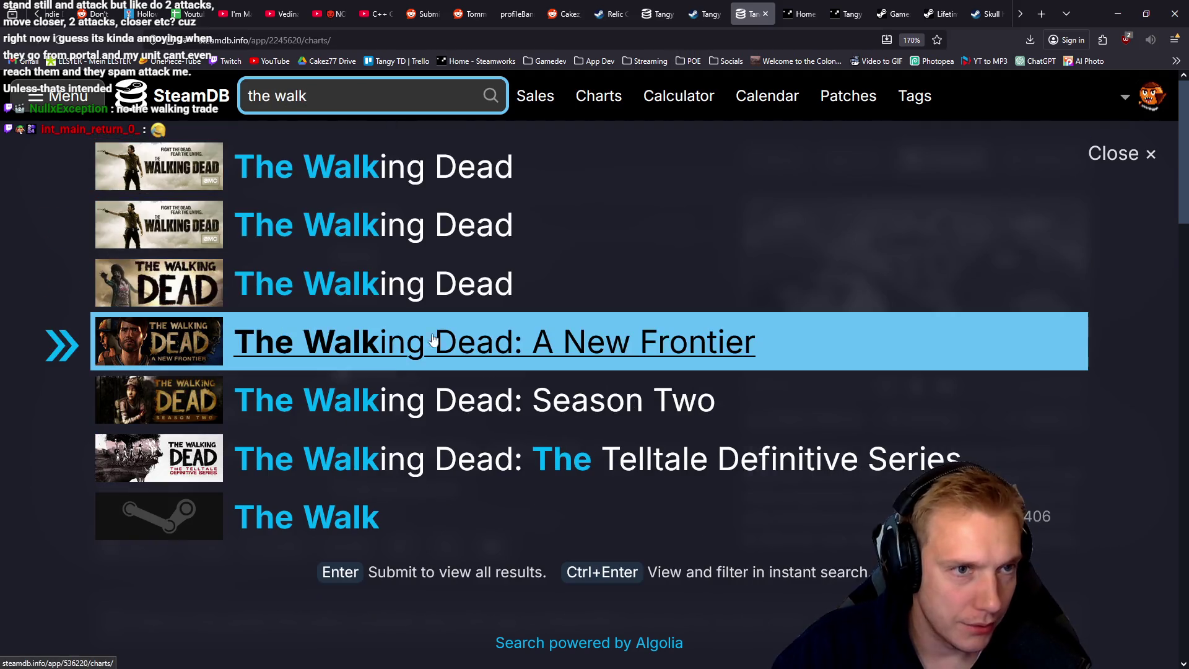
text(ing)
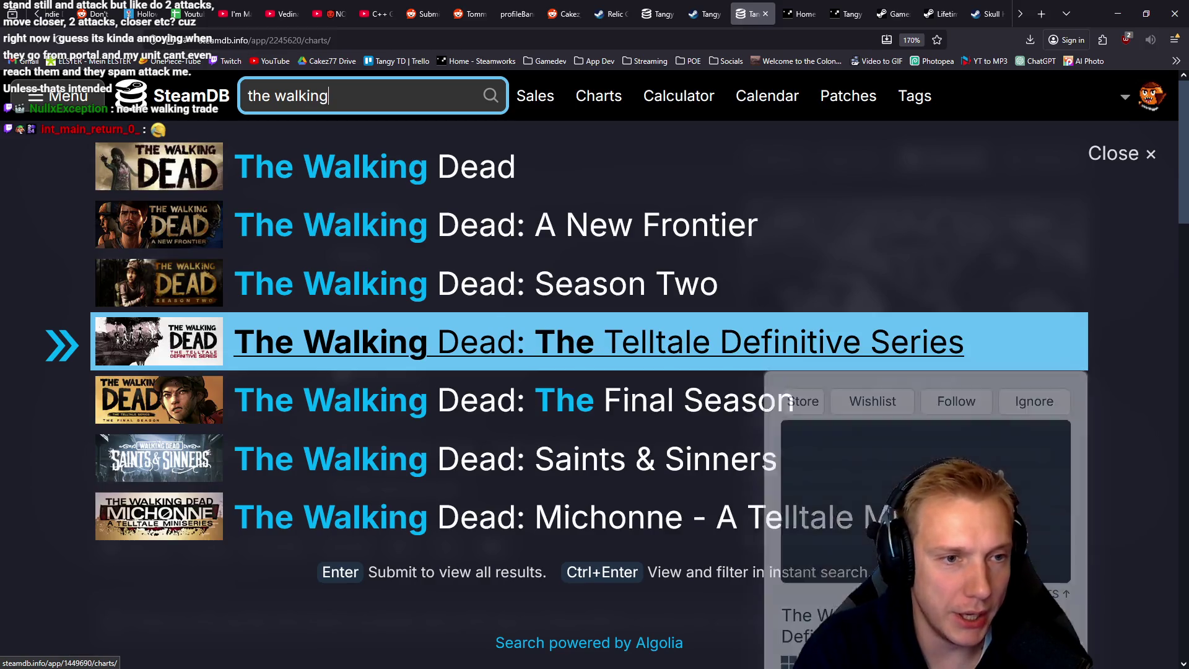
text( test)
key(BackSpace)
key(BackSpace)
key(BackSpace)
text(ra)
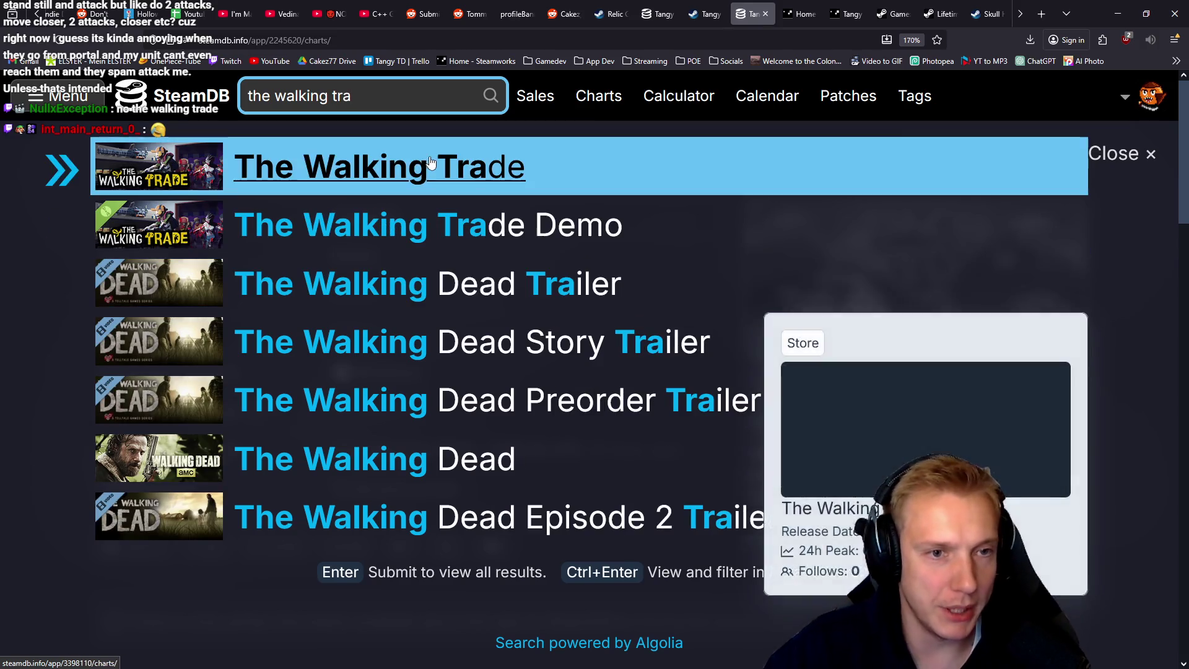
click(394, 166)
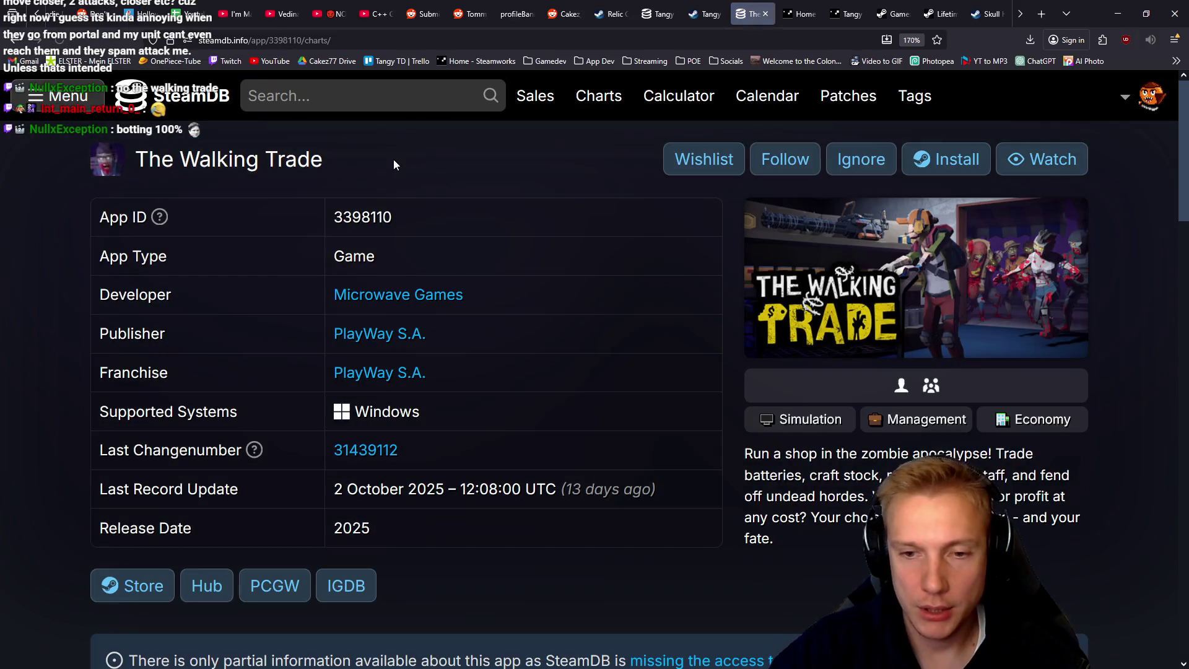
scroll(719, 384, down, 5)
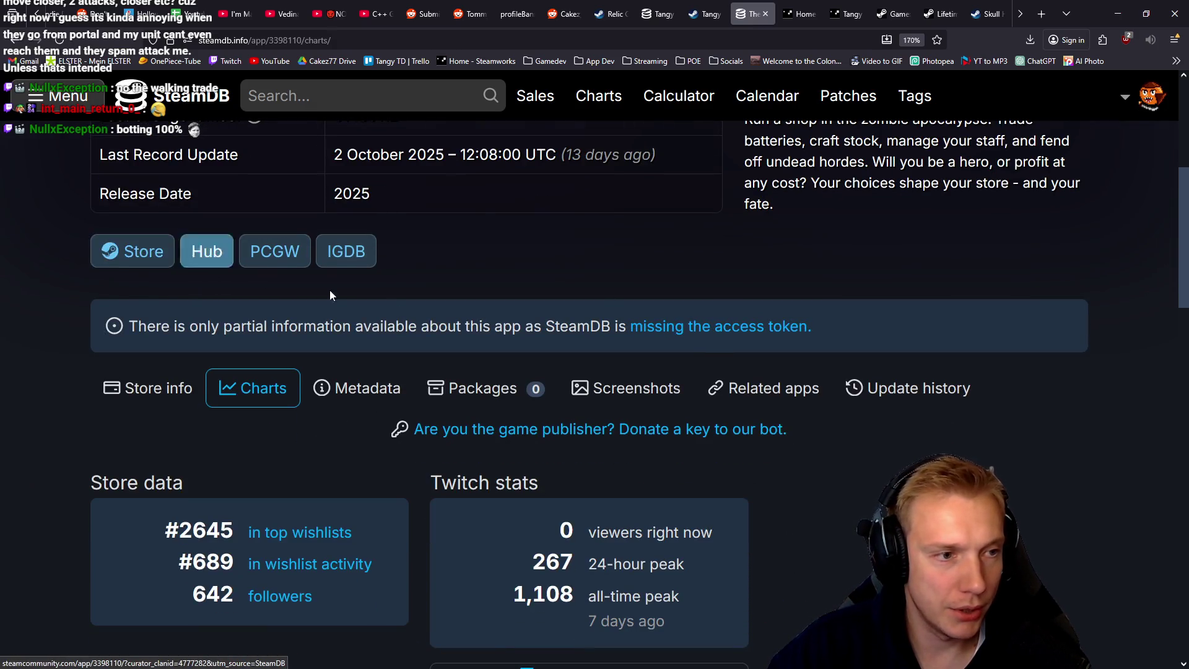
scroll(649, 321, down, 13)
scroll(665, 315, up, 3)
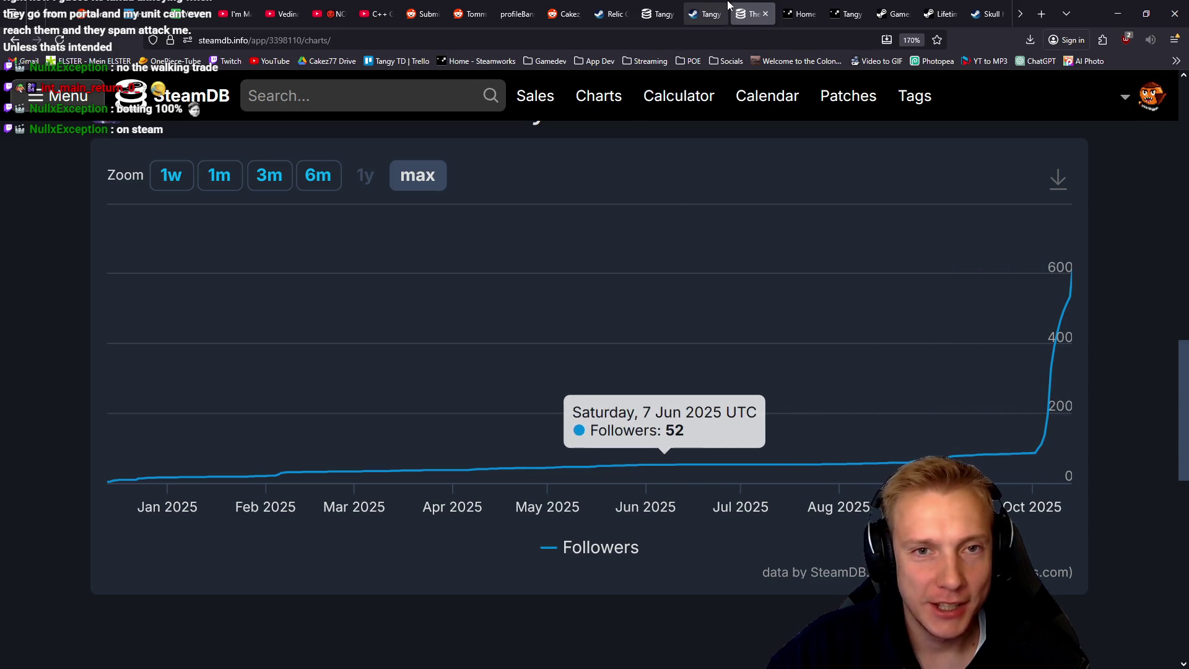
click(766, 14)
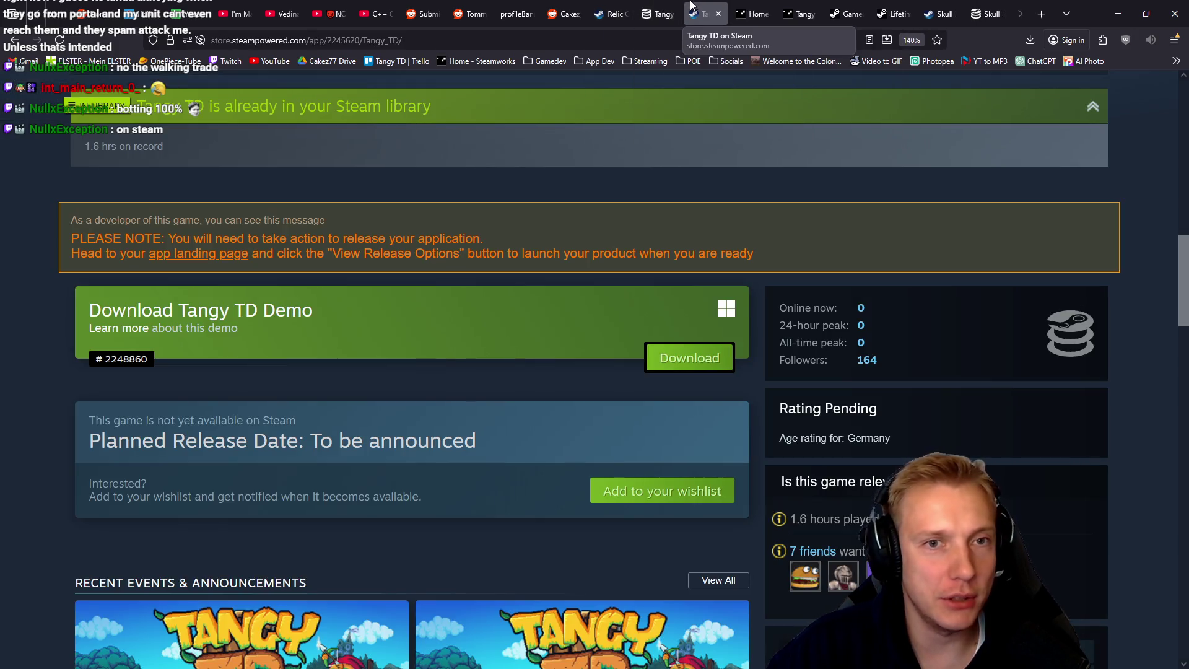
click(664, 10)
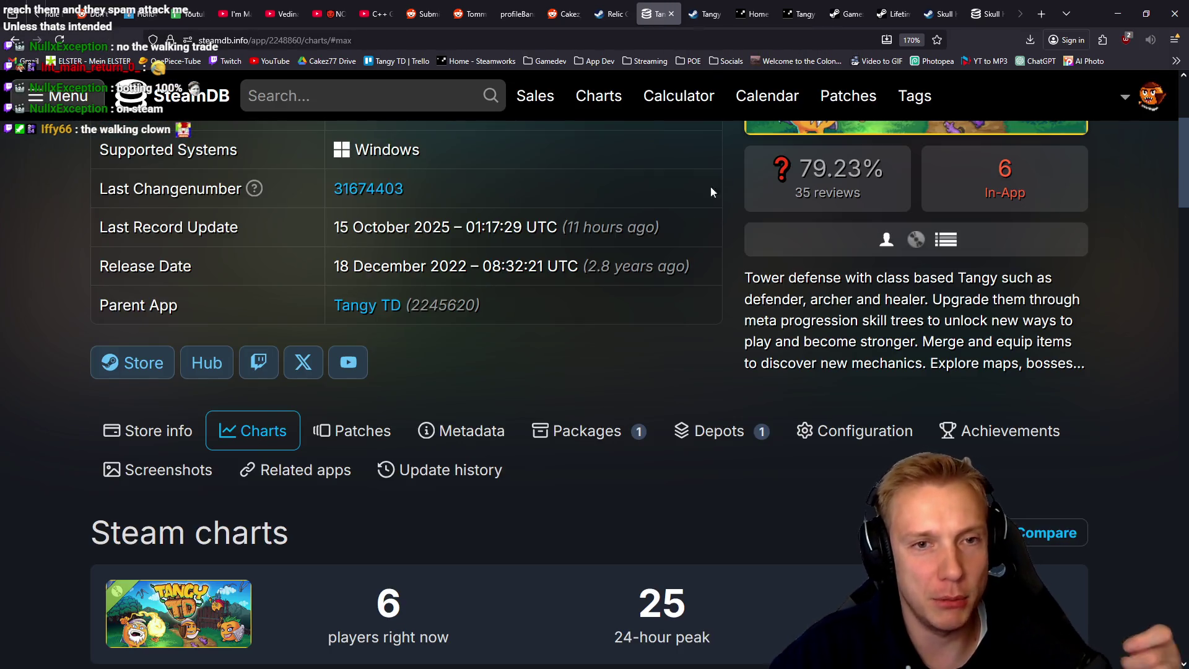
Step: Review the Tangy TD Demo's SteamDB app info and 79.23% review score
scroll(663, 389, up, 4)
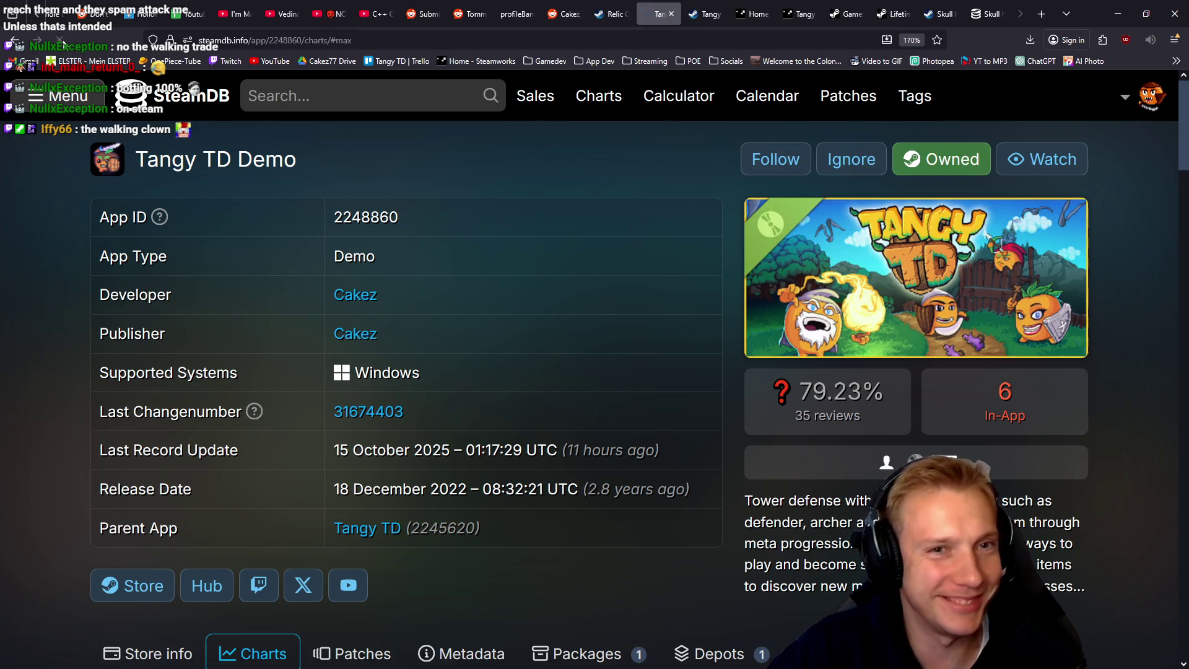
scroll(200, 176, down, 4)
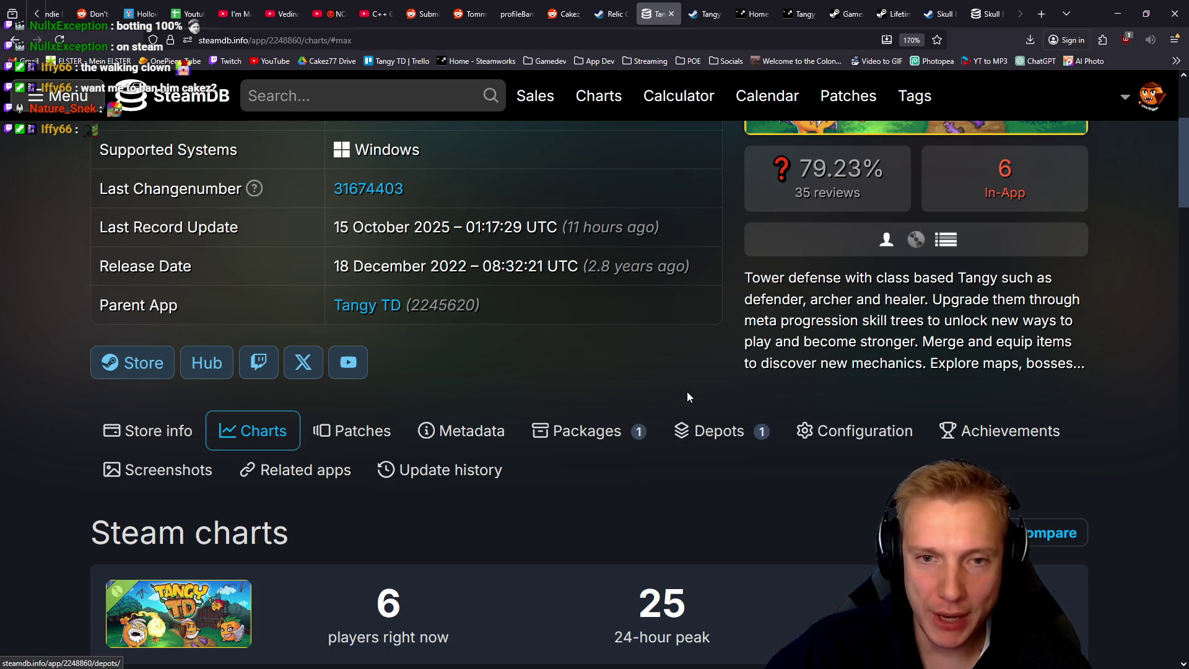
scroll(693, 378, up, 3)
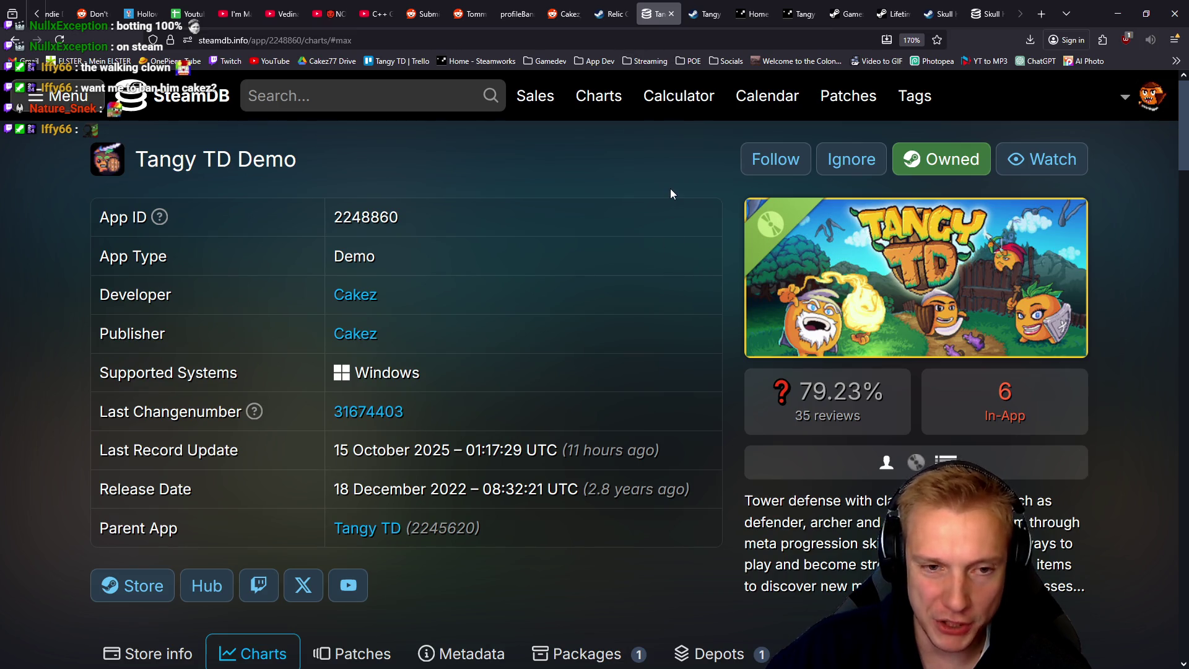
Step: Turn the running Tangy TD game's Music Volume down to 0, then go to the Relic Guardian store page
key(alt+Tab)
drag(579, 218, 552, 219)
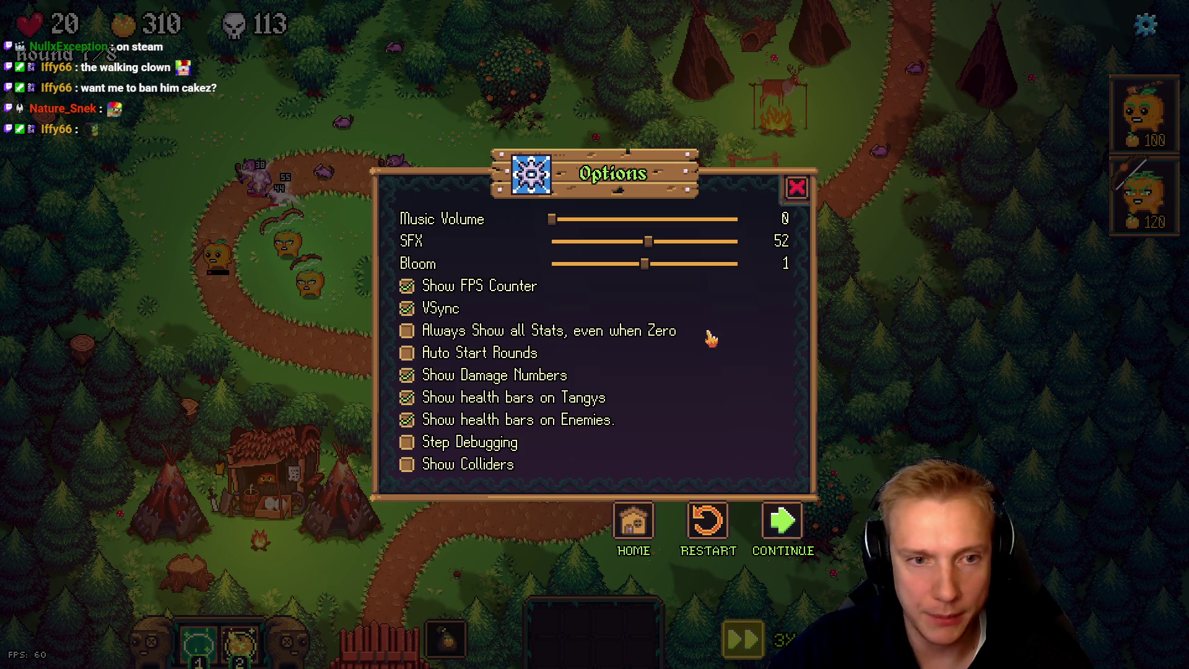
key(alt+Tab)
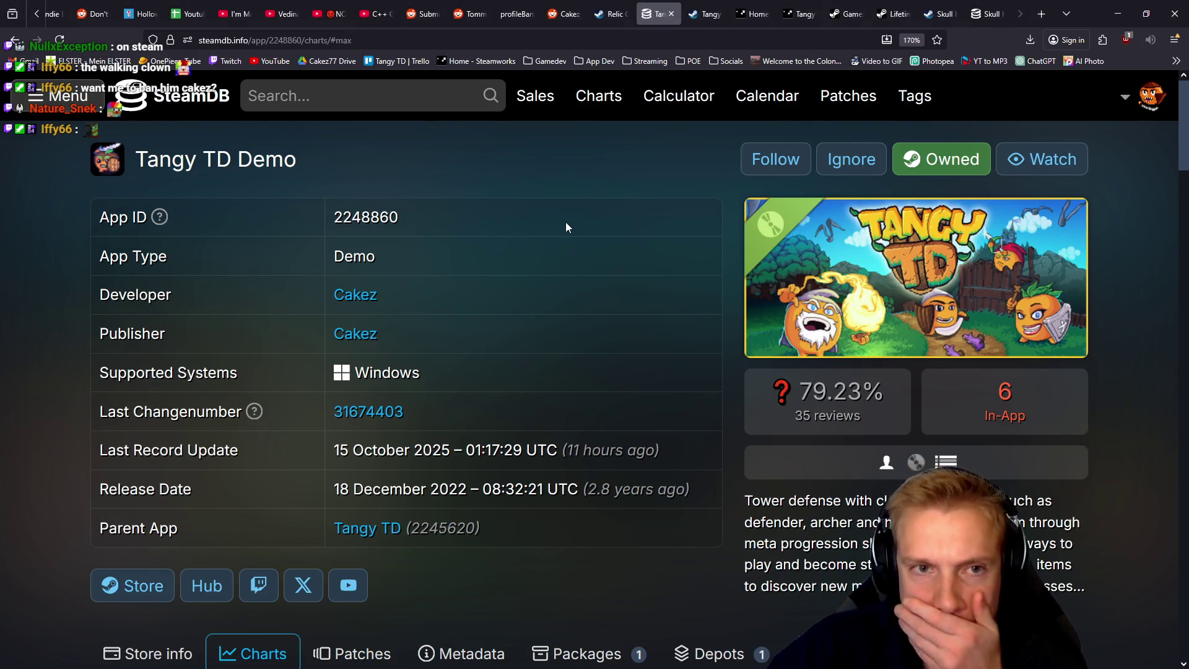
mouse_move(613, 19)
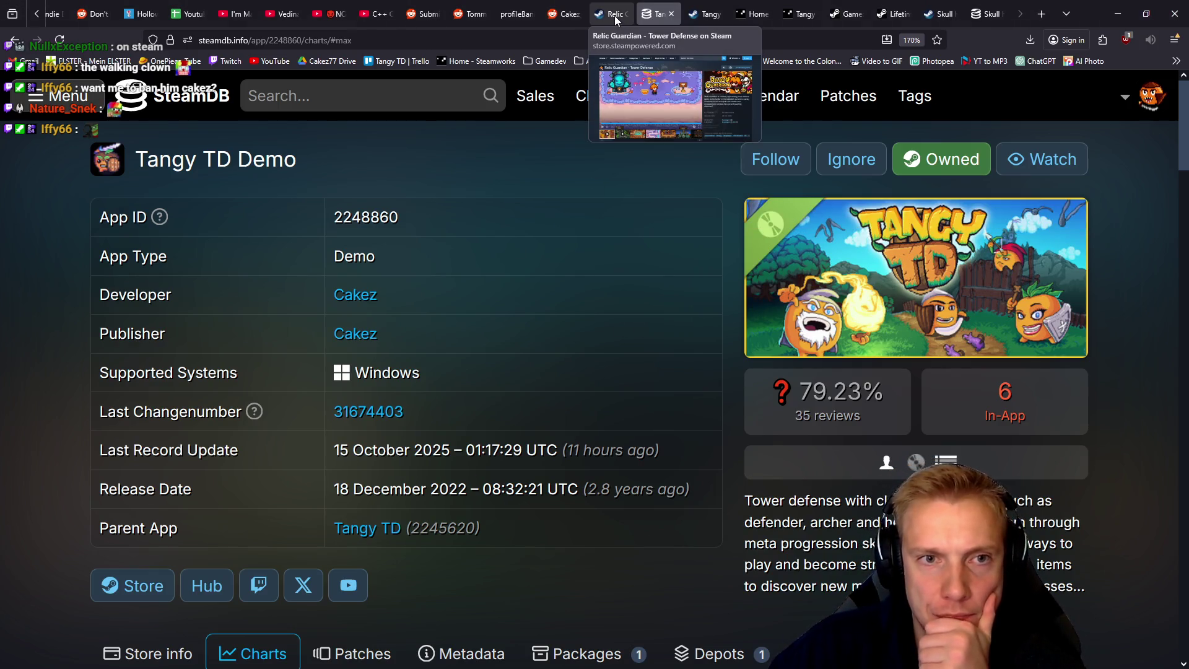
click(610, 18)
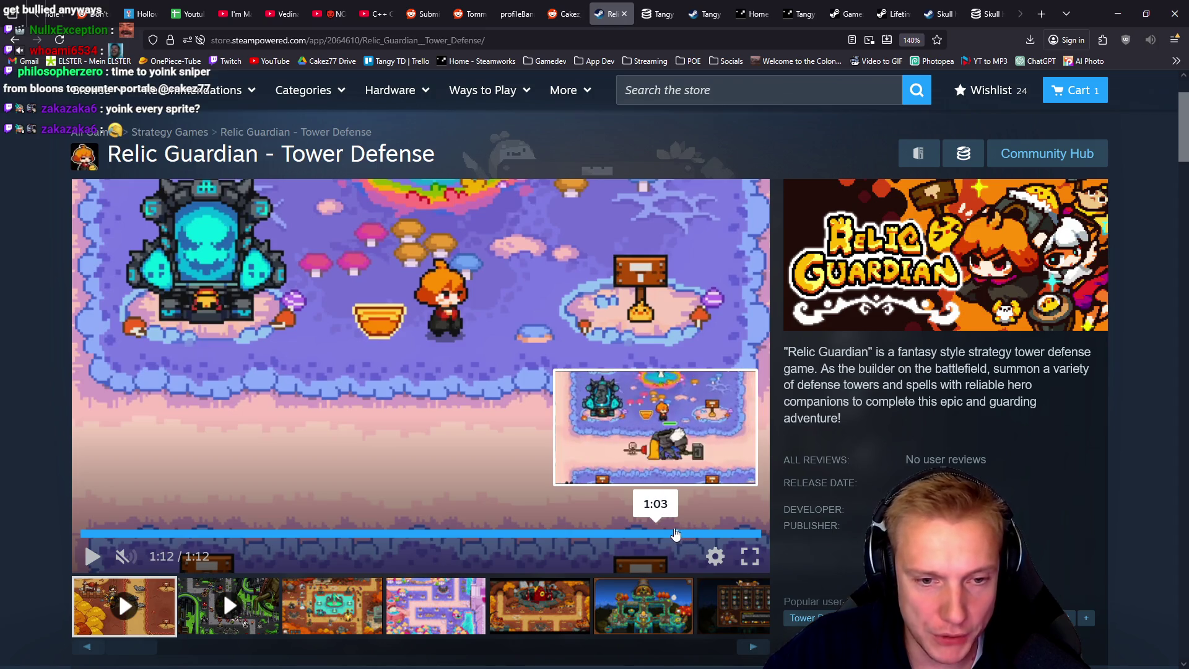
Step: Rewatch the Relic Guardian trailer's gameplay from about 0:54 to 1:12
click(674, 533)
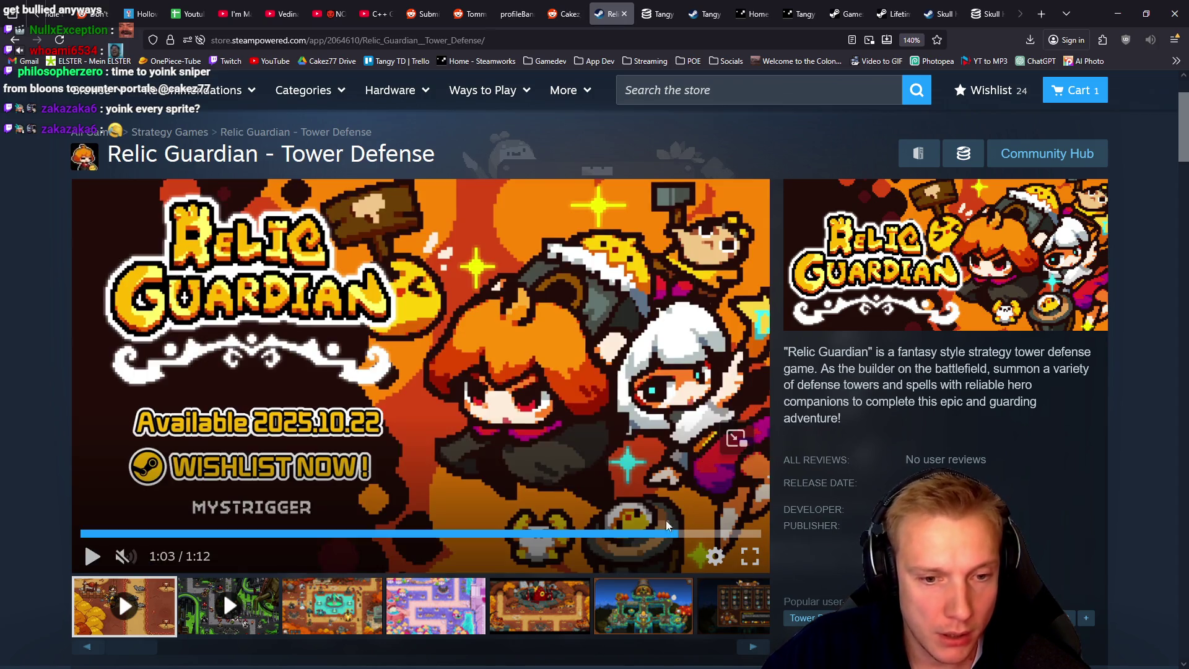
click(656, 534)
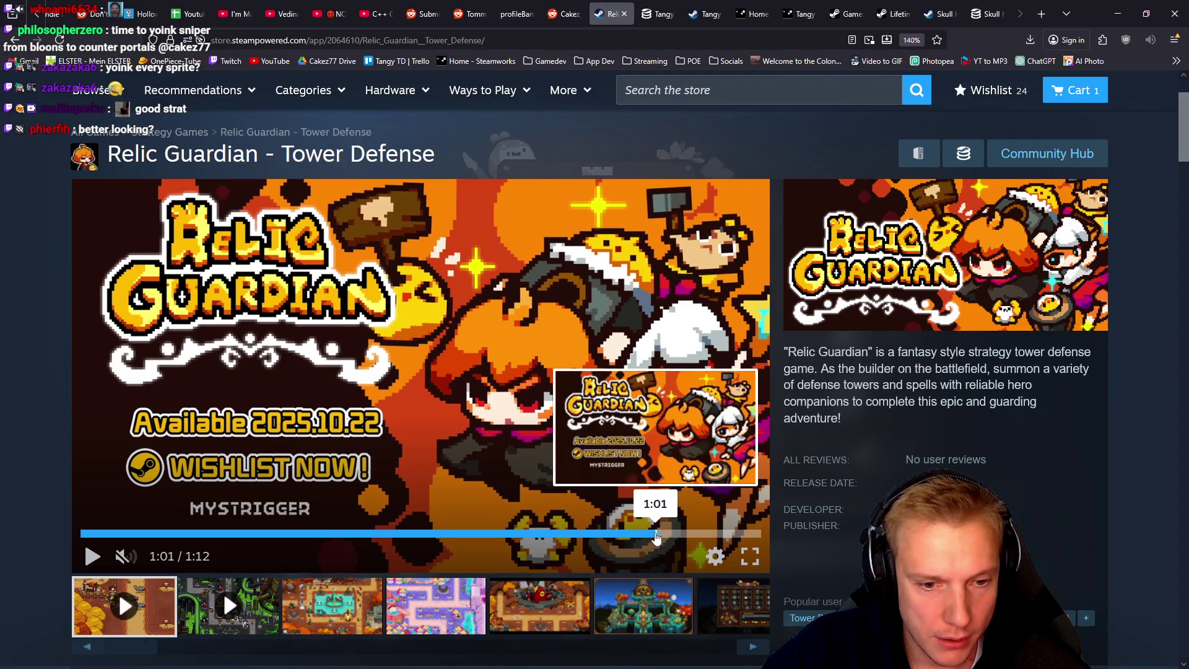
drag(639, 534, 593, 534)
click(593, 534)
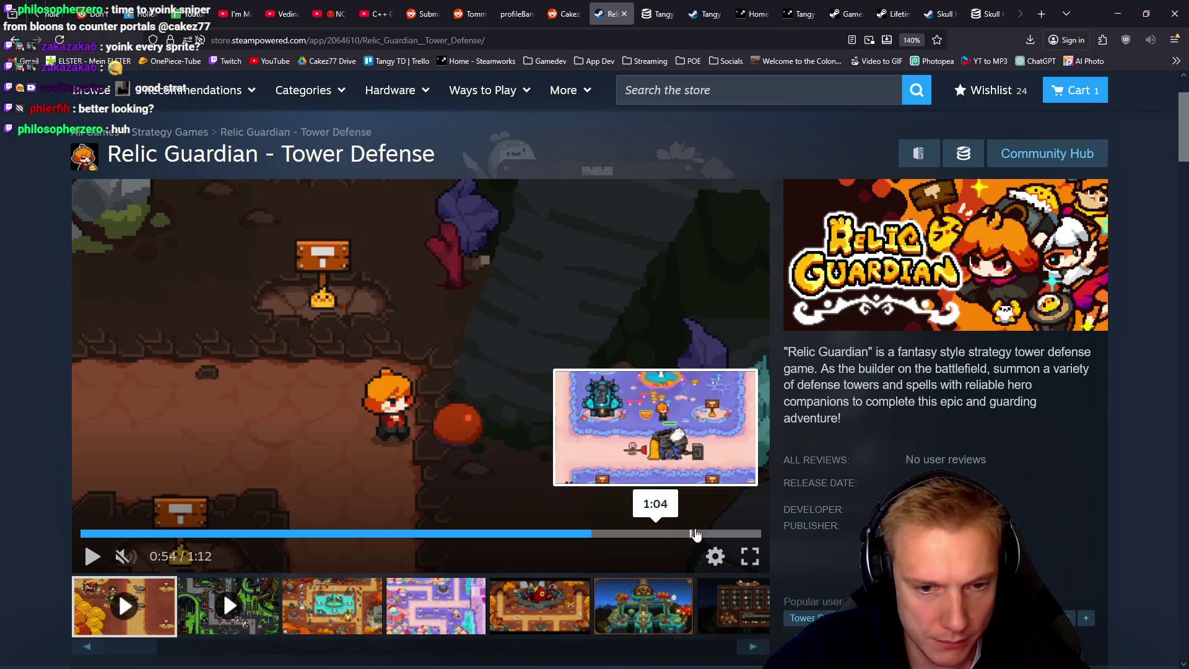
click(700, 534)
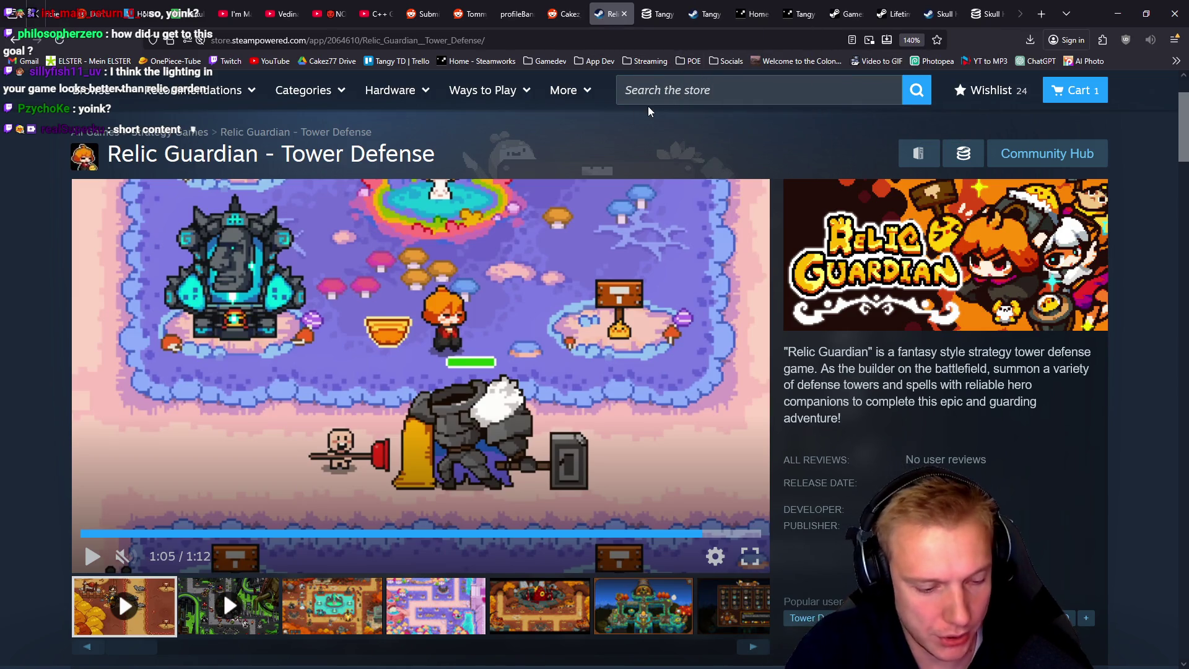
key(ctrl+t)
Step: Google 'relic guardian playtest' and open the Relic Guardian demo listing on Playtester
text(relic)
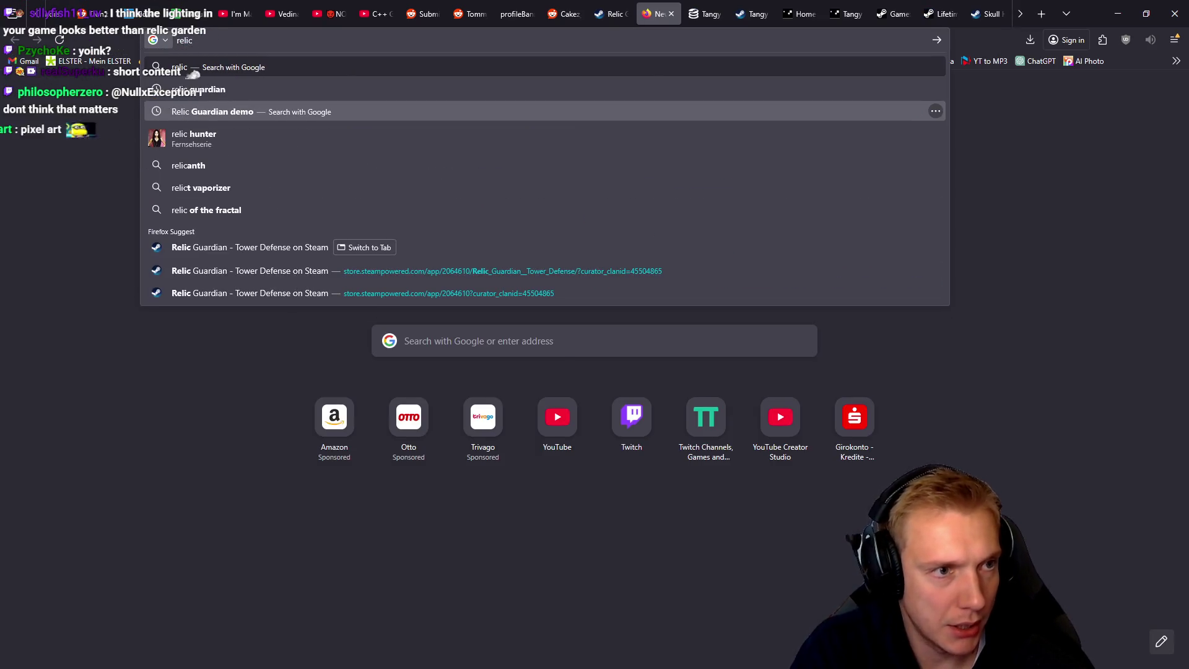
text( guadrian )
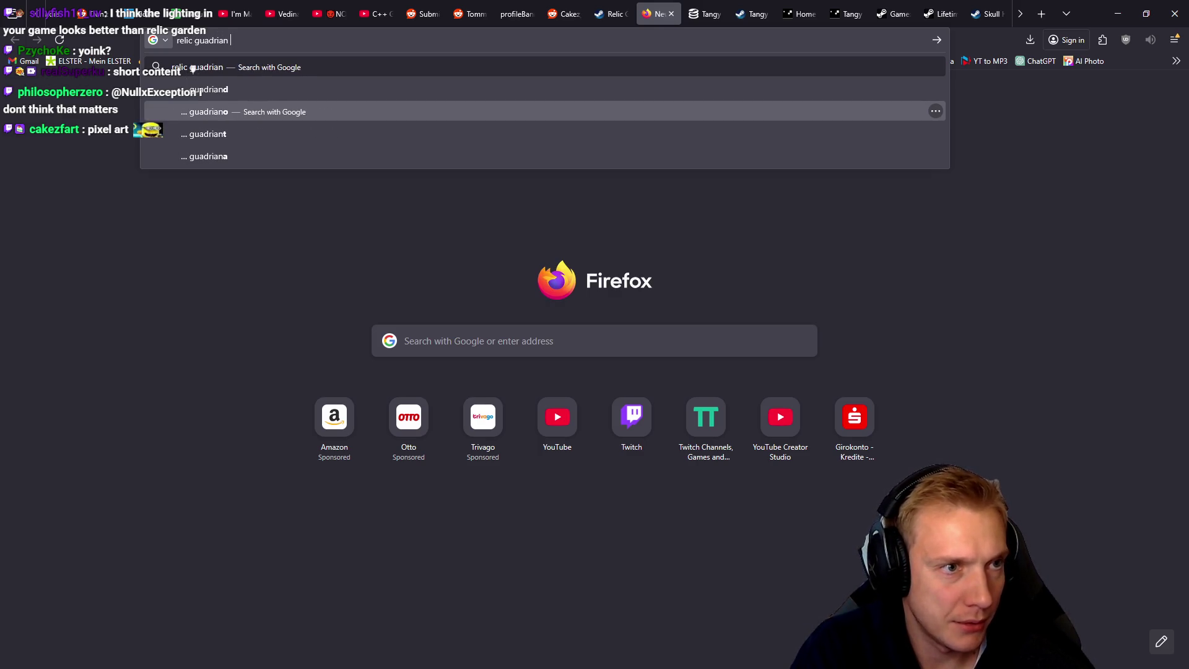
key(BackSpace)
key(BackSpace)
key(BackSpace)
key(BackSpace)
key(BackSpace)
key(BackSpace)
text(rdian)
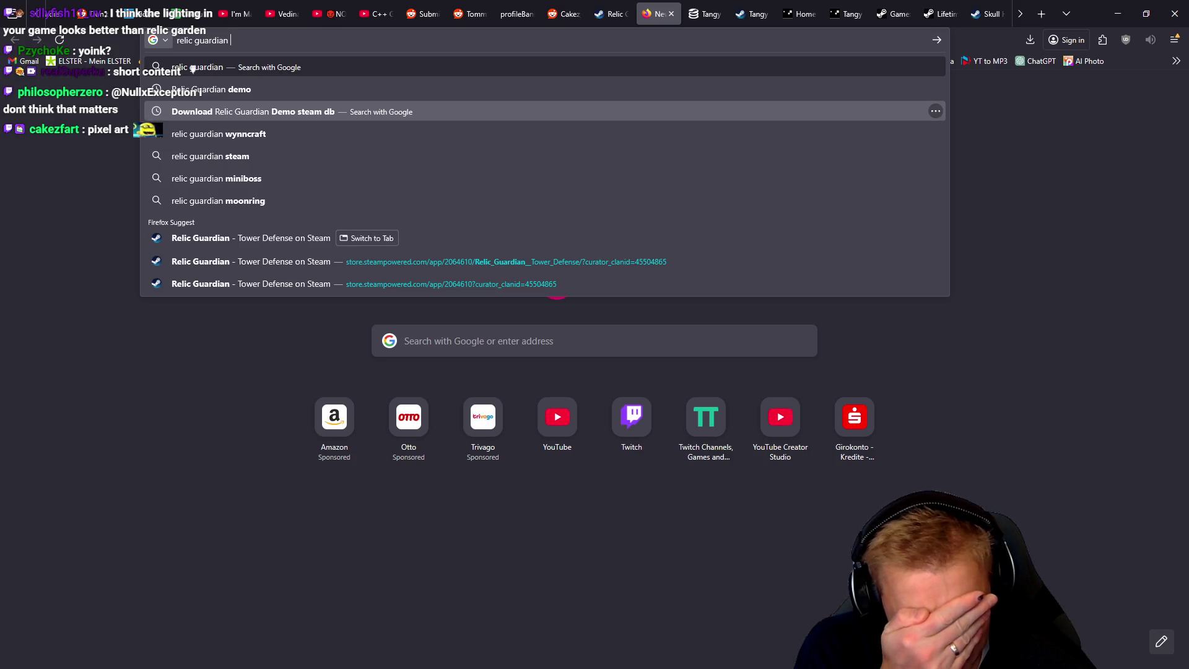
text(playtest)
key(Return)
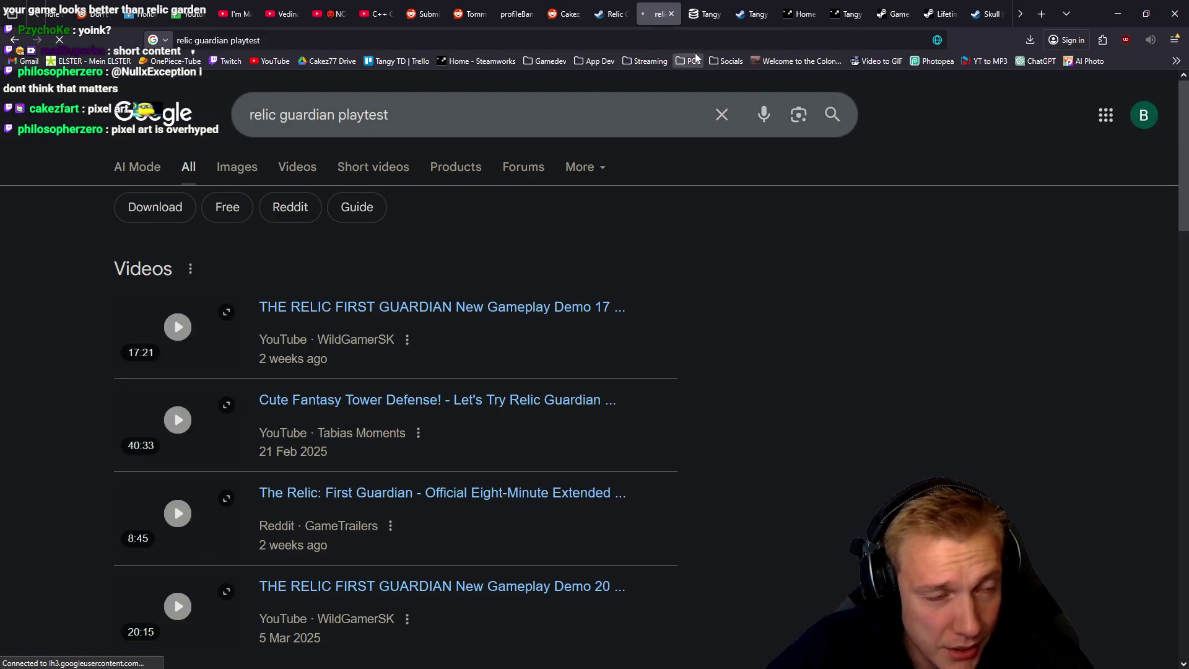
scroll(575, 223, down, 5)
scroll(589, 255, down, 3)
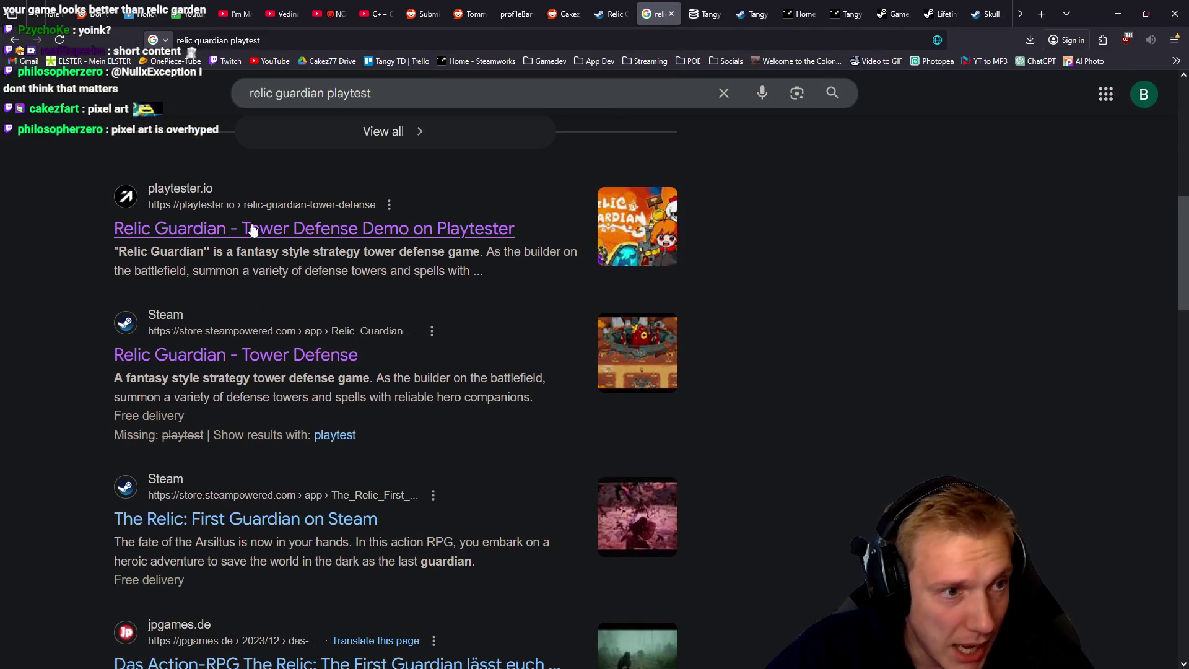
click(207, 229)
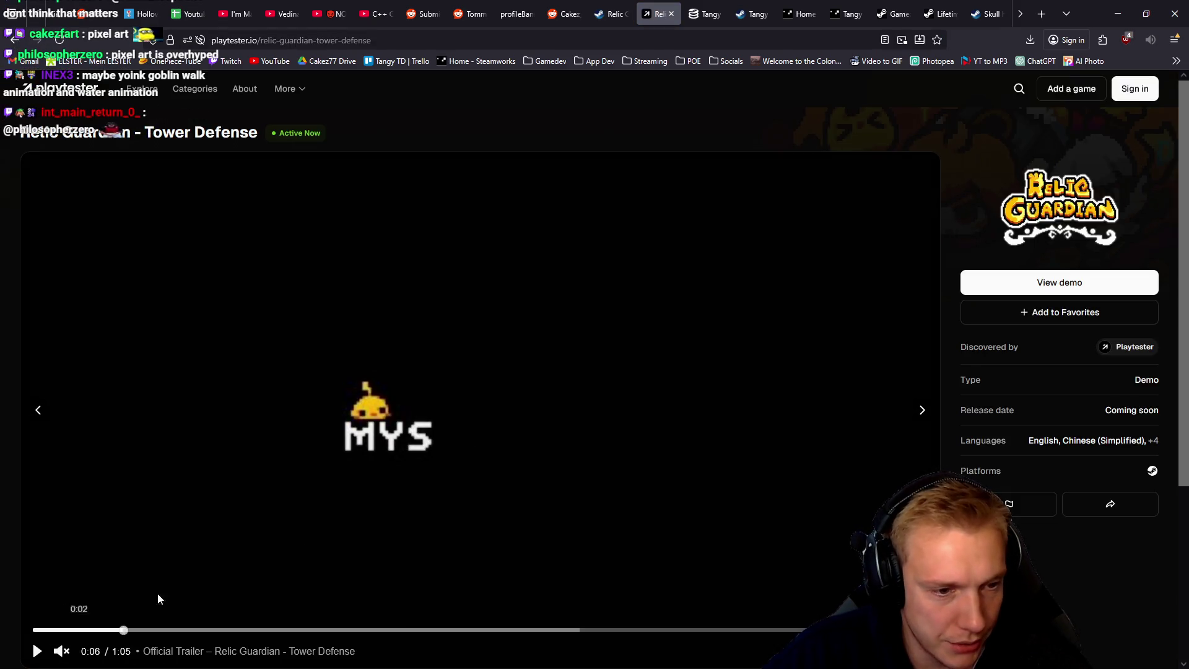
Step: Play the Relic Guardian official trailer full screen through to its 1:05 end, then exit full screen
key(f)
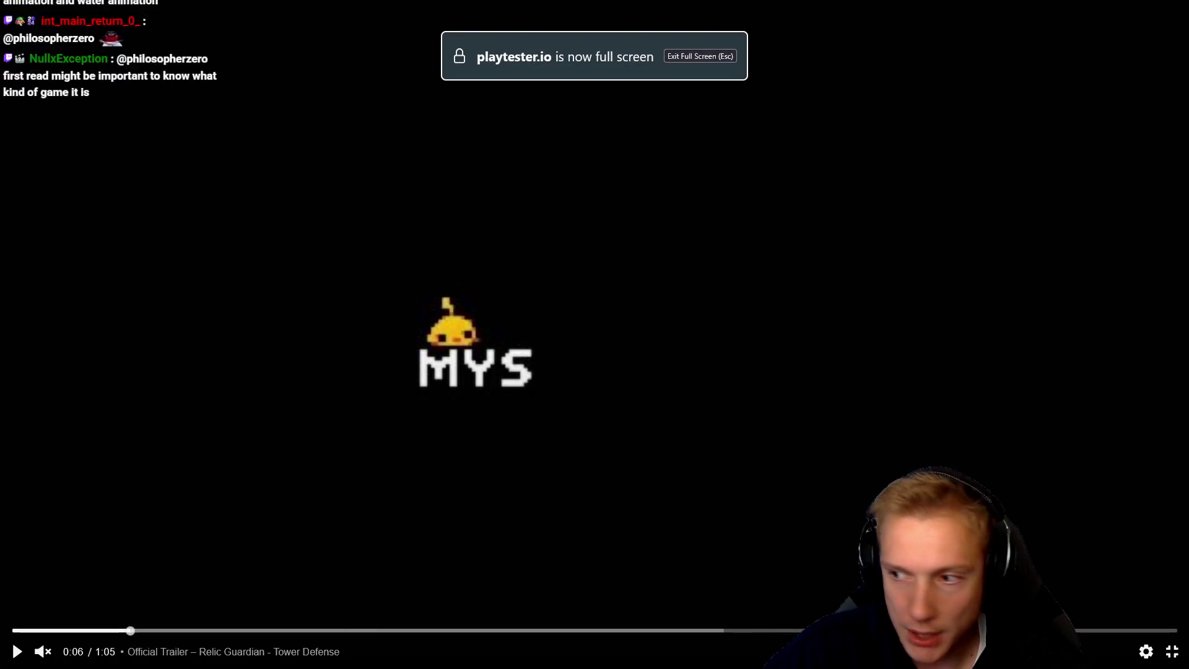
click(682, 317)
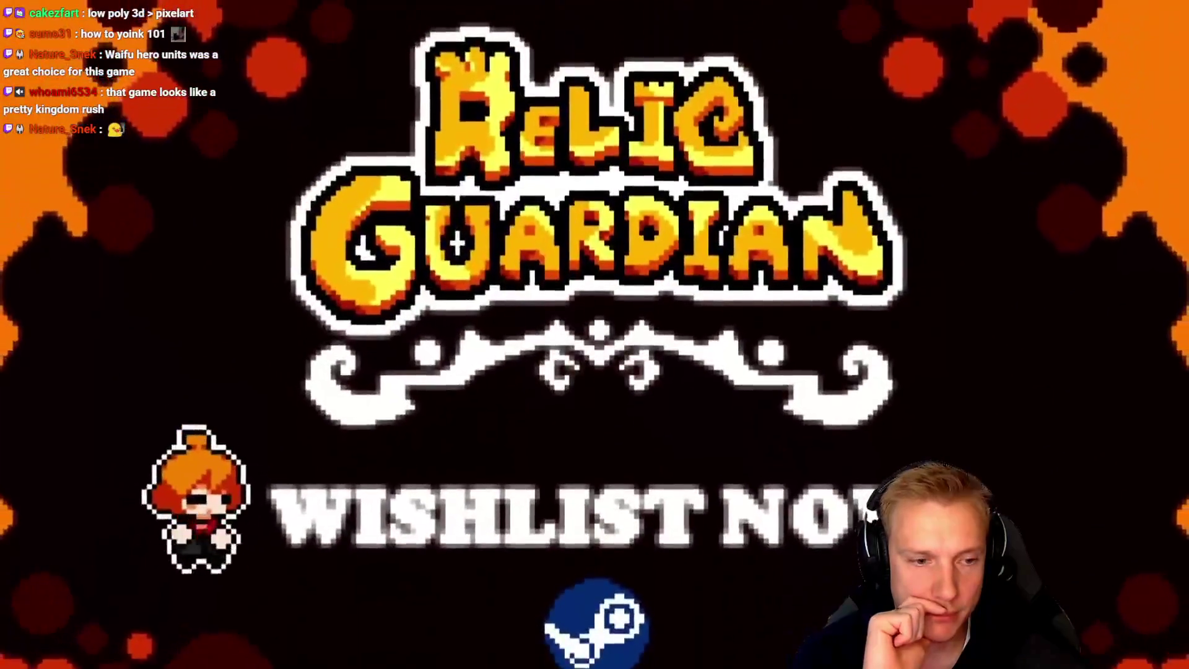
mouse_move(595, 334)
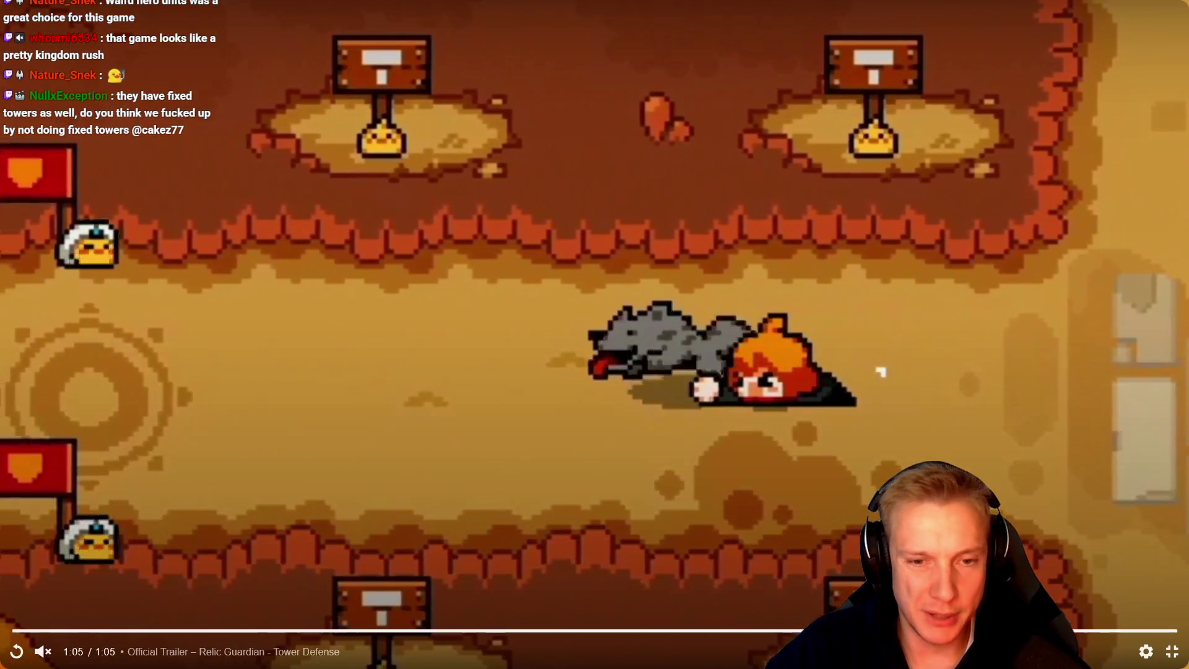
click(1170, 652)
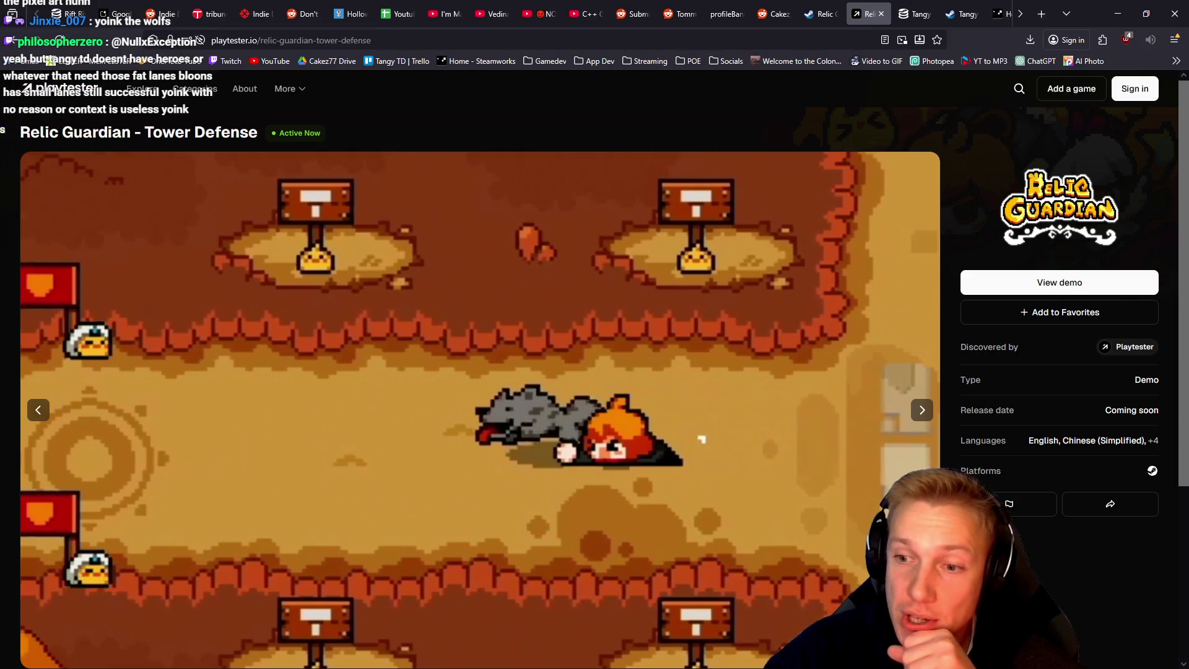
Step: Review the Relic Guardian demo page with its finished trailer and 'coming soon' release status
mouse_move(439, 205)
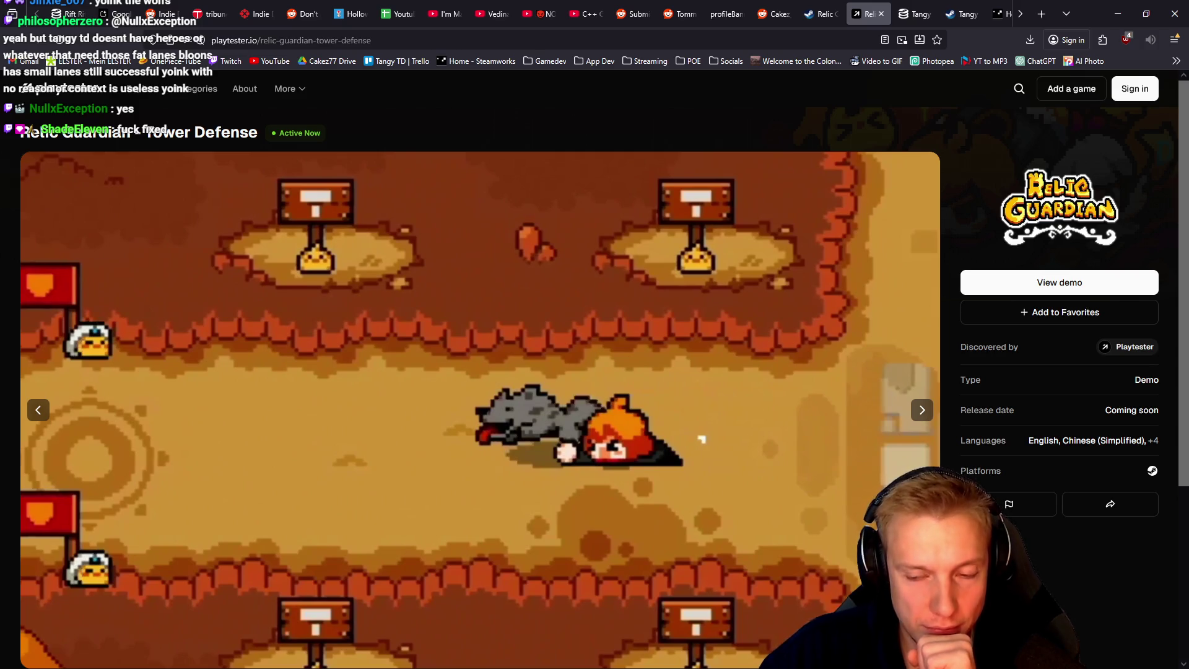
mouse_move(681, 310)
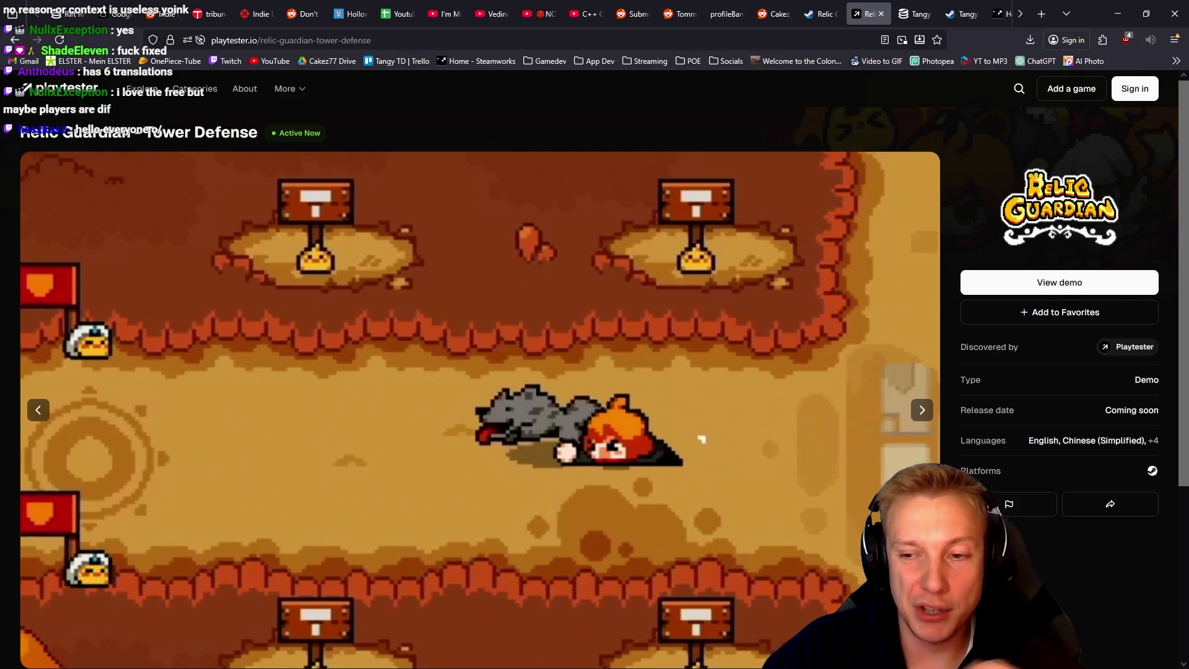
mouse_move(723, 278)
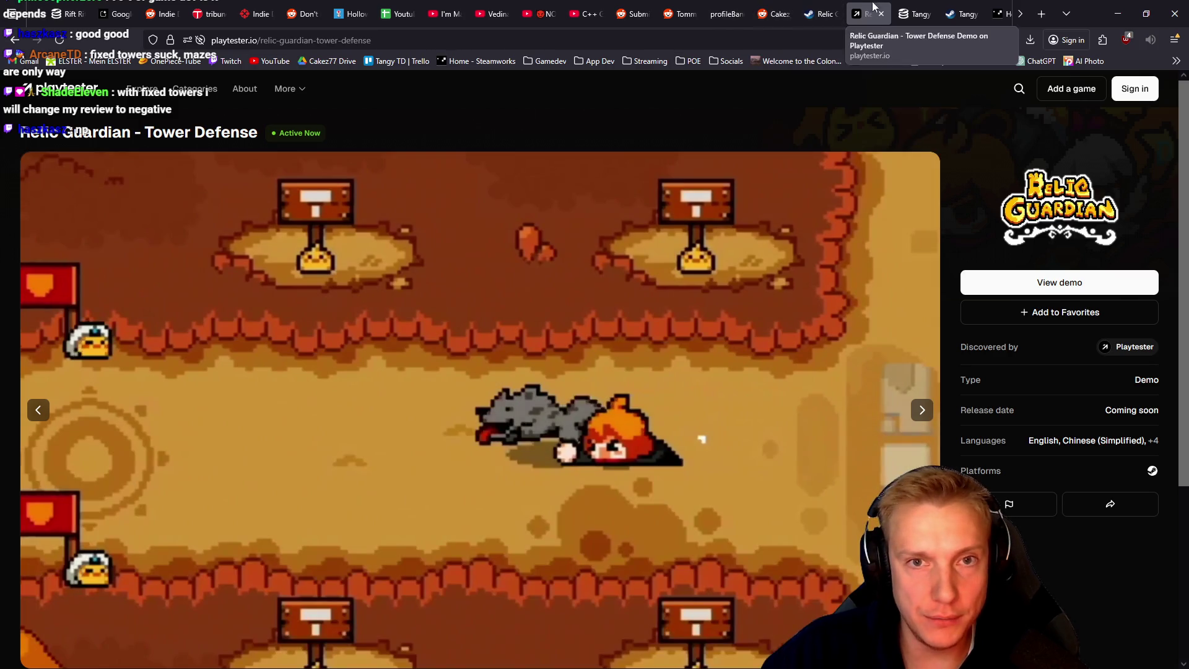
Step: Open the 'C++ Game LAST DAY of STEAM NEXT FEST' live stream from your own YouTube channel
click(915, 8)
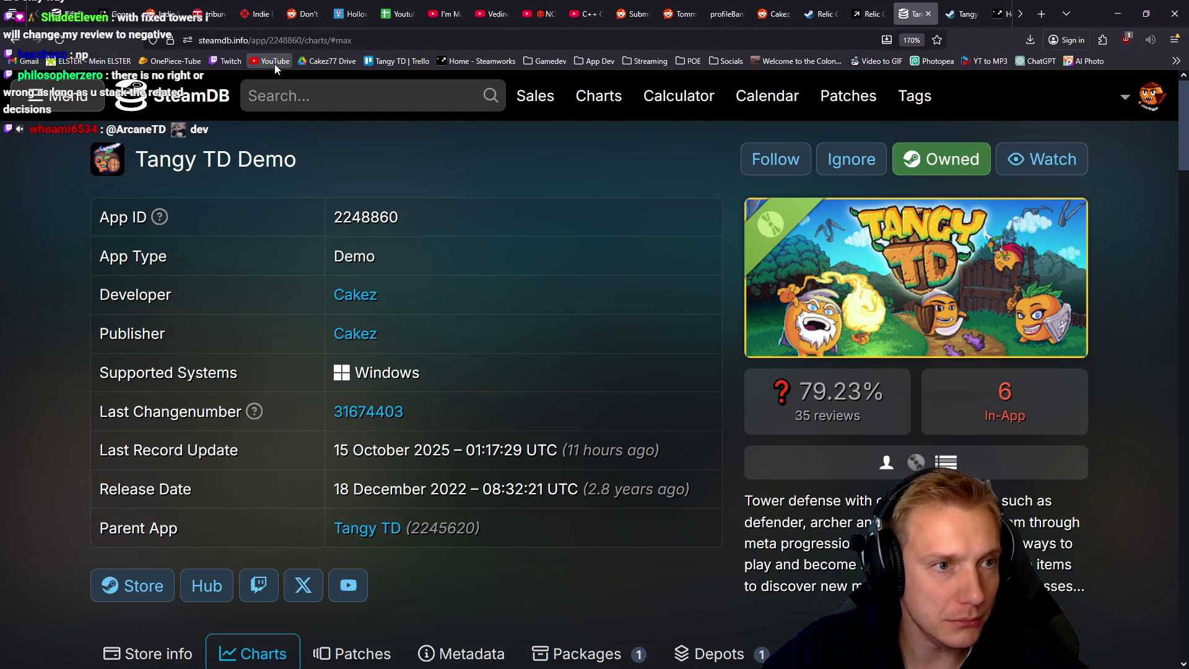
key(alt+Left)
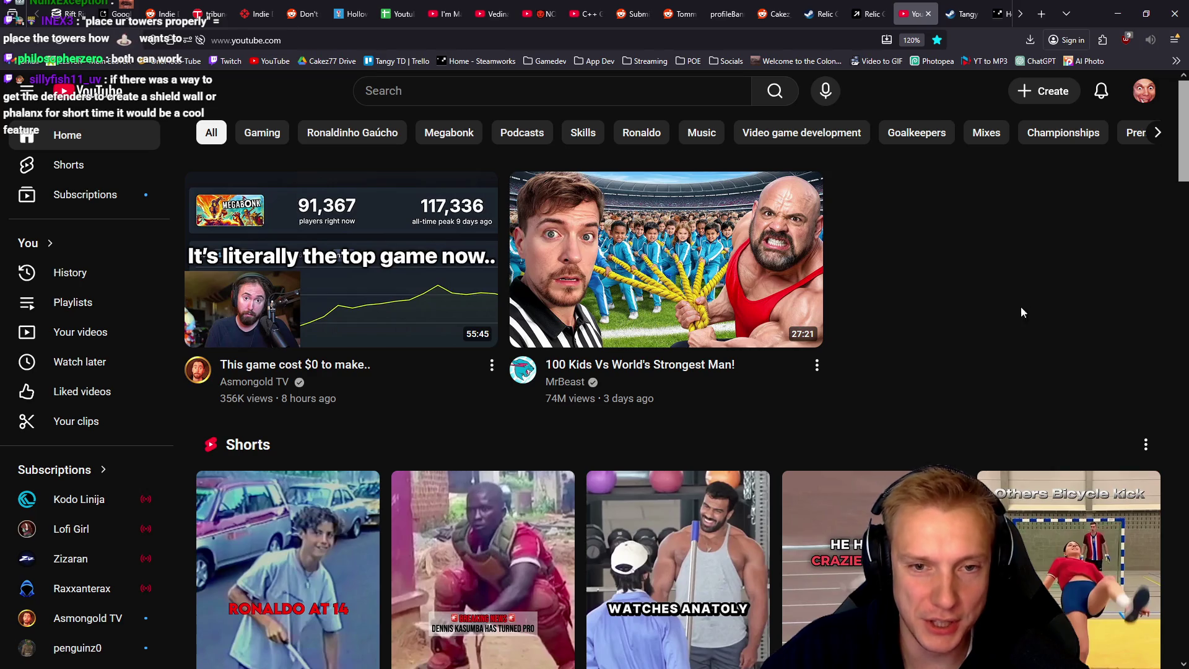
click(1147, 92)
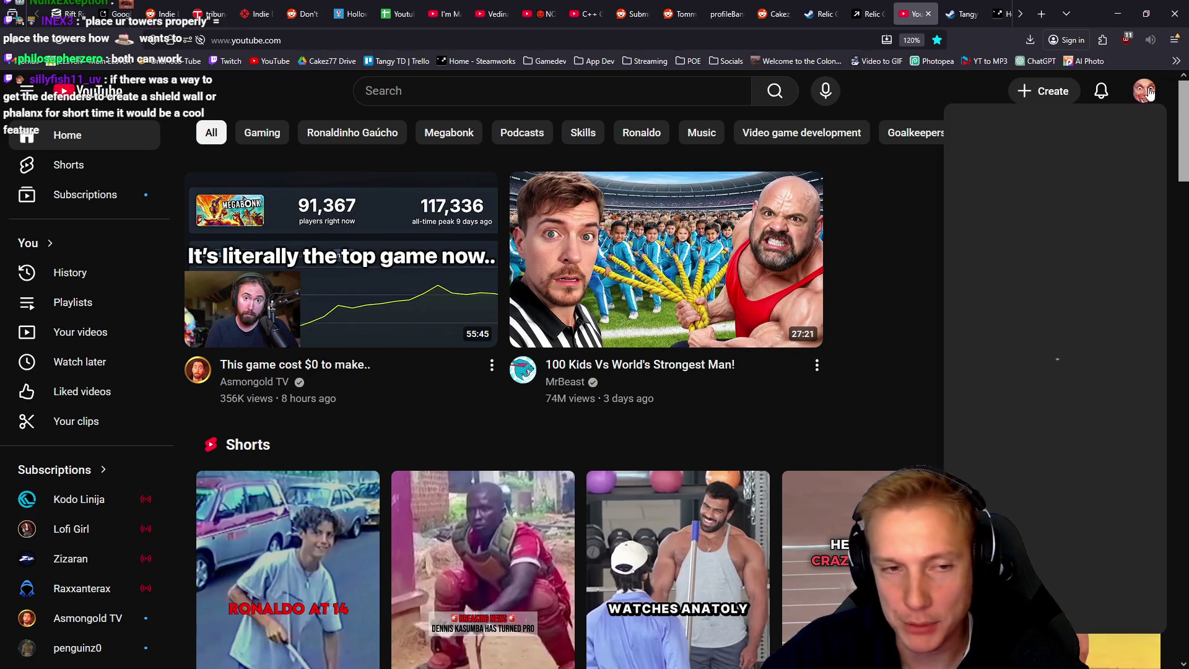
click(1034, 159)
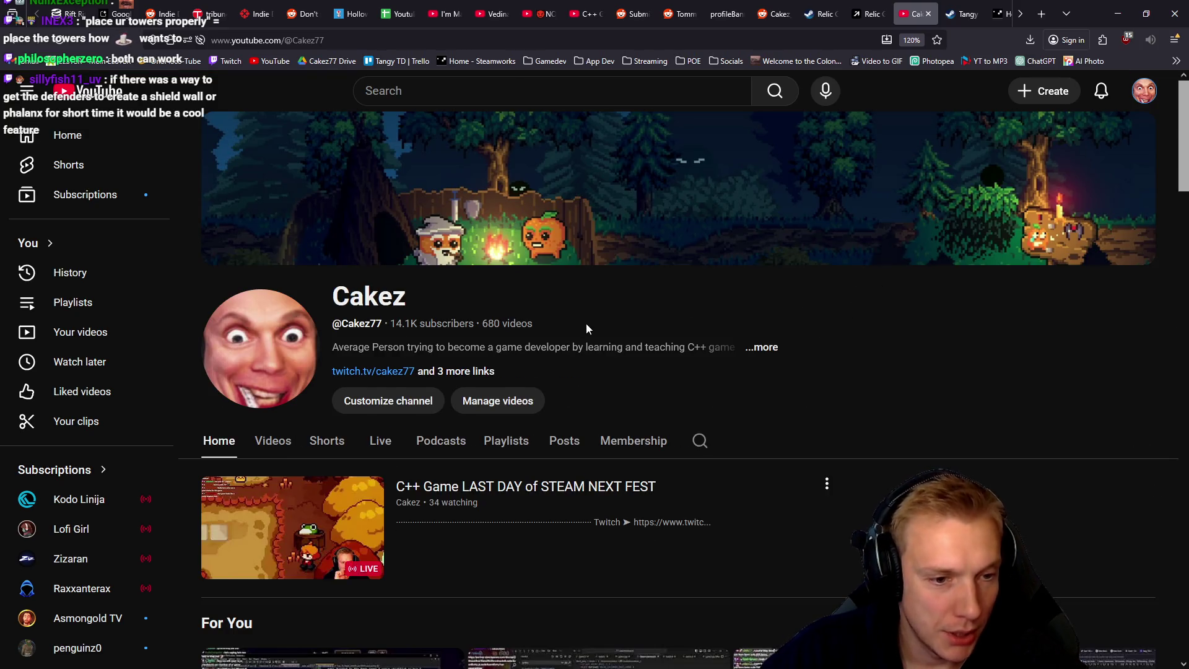
scroll(254, 373, down, 3)
click(254, 374)
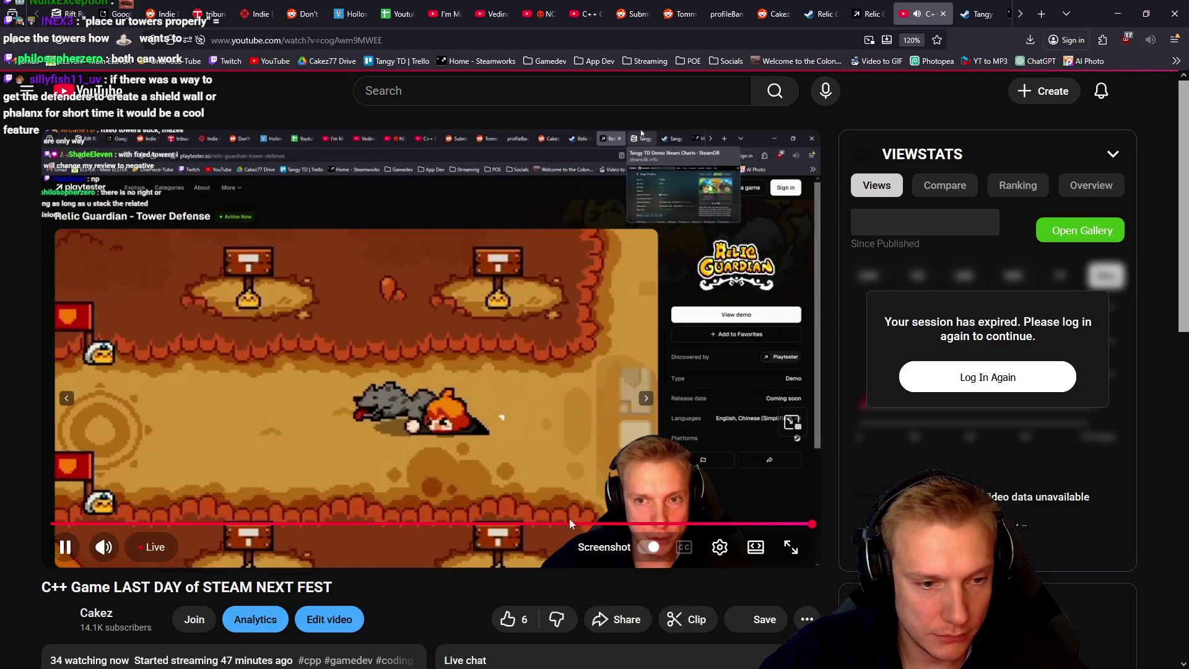
Step: Rewind the stream to the tower-defense trailer footage, mute it, go full screen and pause
click(775, 524)
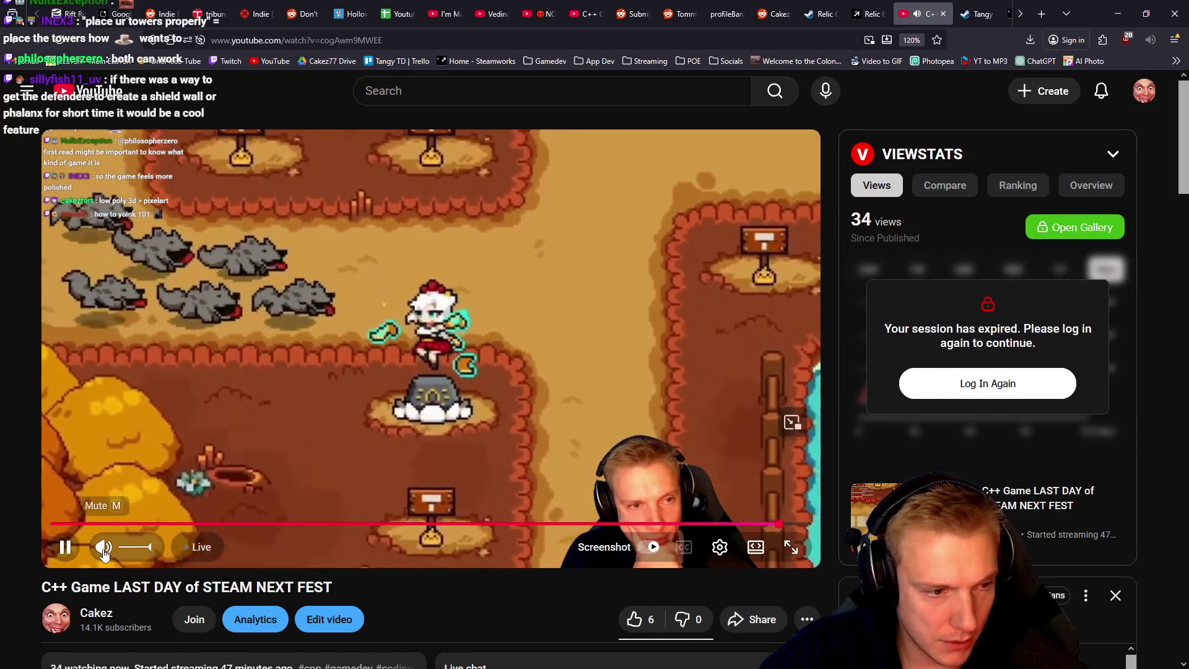
click(103, 546)
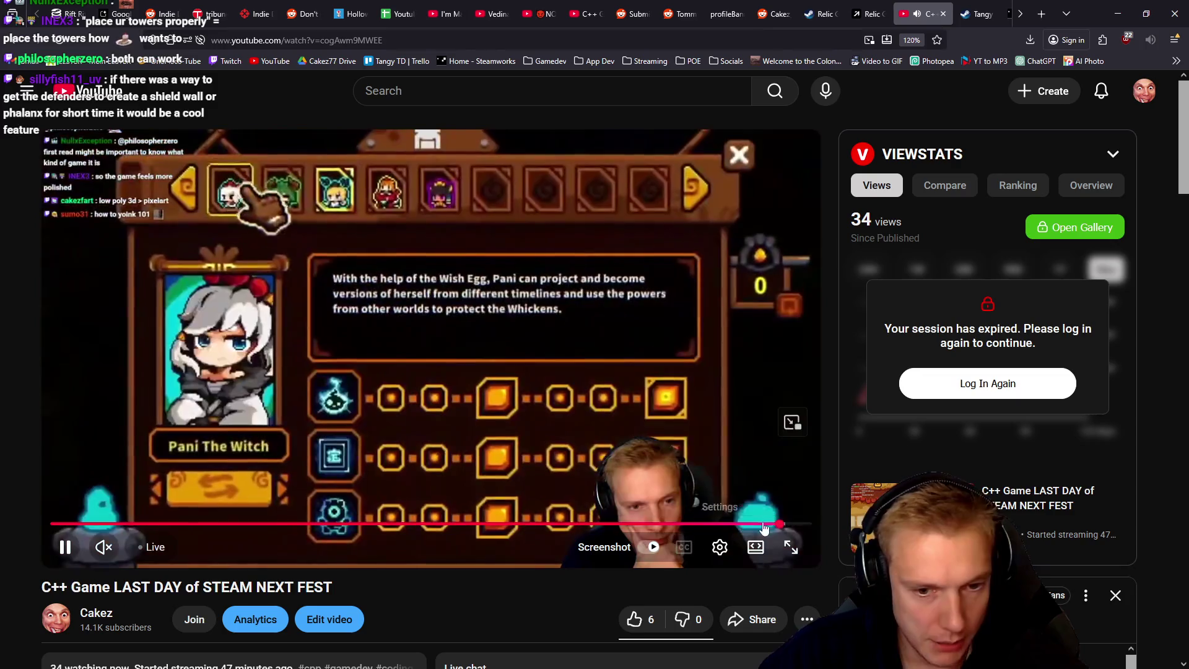
click(790, 549)
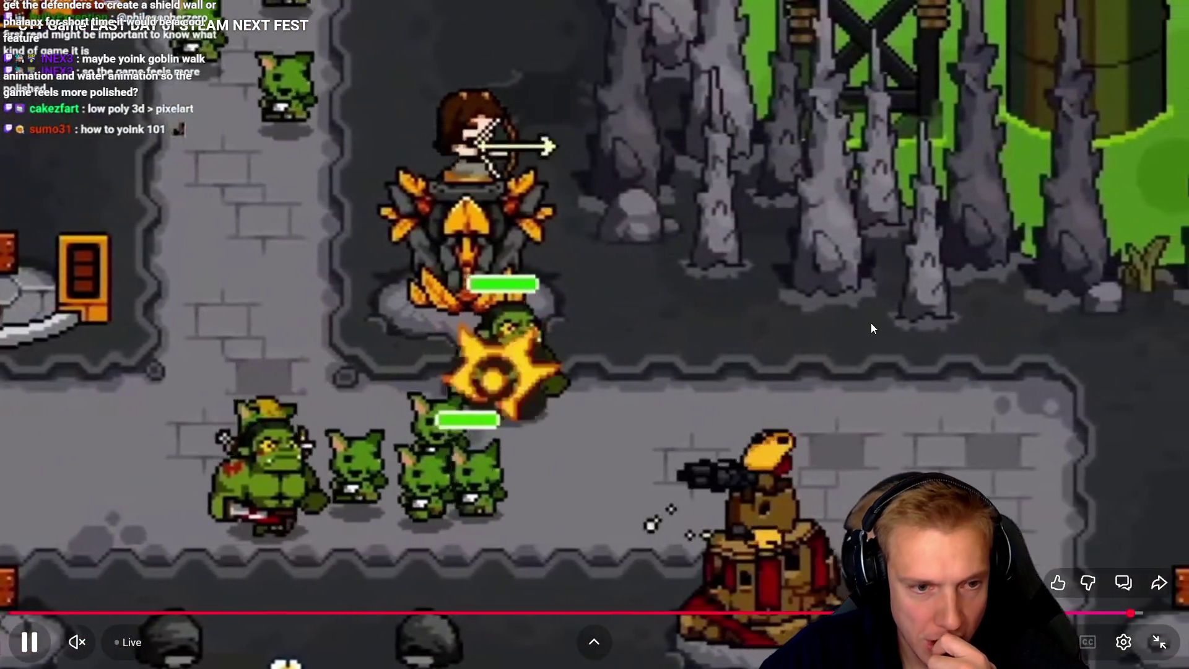
click(871, 322)
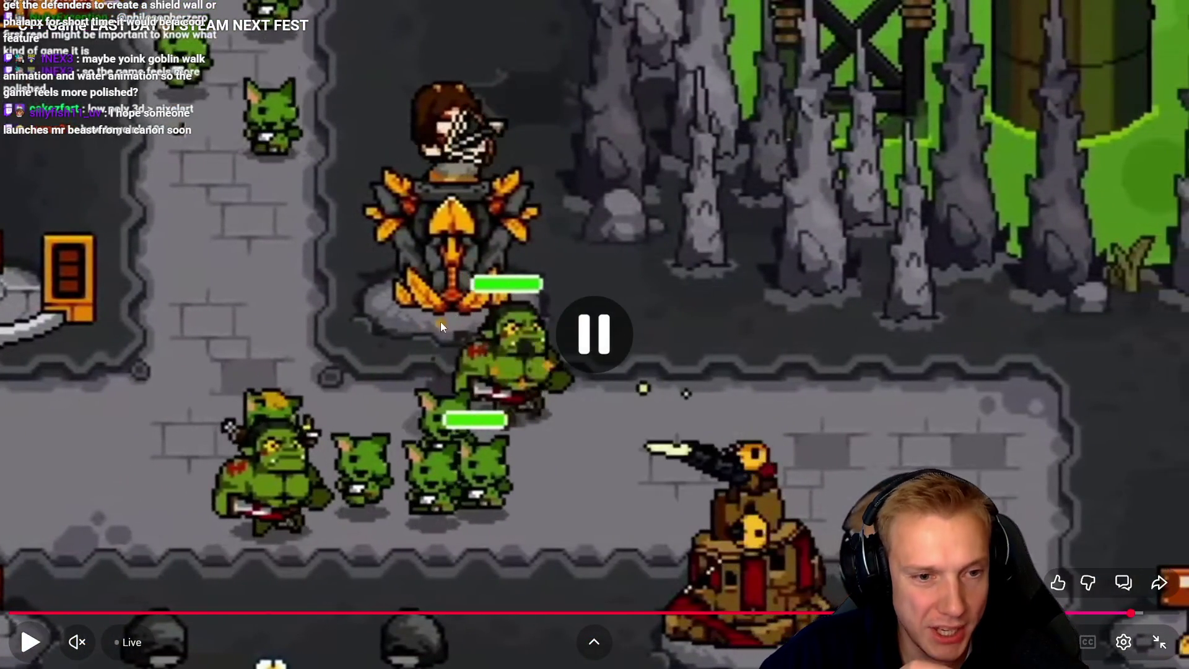
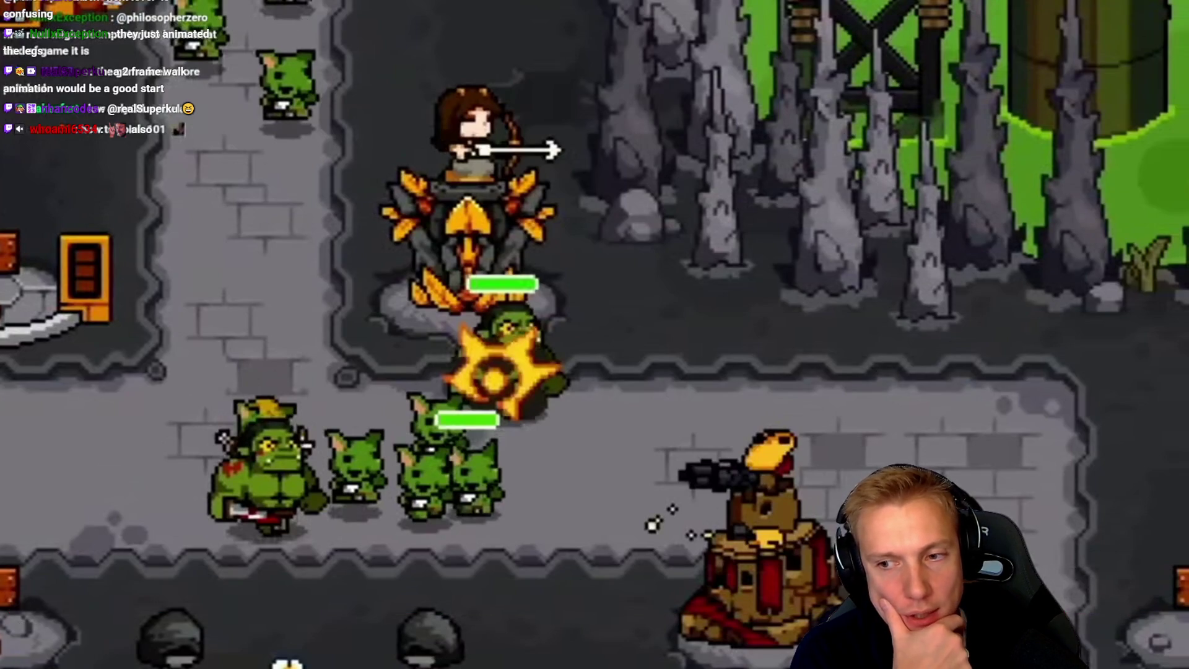
Step: Pause the tower-defence game footage in the YouTube player
mouse_move(1146, 479)
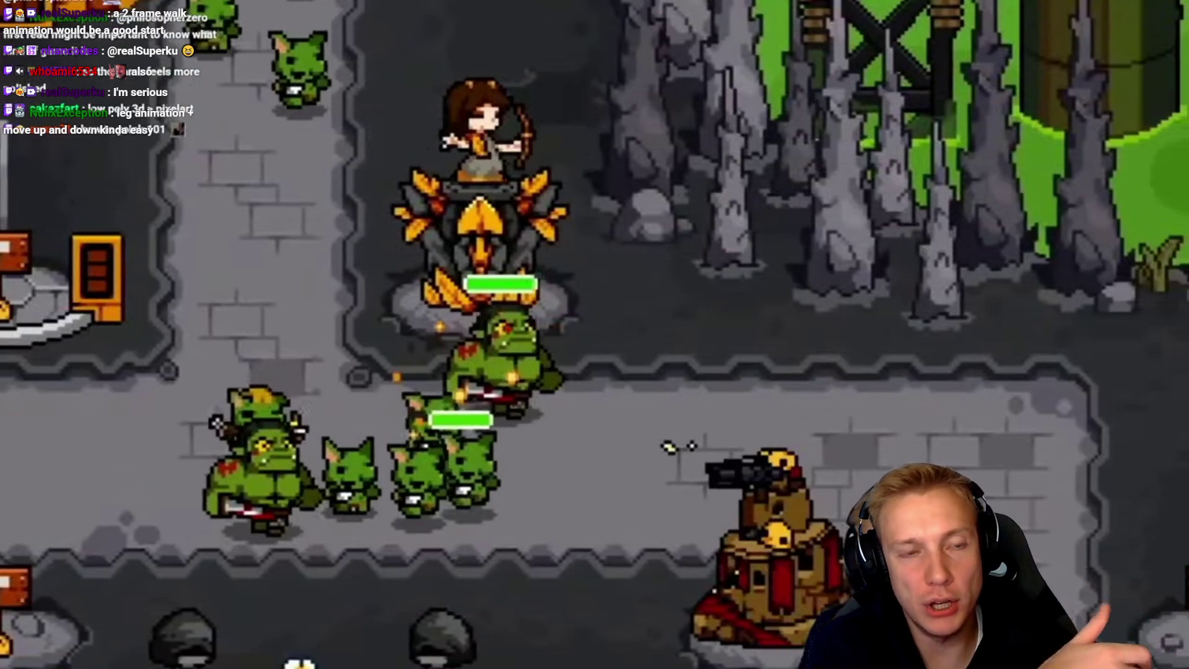
click(1146, 479)
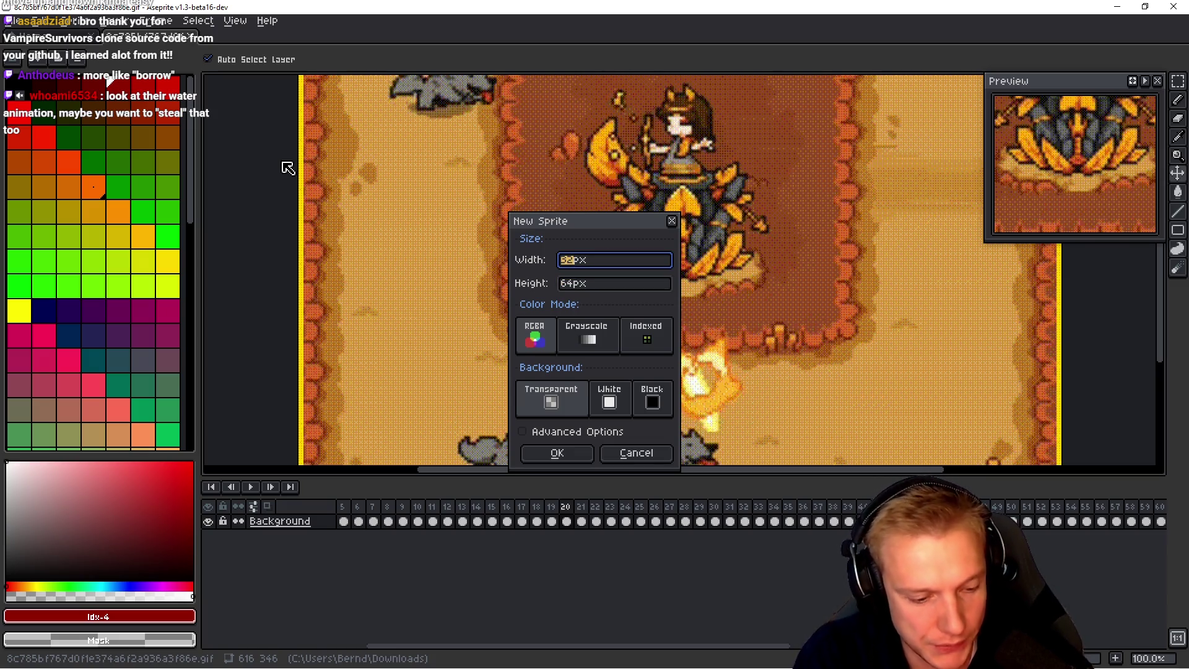
Step: Create the 48×64 px sprite and zoom in on the canvas
key(Return)
scroll(656, 319, up, 4)
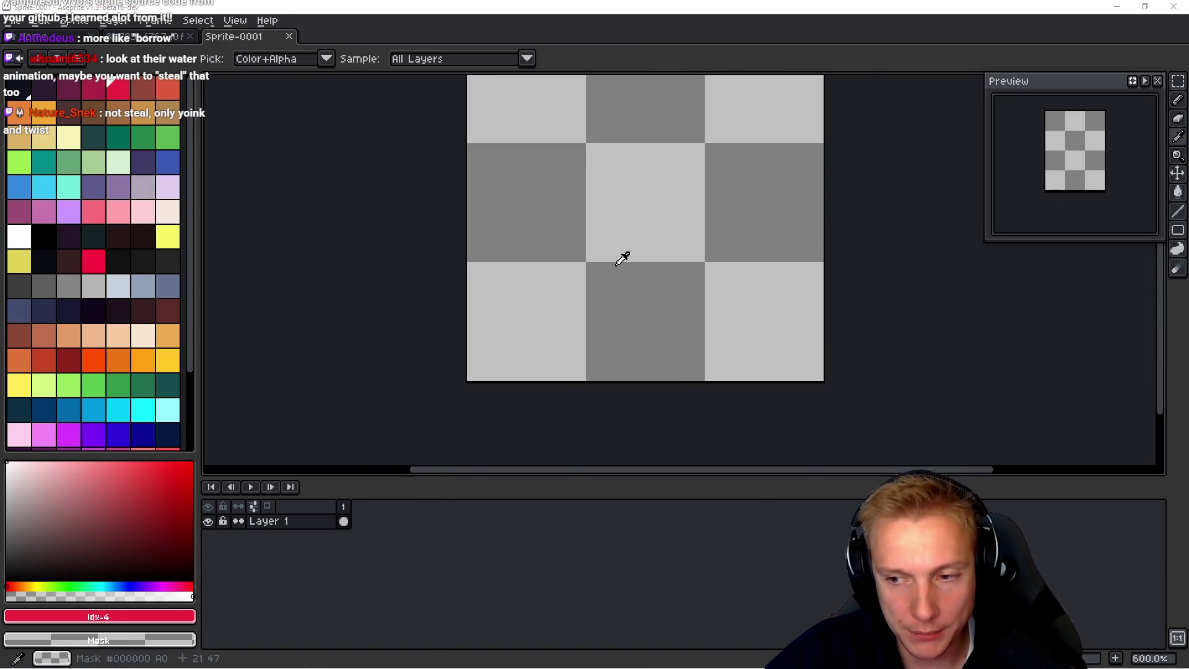
click(595, 263)
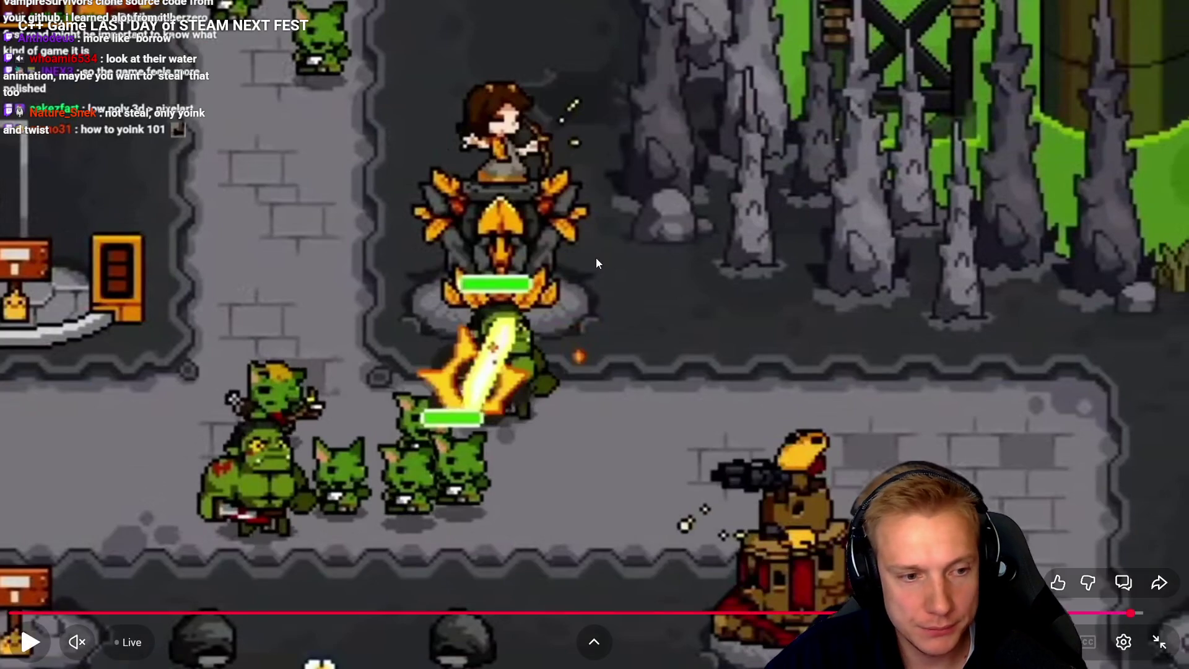
click(246, 520)
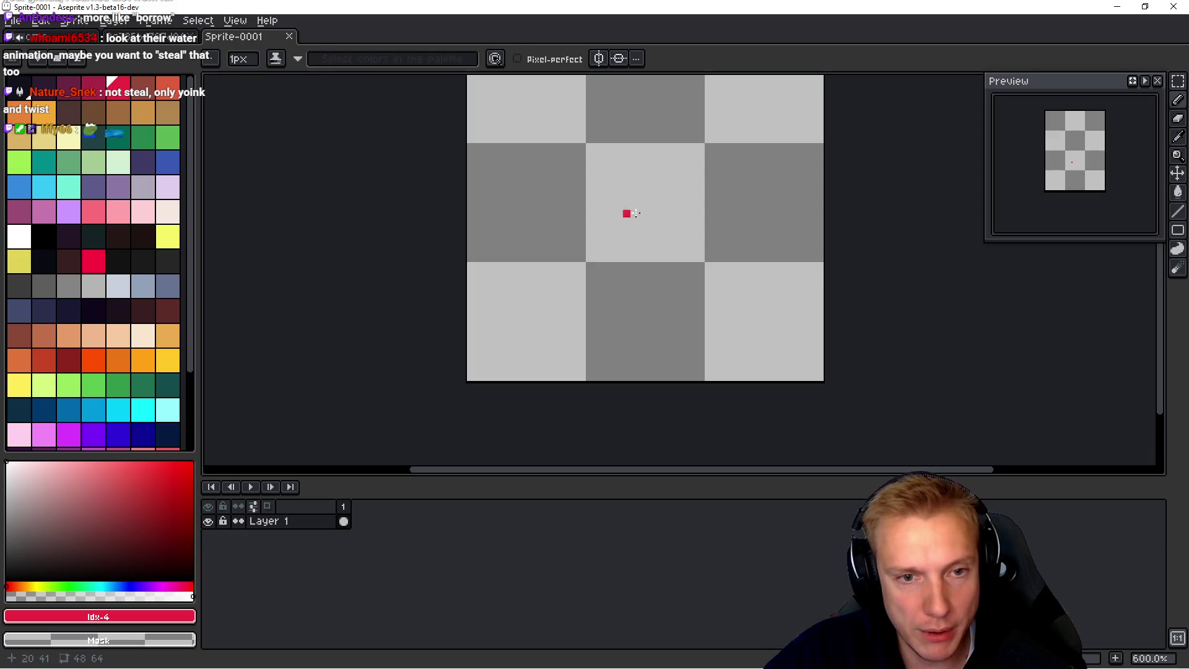
Step: Draw a red hip bar, nudge it left, and add two legs splaying down-left and down-right
mouse_move(702, 280)
mouse_down()
mouse_move(592, 282)
mouse_move(775, 317)
mouse_move(626, 263)
mouse_move(660, 285)
mouse_up()
key(m)
key(ctrl+d)
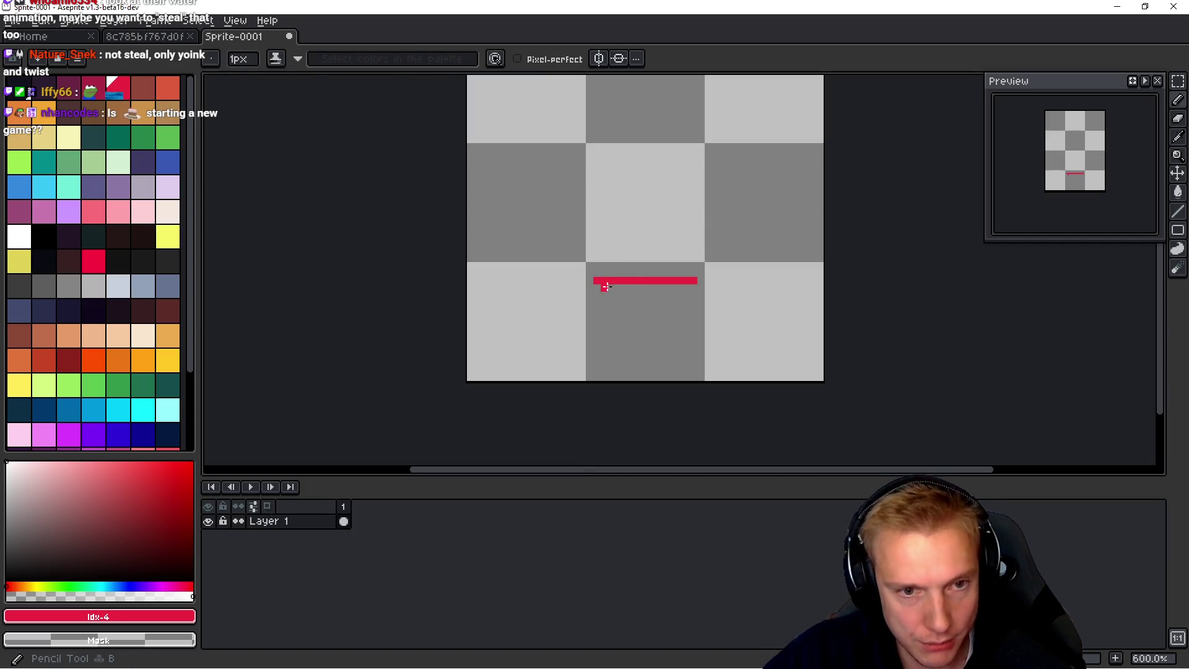
drag(626, 286, 595, 350)
drag(665, 285, 691, 344)
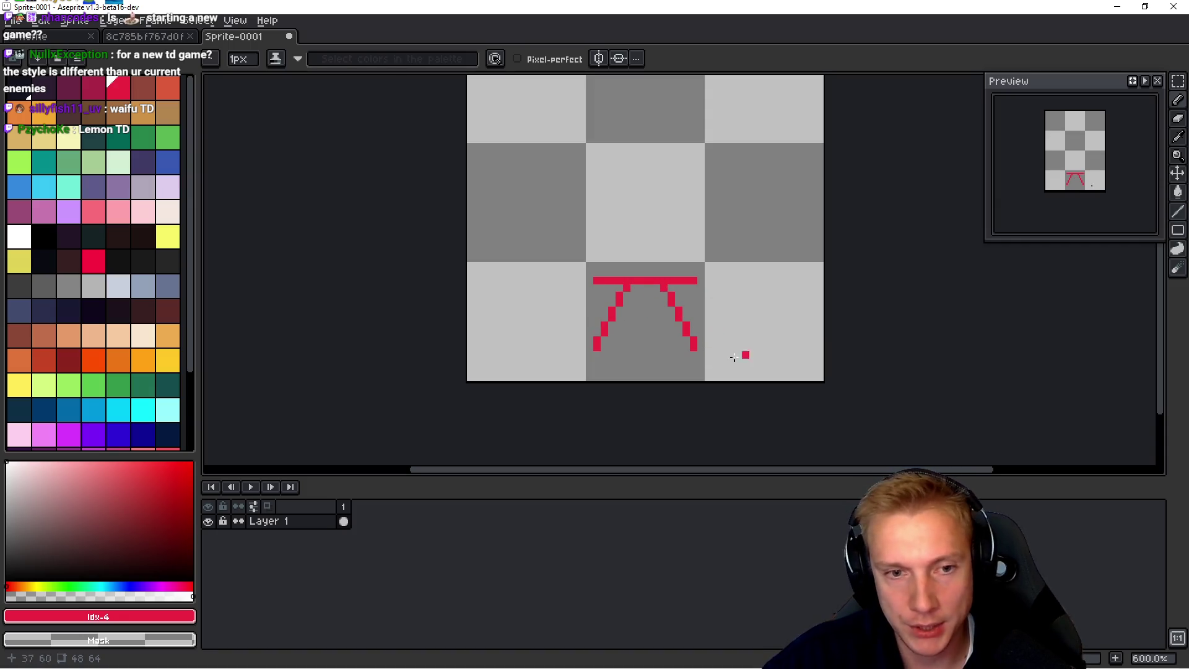
key(alt+Tab)
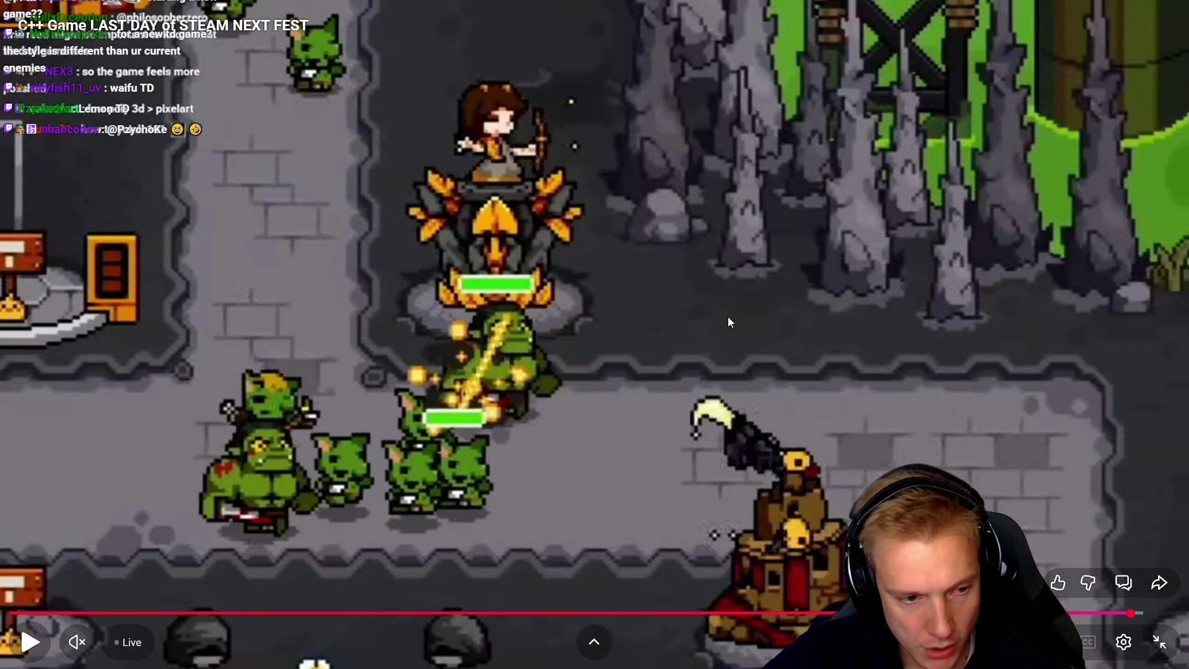
Step: Add a second frame and erase the legs copied from frame 1
key(alt+Tab)
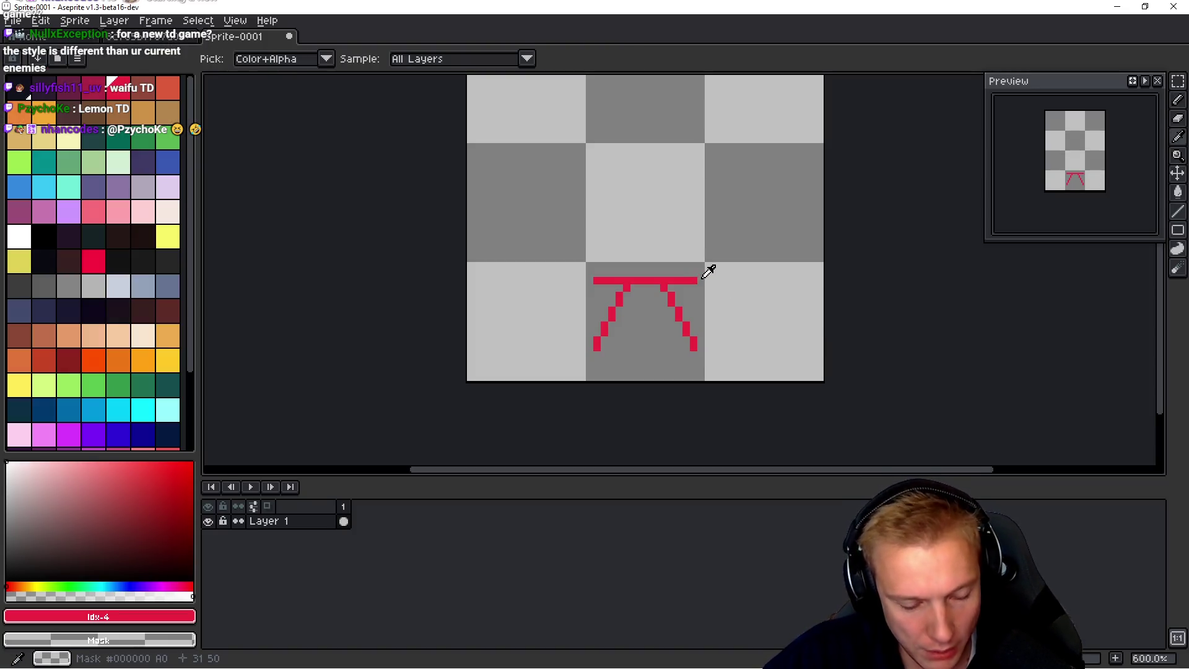
key(alt+n)
click(750, 323)
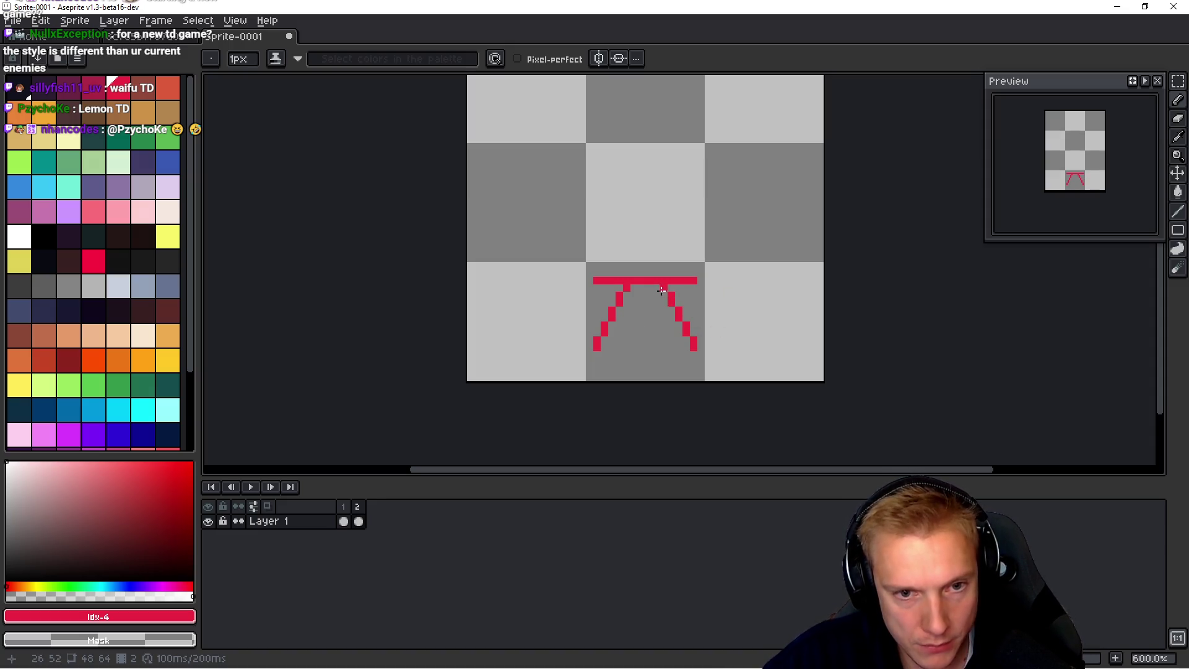
click(666, 293)
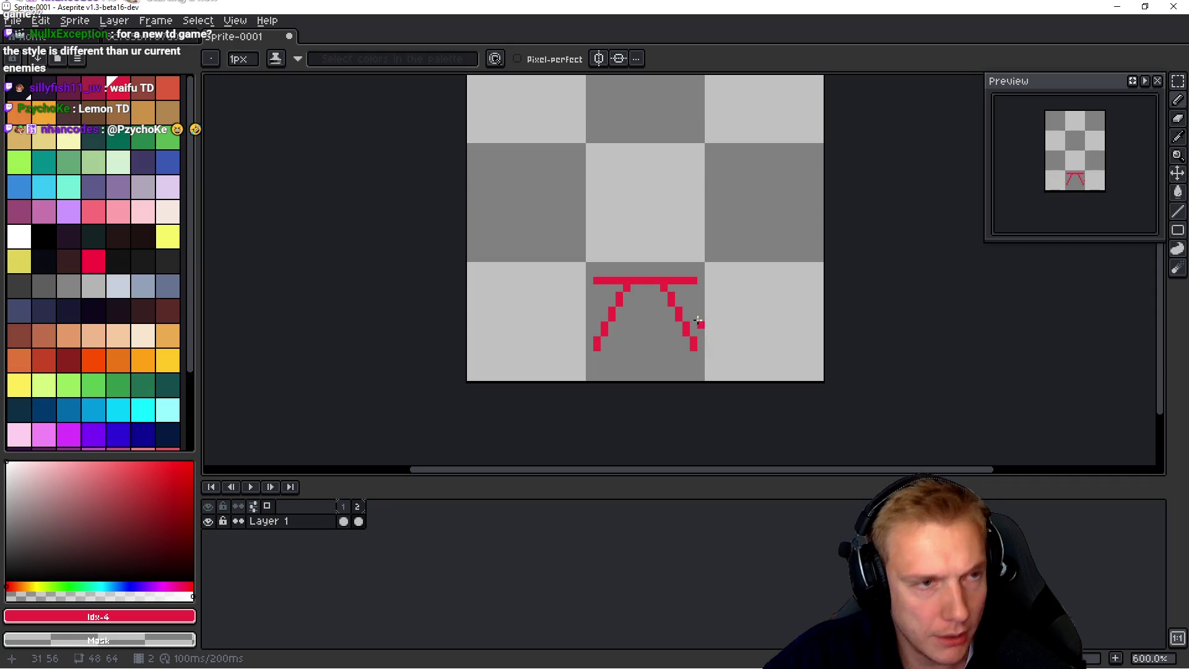
key(b)
drag(664, 290, 694, 345)
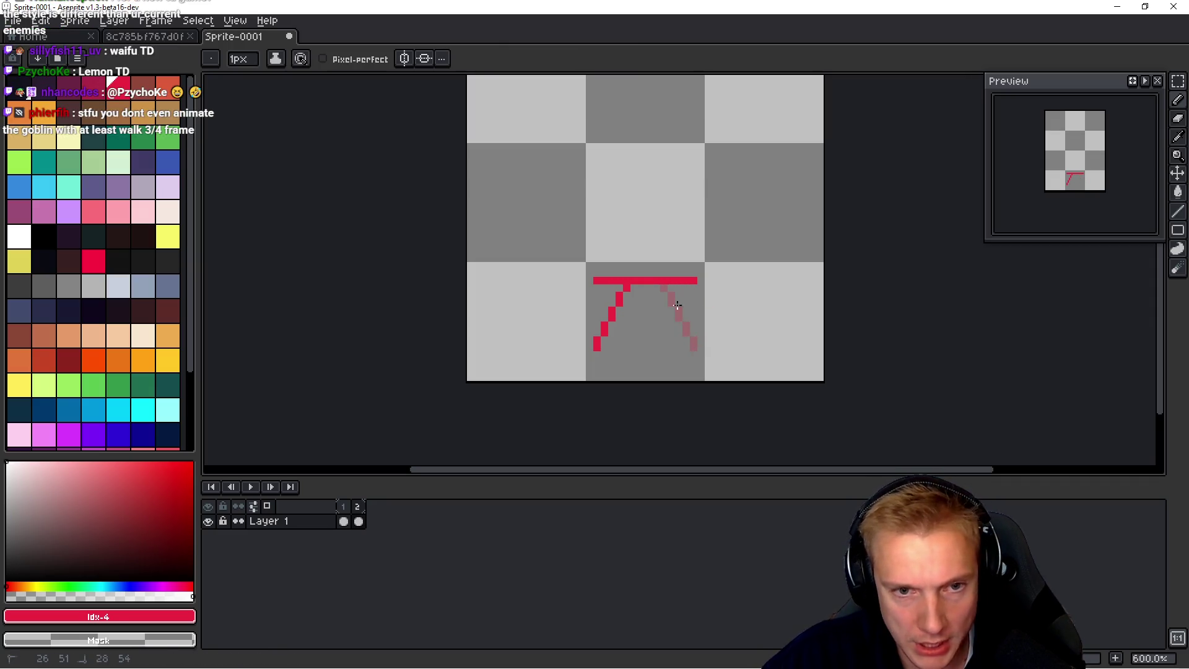
drag(631, 294, 604, 335)
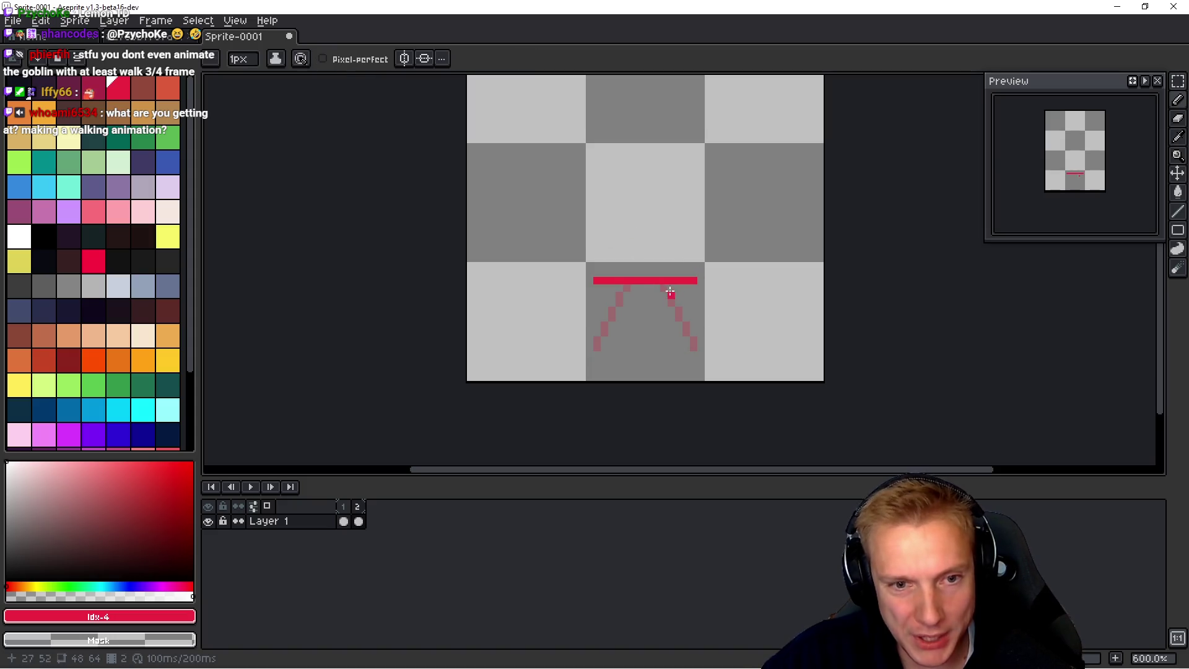
Step: Draw a straight right leg and a bent left leg with a down-left shin
drag(666, 285, 677, 347)
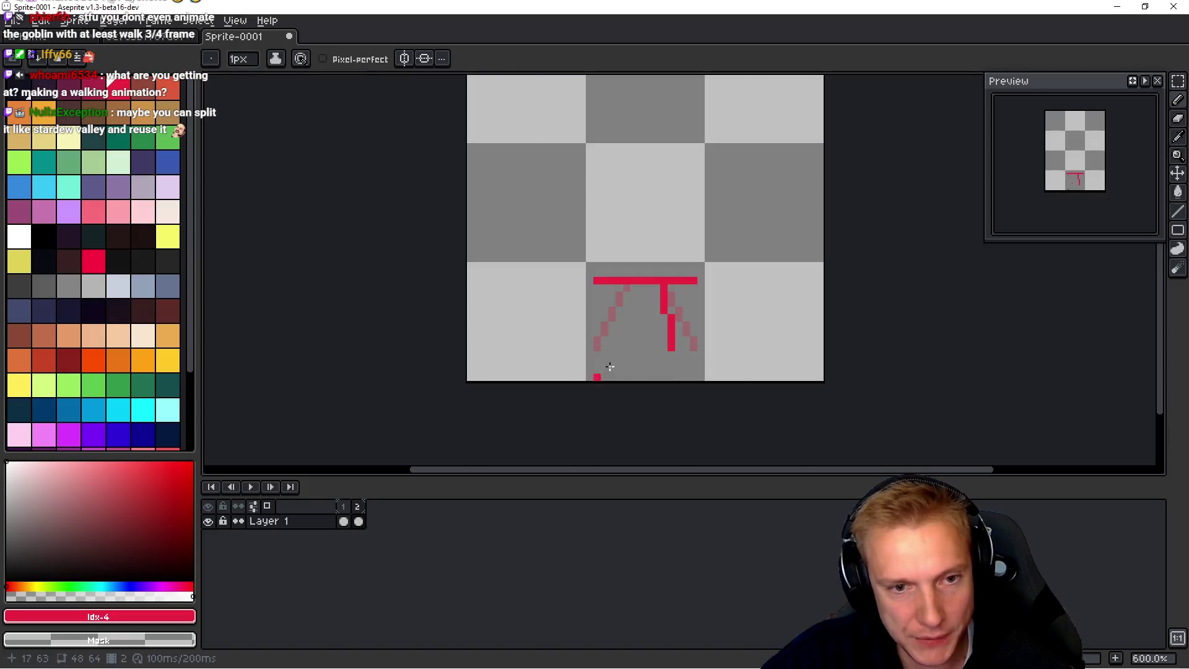
click(614, 289)
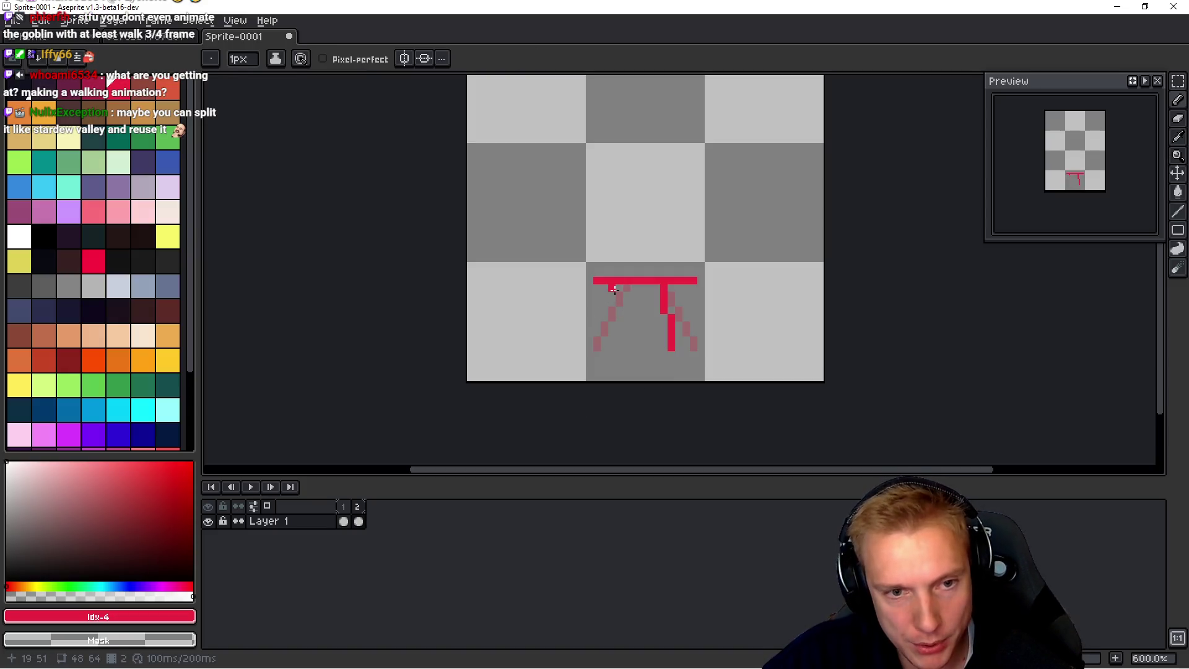
shift+click(622, 320)
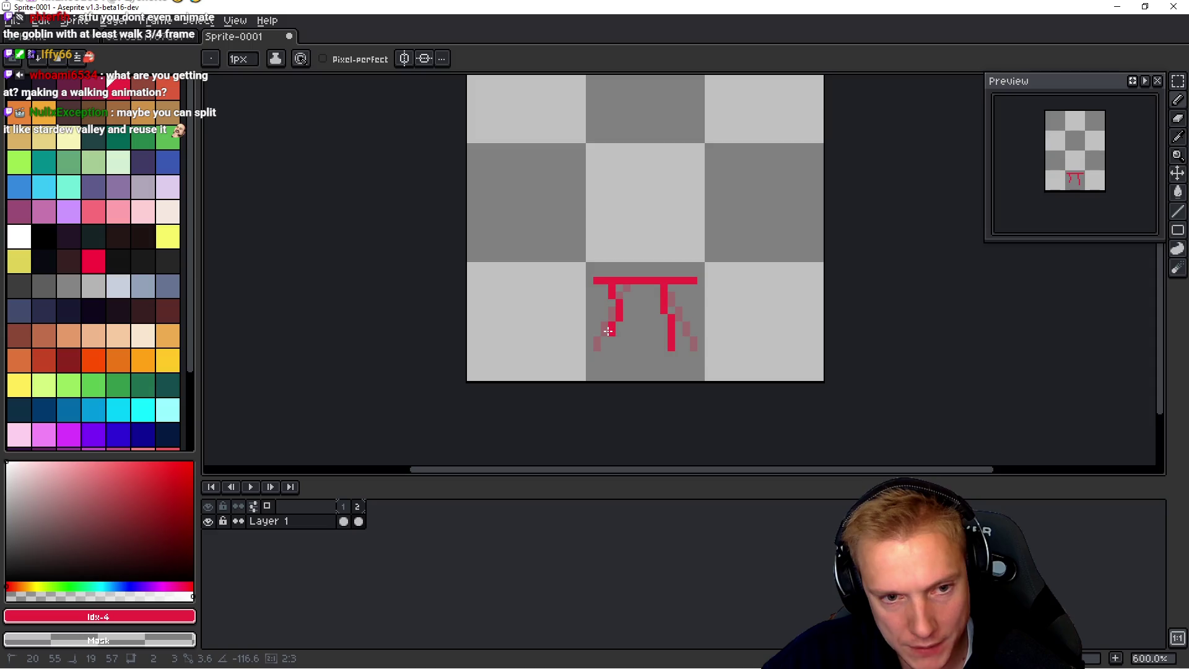
shift+click(605, 333)
Step: Preview the animation and shift frame 2's left leg a little to the right
key(Return)
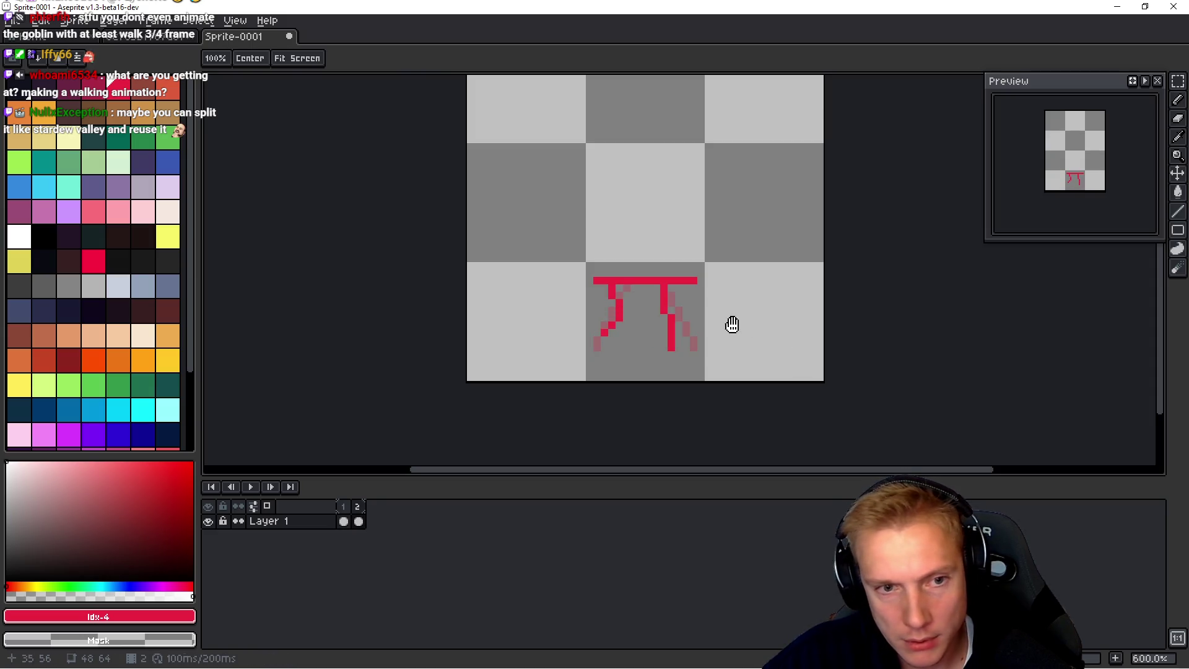
key(Return)
key(m)
mouse_move(556, 342)
mouse_down()
mouse_move(611, 292)
mouse_move(633, 290)
mouse_up()
key(Right)
key(Right)
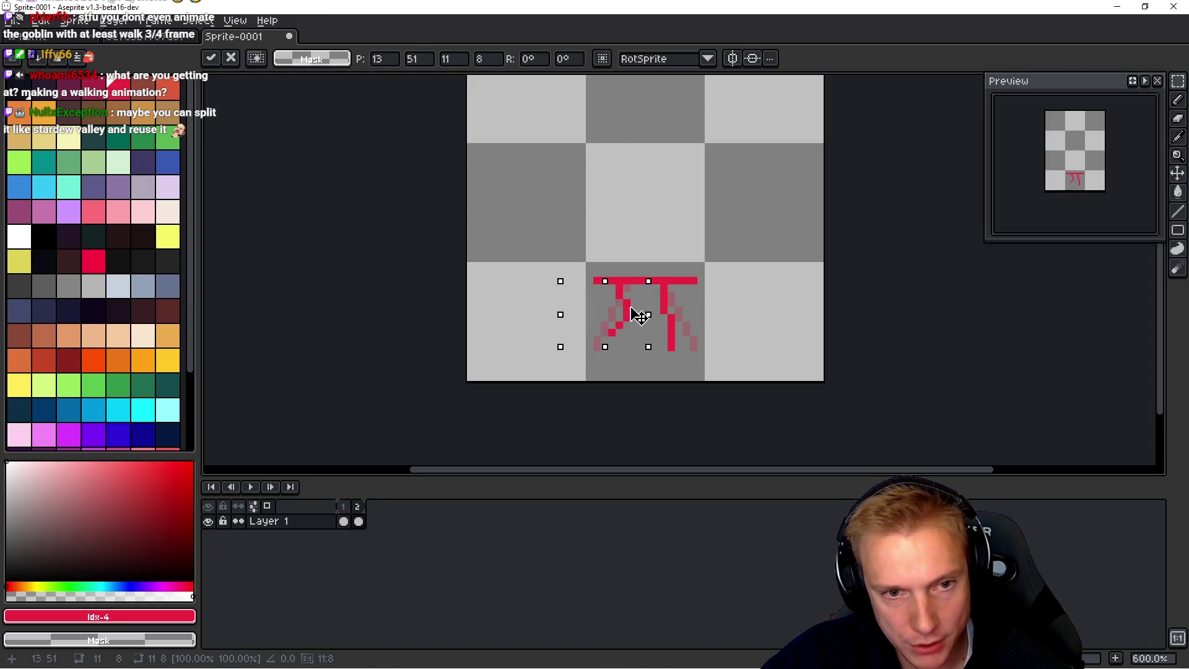
key(Return)
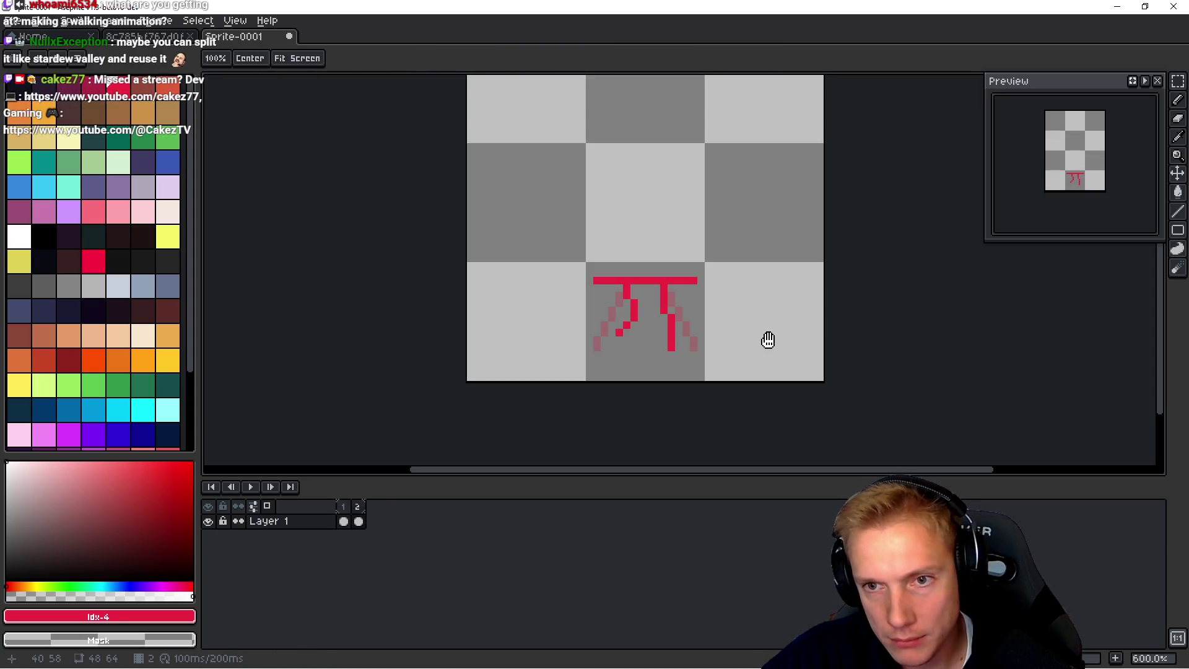
key(Return)
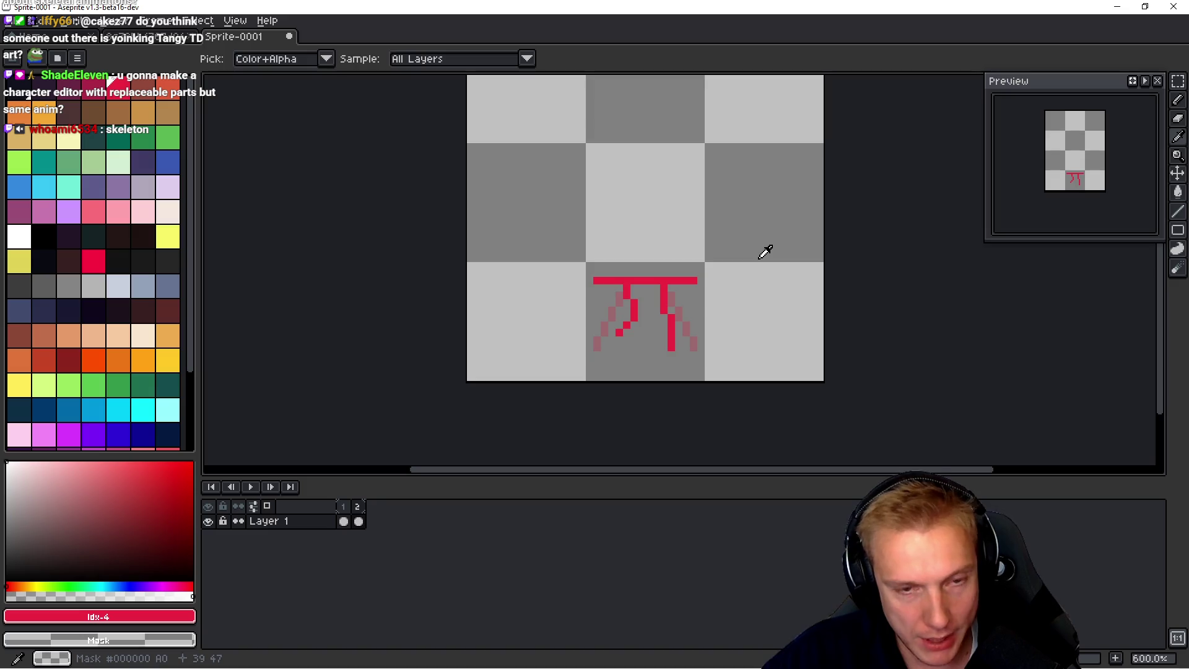
Step: Add an empty third frame and draw the red hip bar in it
key(alt+b)
key(l)
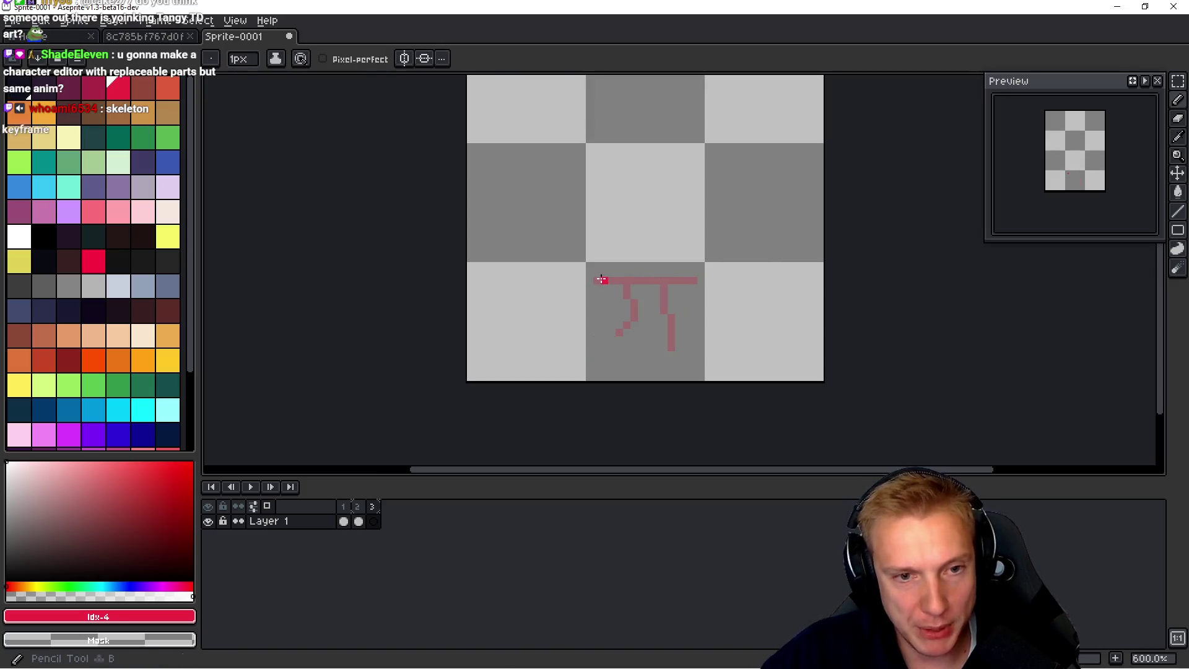
drag(594, 281, 697, 281)
key(alt)
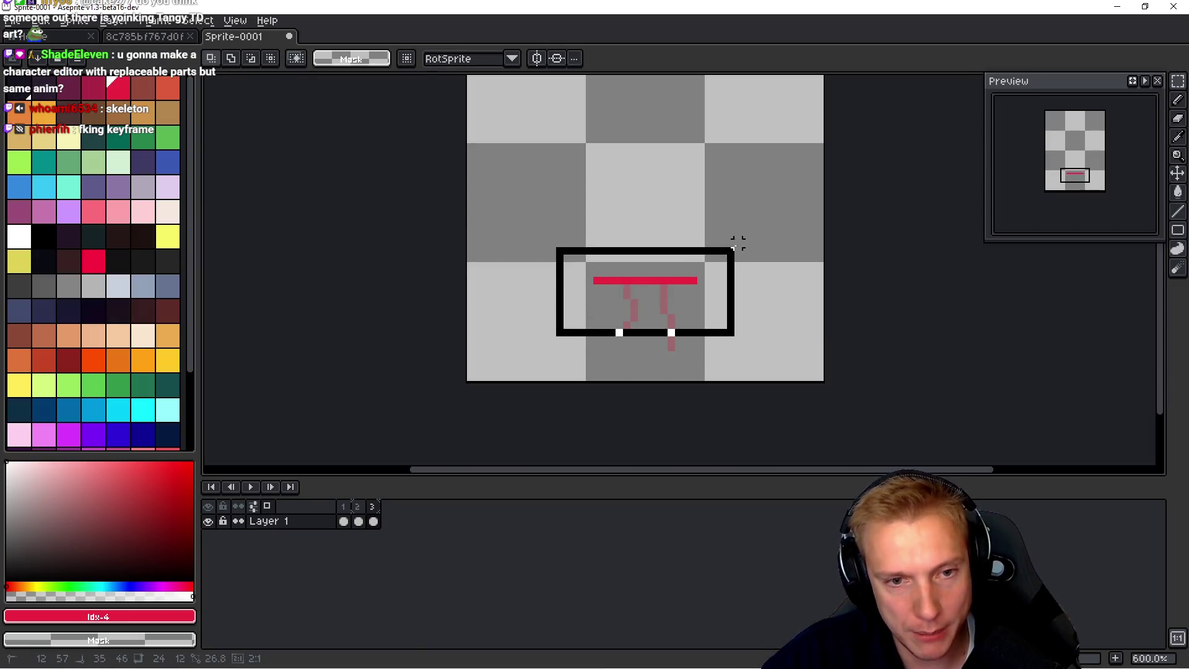
Step: Select frame 3's red hip bar and raise it two pixels
drag(739, 243, 748, 249)
key(Up)
key(Up)
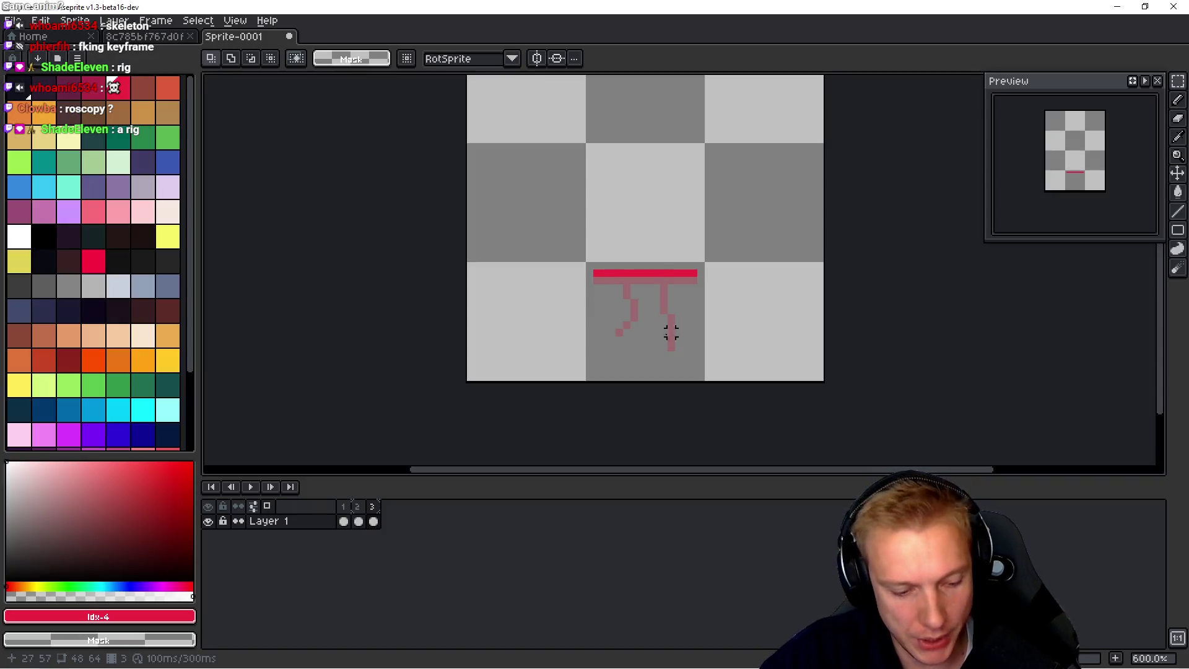
Step: Draw frame 3's left thigh below the bar and compare it against frame 2
key(b)
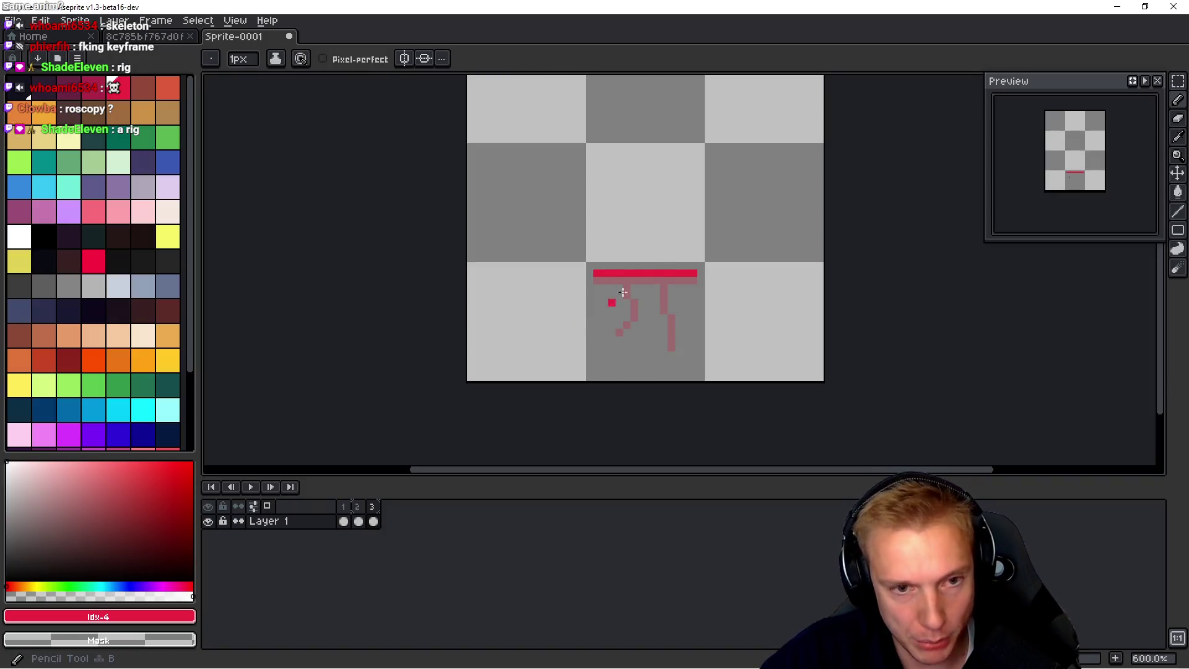
mouse_move(629, 288)
mouse_down()
mouse_move(638, 313)
mouse_move(626, 331)
mouse_up()
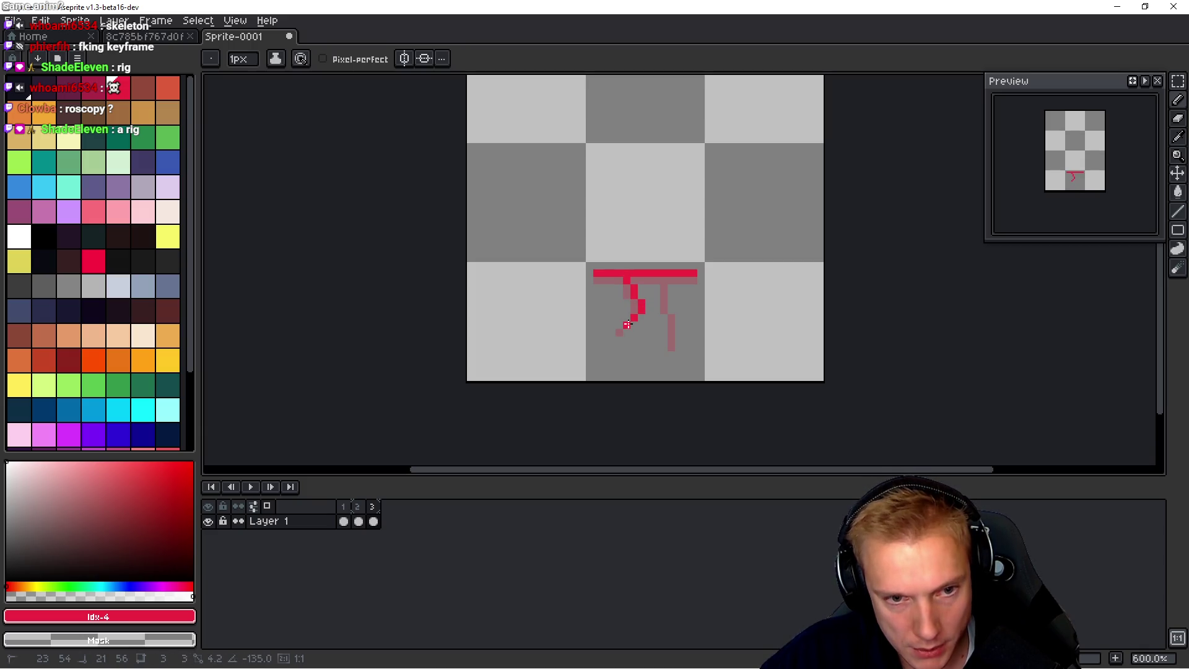
key(h)
key(Left)
key(Right)
key(Left)
key(Right)
key(Left)
key(Right)
key(Left)
key(Right)
Step: Draw frame 3's straight right leg, redrawn with a right-pointing foot, and preview the walk
key(b)
drag(663, 281, 670, 345)
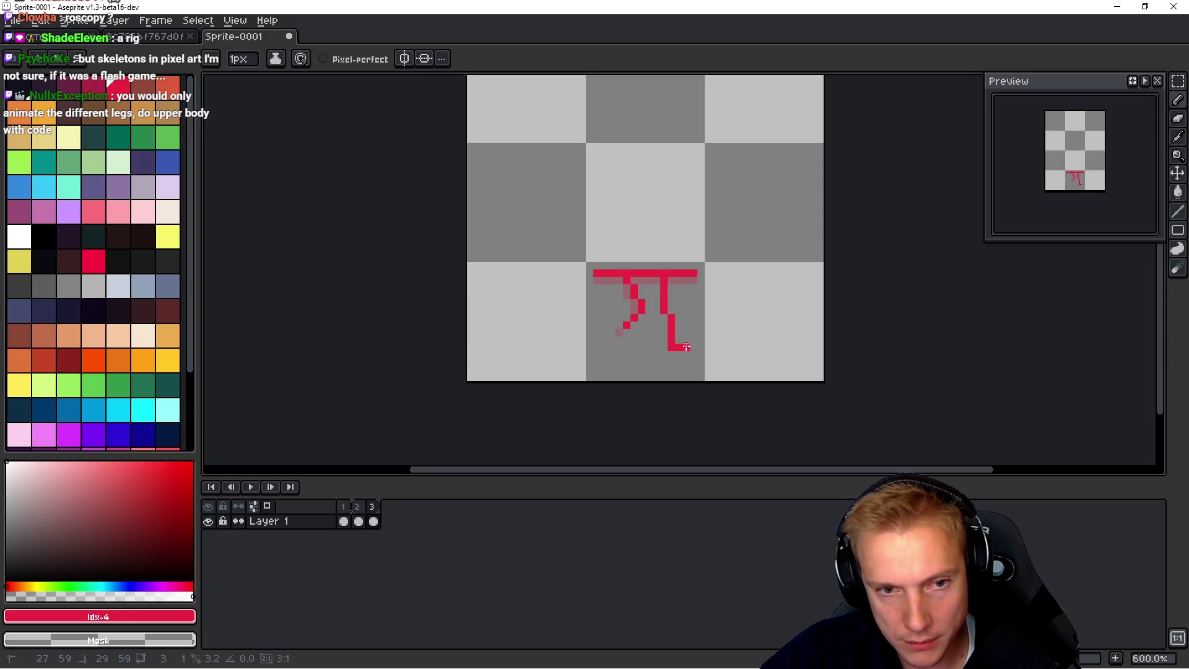
key(Return)
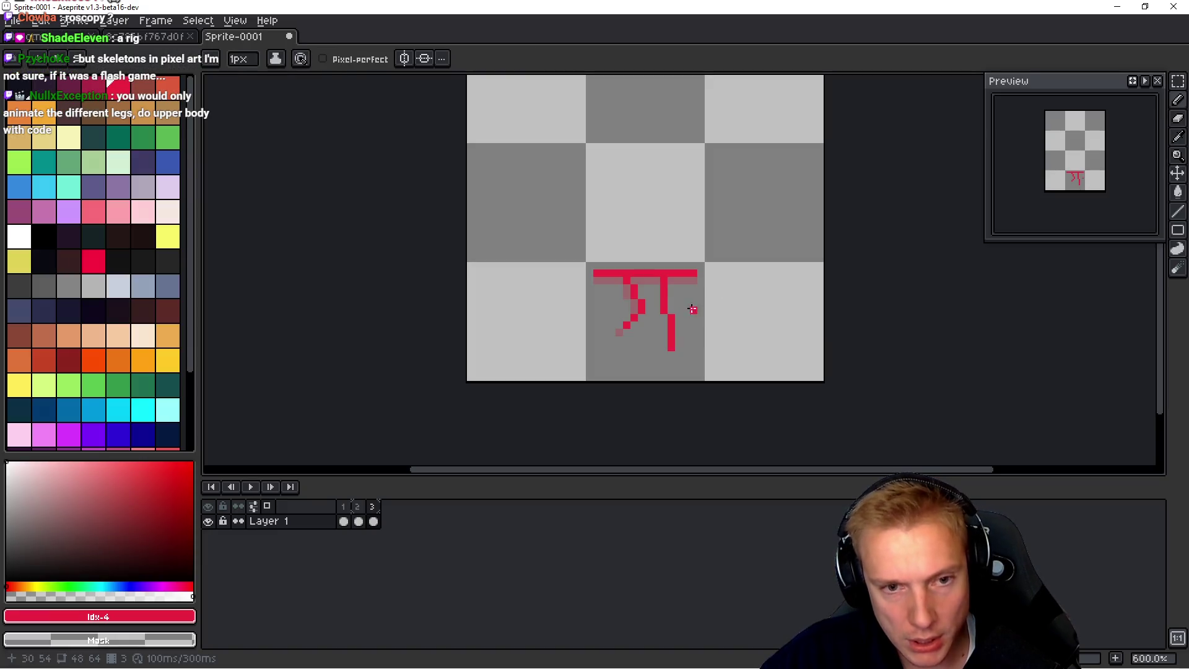
key(ctrl+z)
mouse_move(664, 314)
mouse_down()
mouse_move(666, 348)
mouse_move(777, 348)
mouse_up()
key(Return)
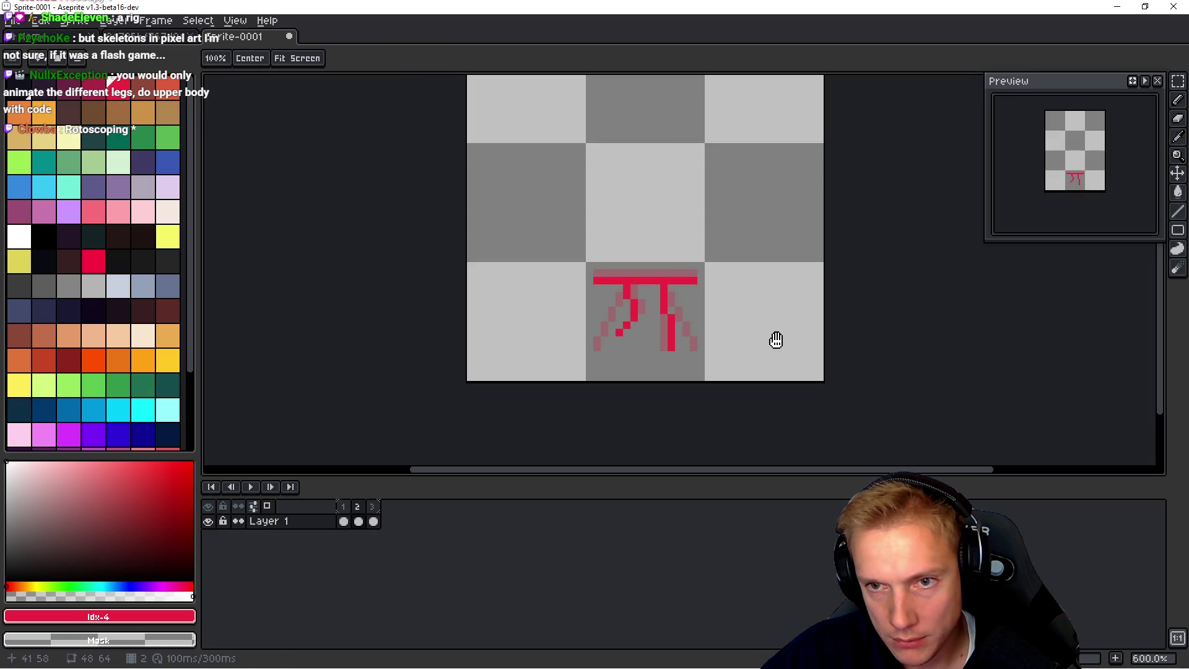
click(775, 339)
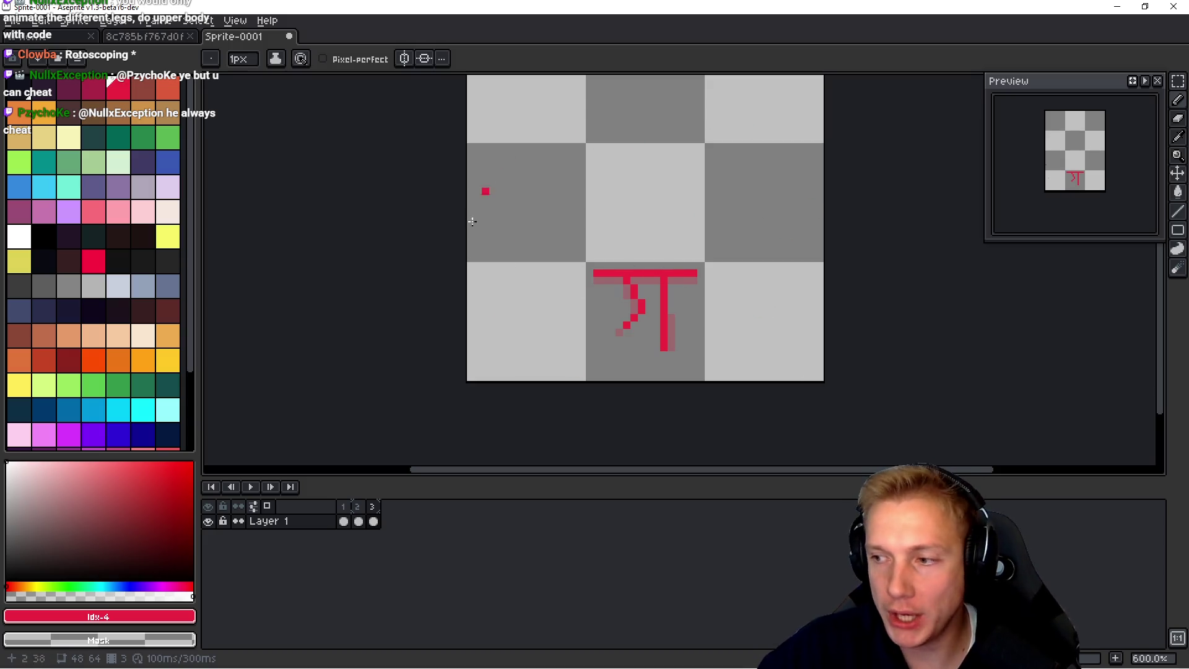
key(i)
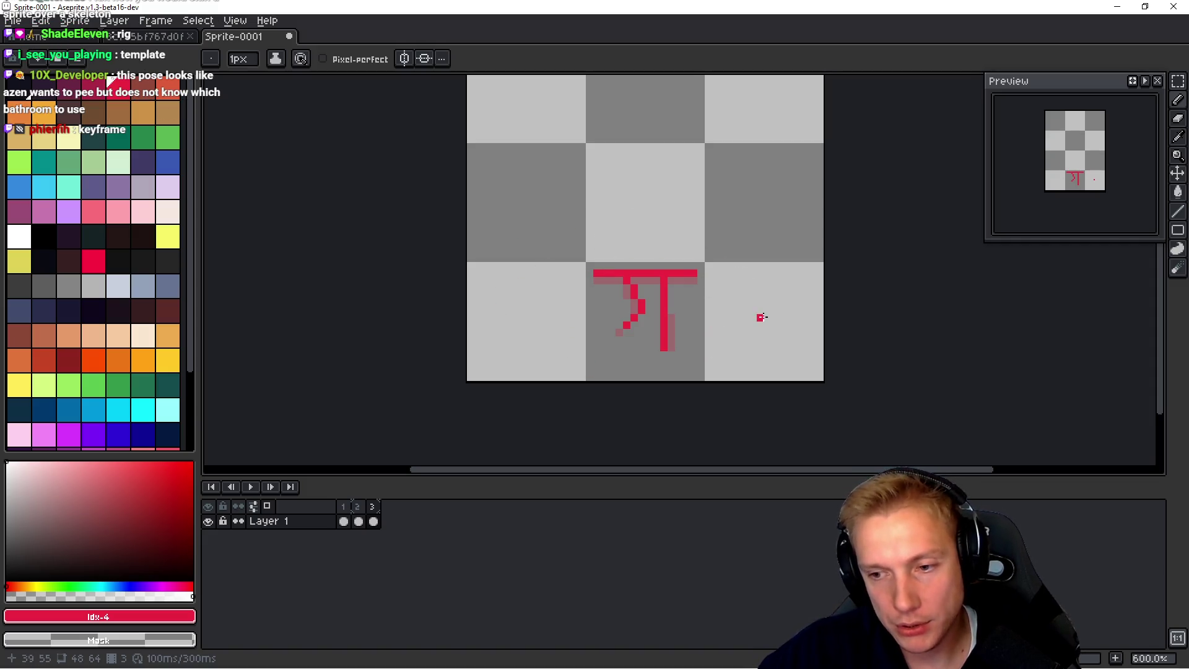
key(Return)
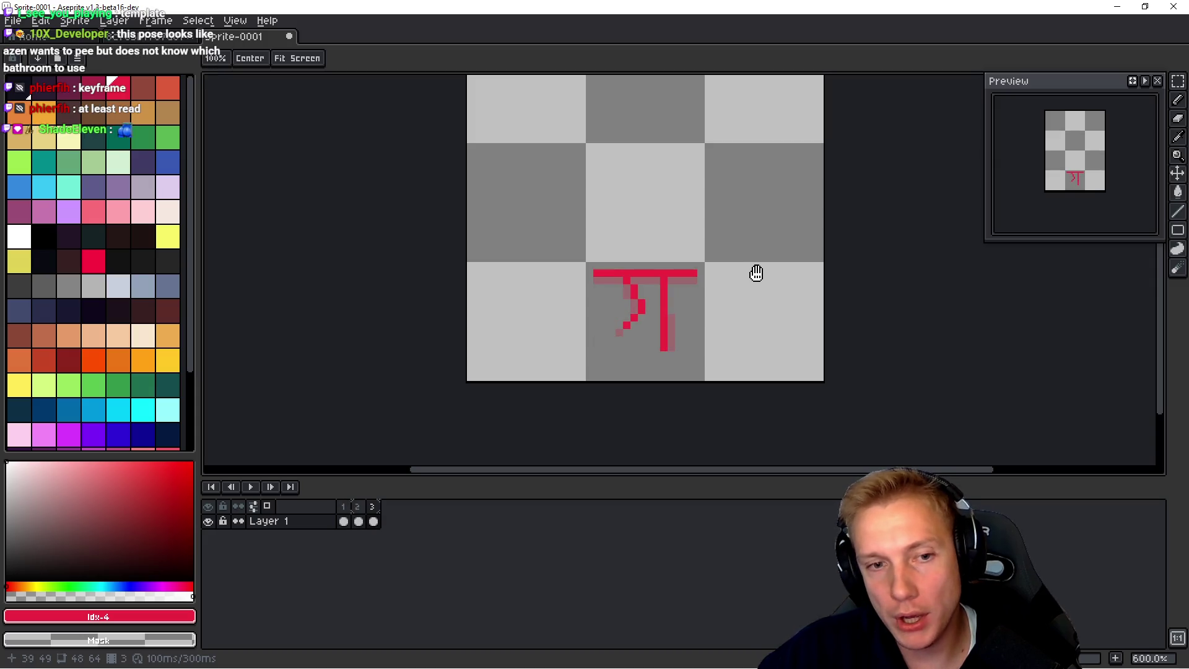
key(Return)
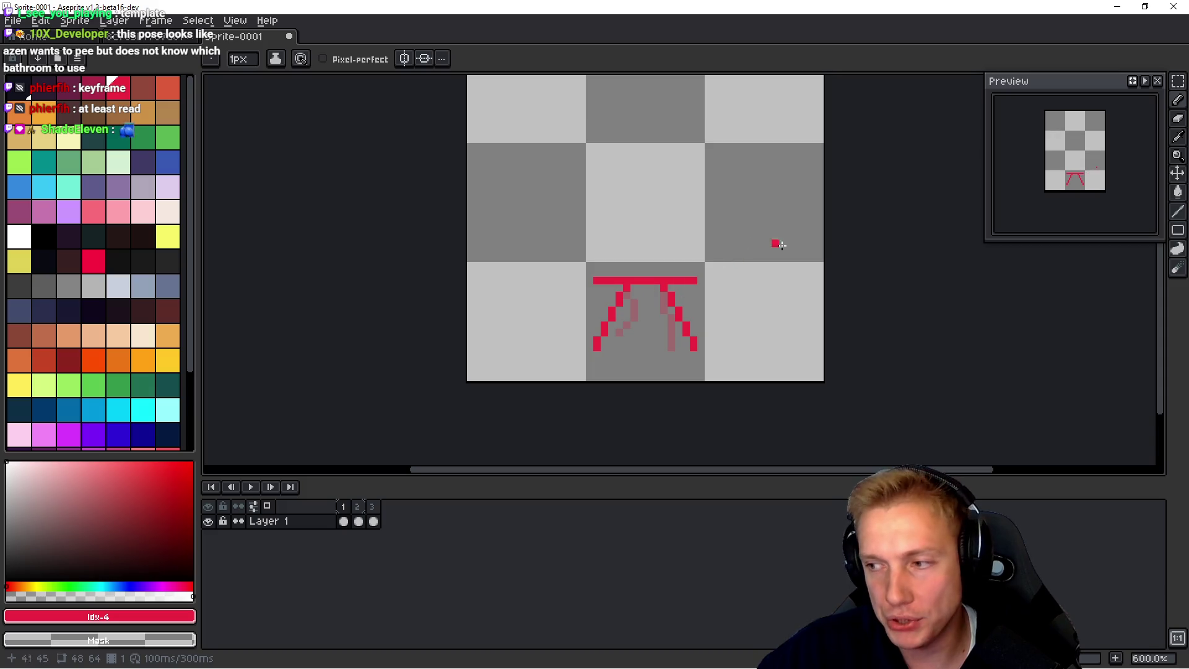
key(Right)
key(Right)
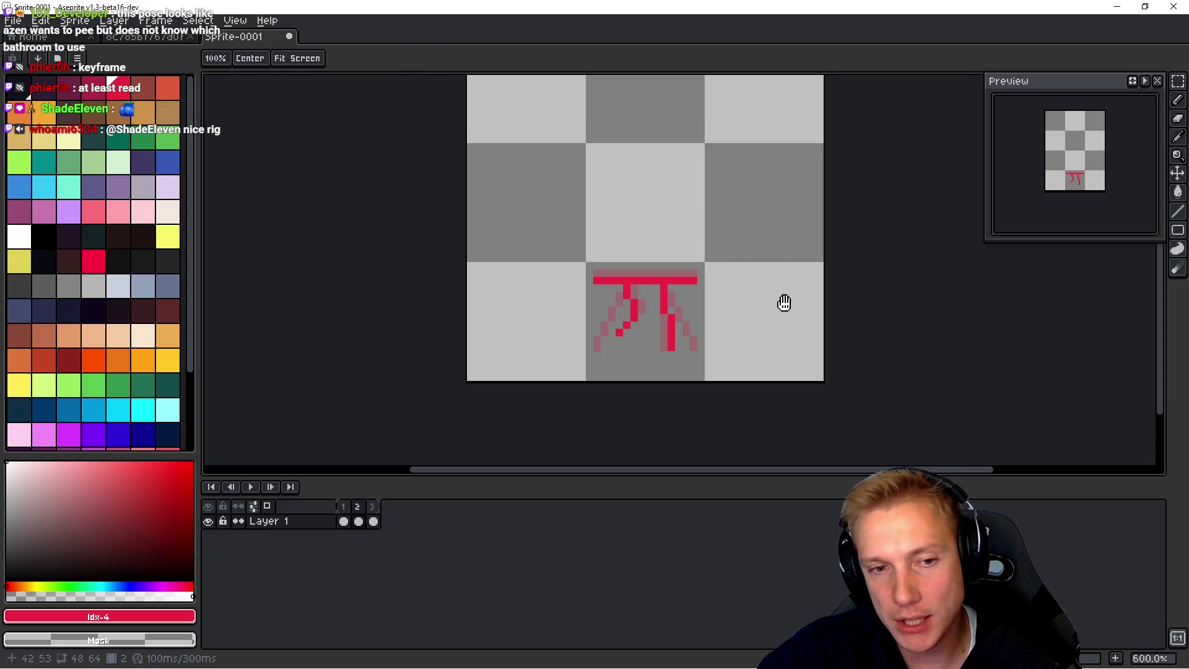
key(b)
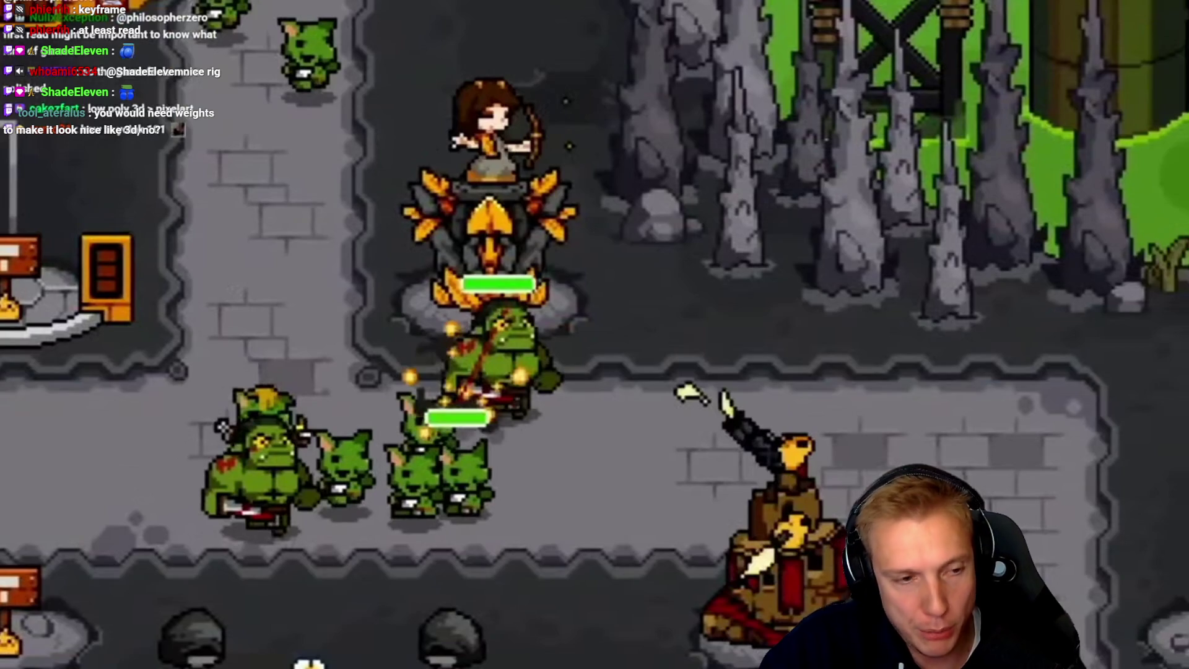
Step: Pause the walking-goblin reference video on YouTube
click(786, 292)
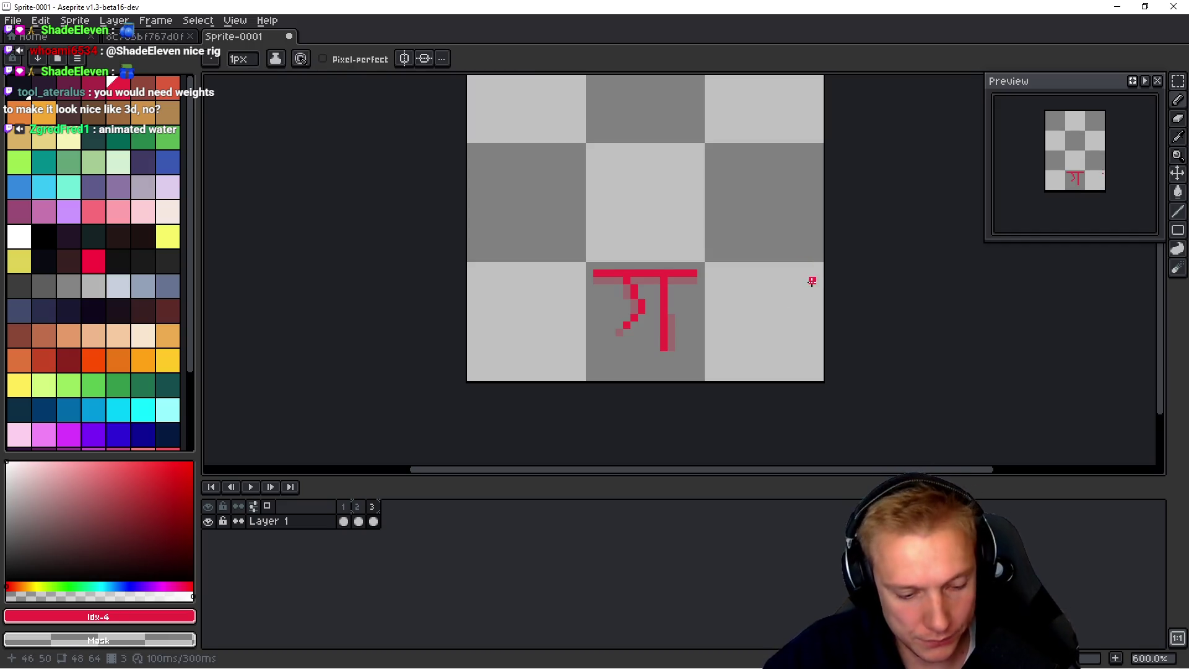
Step: Add a fourth frame and clear its copied drawing
key(alt+n)
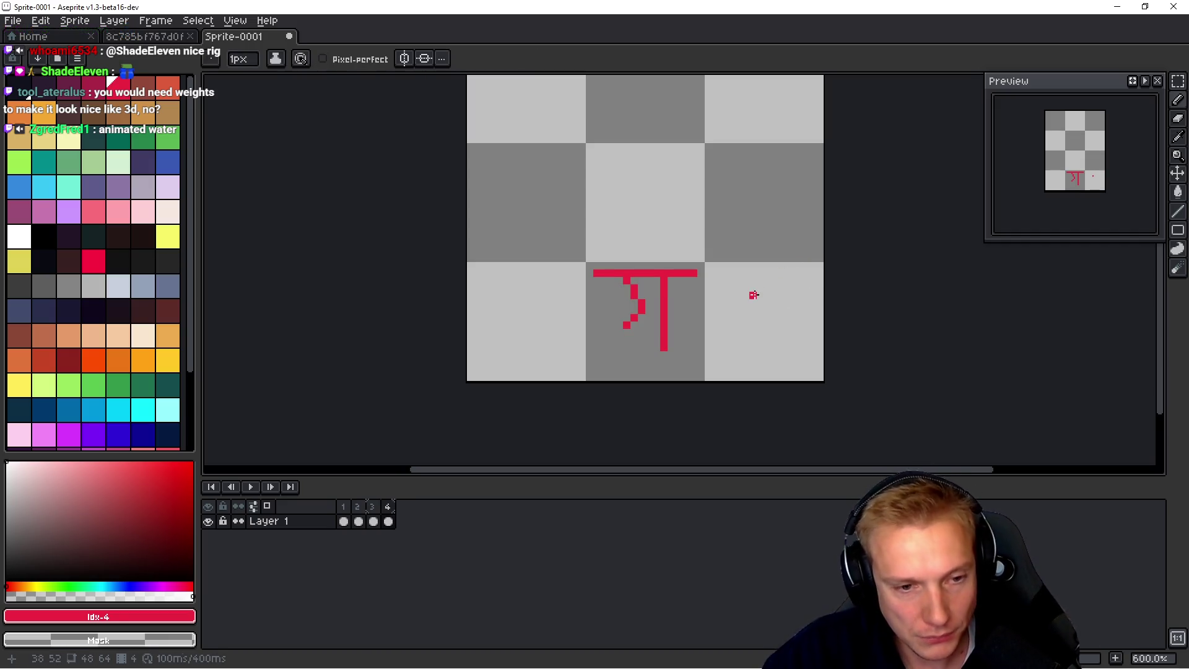
key(Delete)
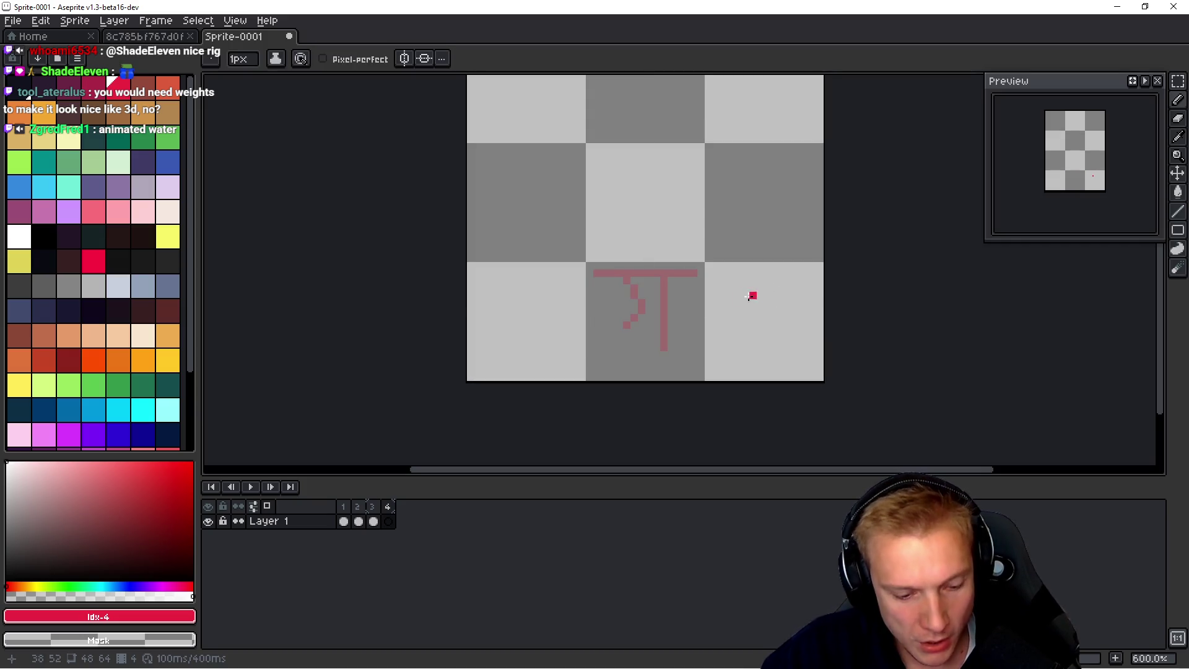
key(b)
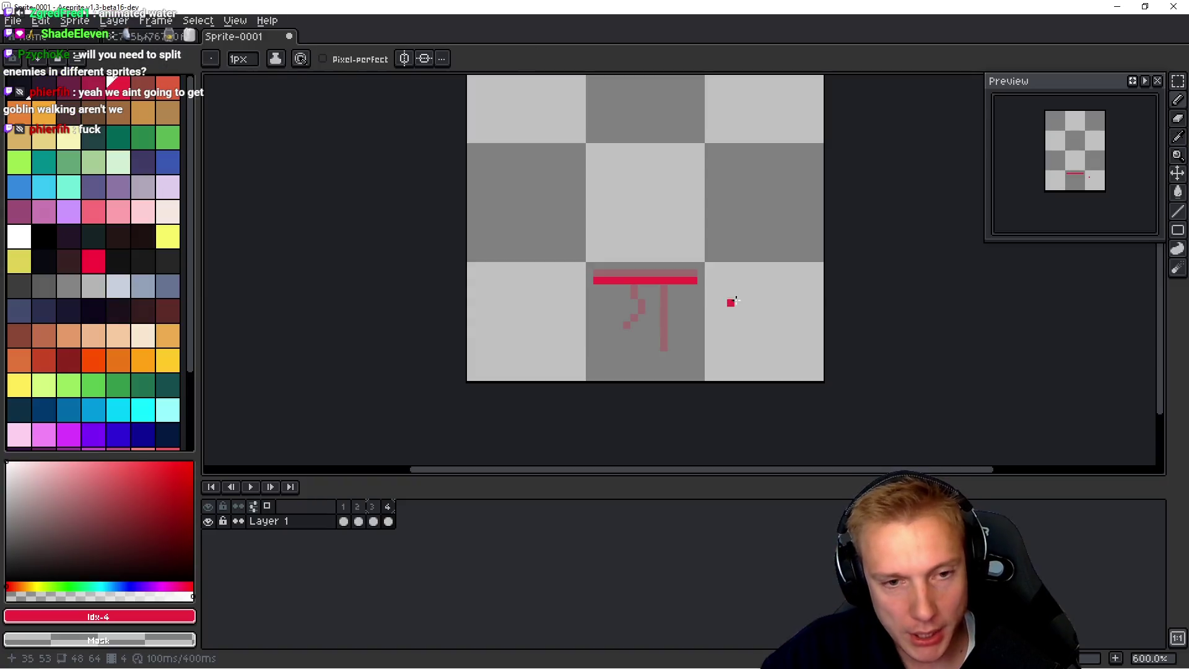
Step: Draw frame 4's legs under the red crossbar, one with a foot pixel
drag(664, 289, 648, 347)
key(space)
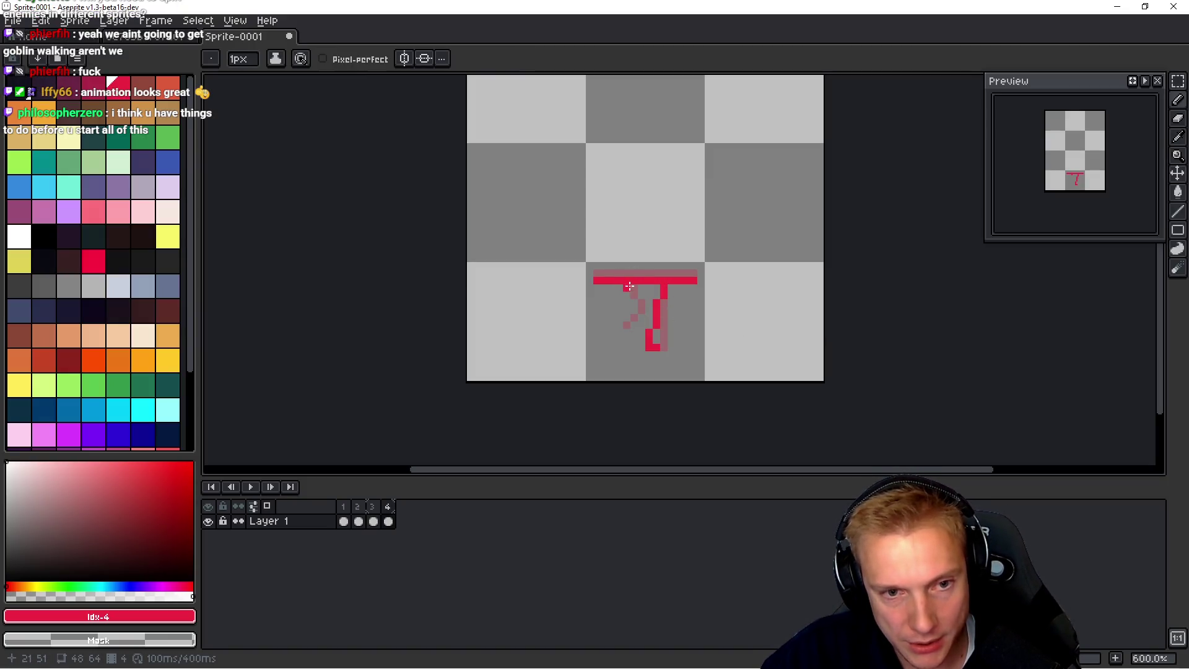
drag(633, 286, 642, 321)
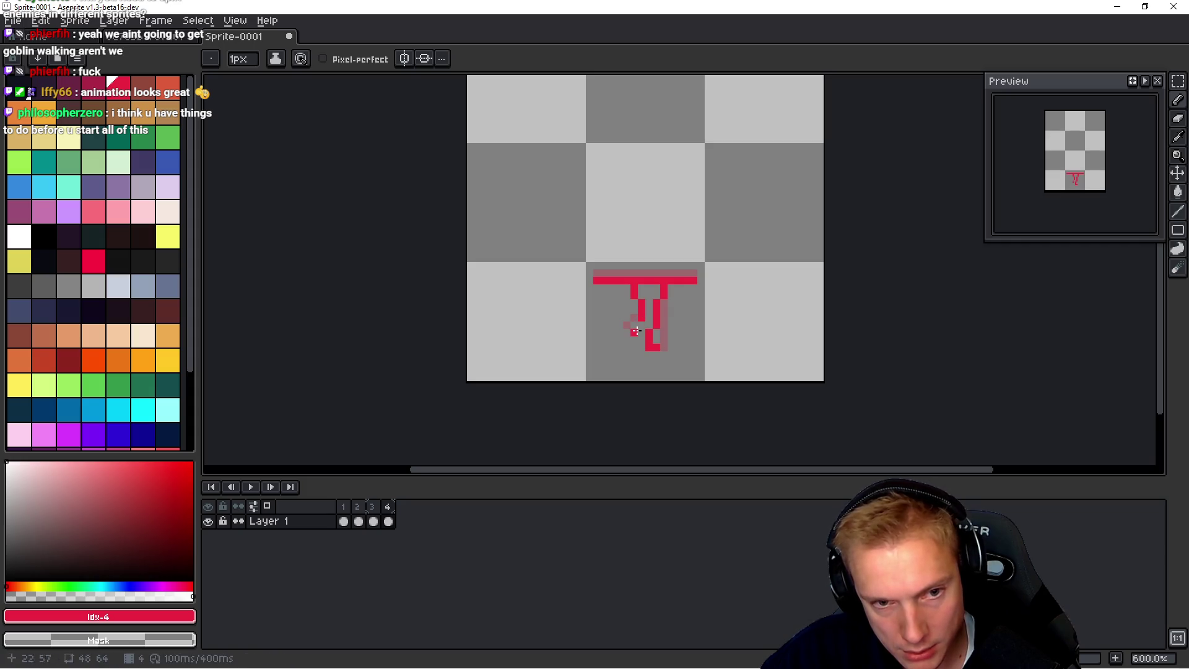
click(636, 329)
key(space)
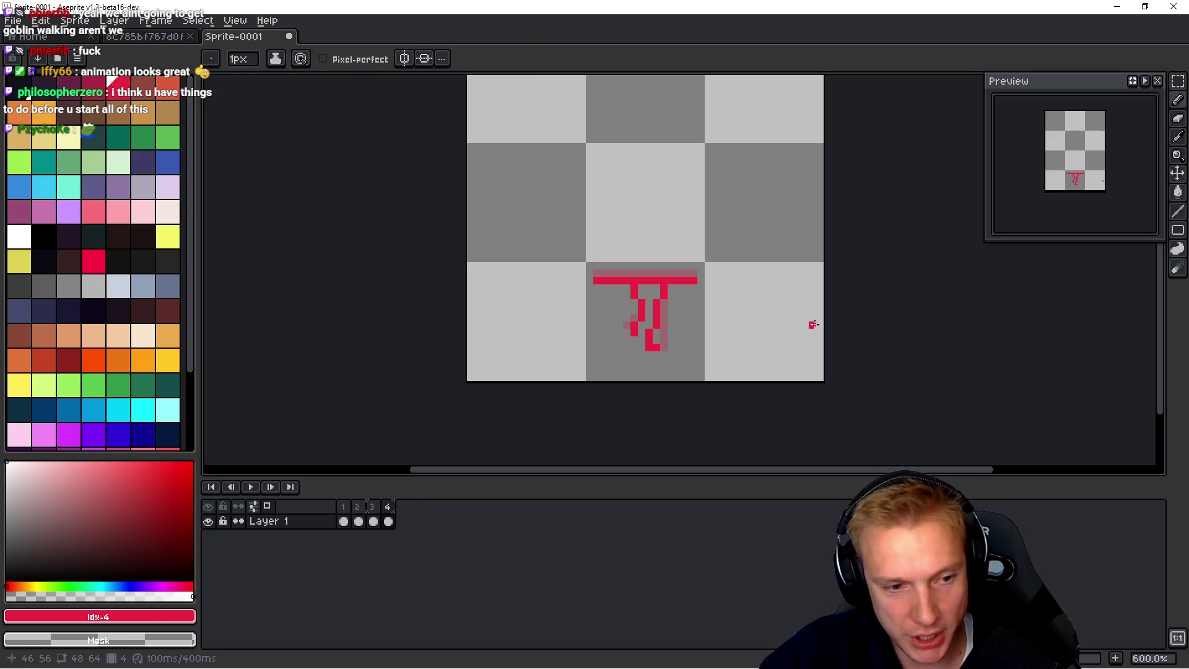
key(alt)
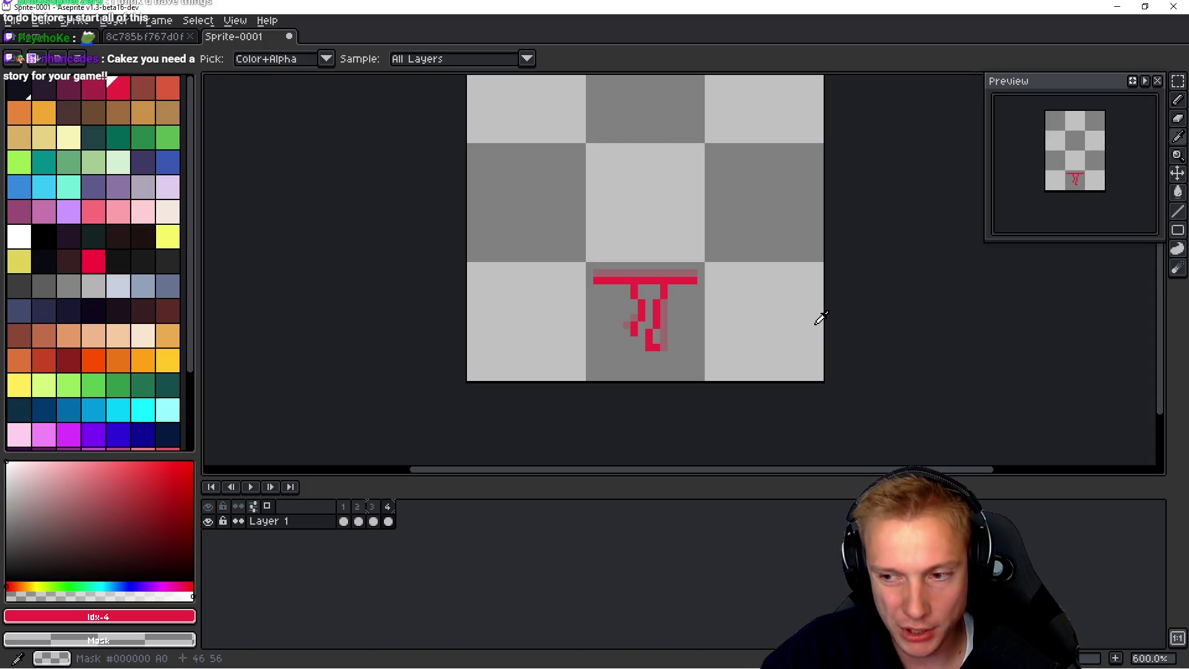
key(b)
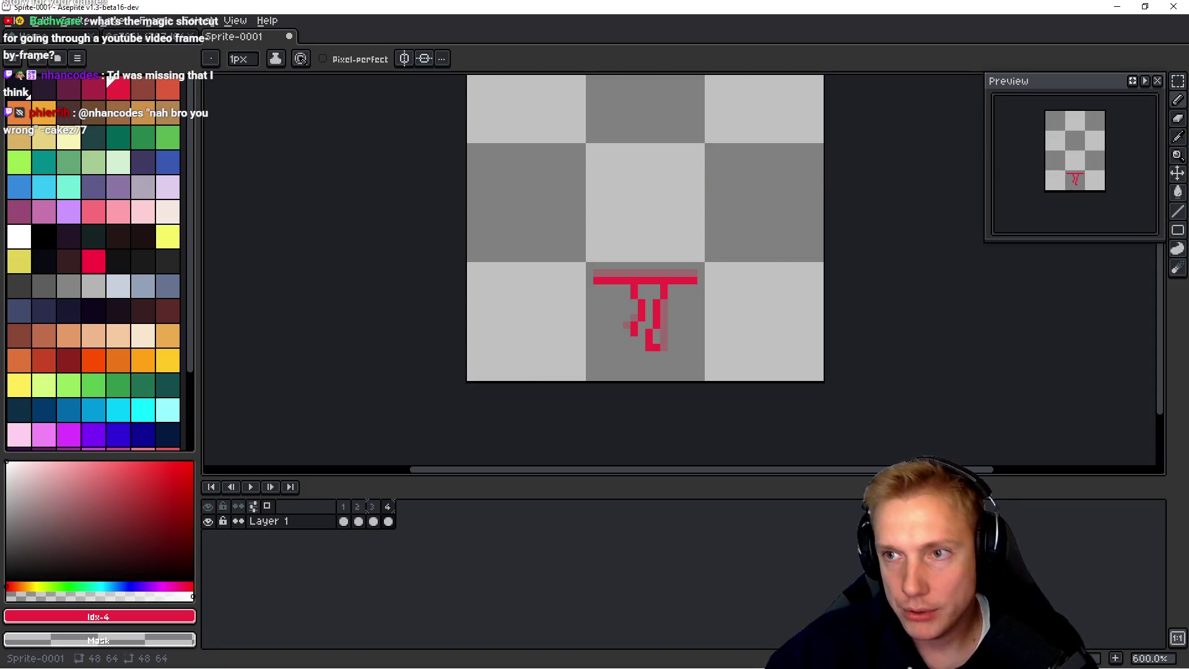
Step: Pan the canvas up, place a red pixel, pick a canvas colour and stop playback
drag(751, 300, 757, 270)
click(768, 260)
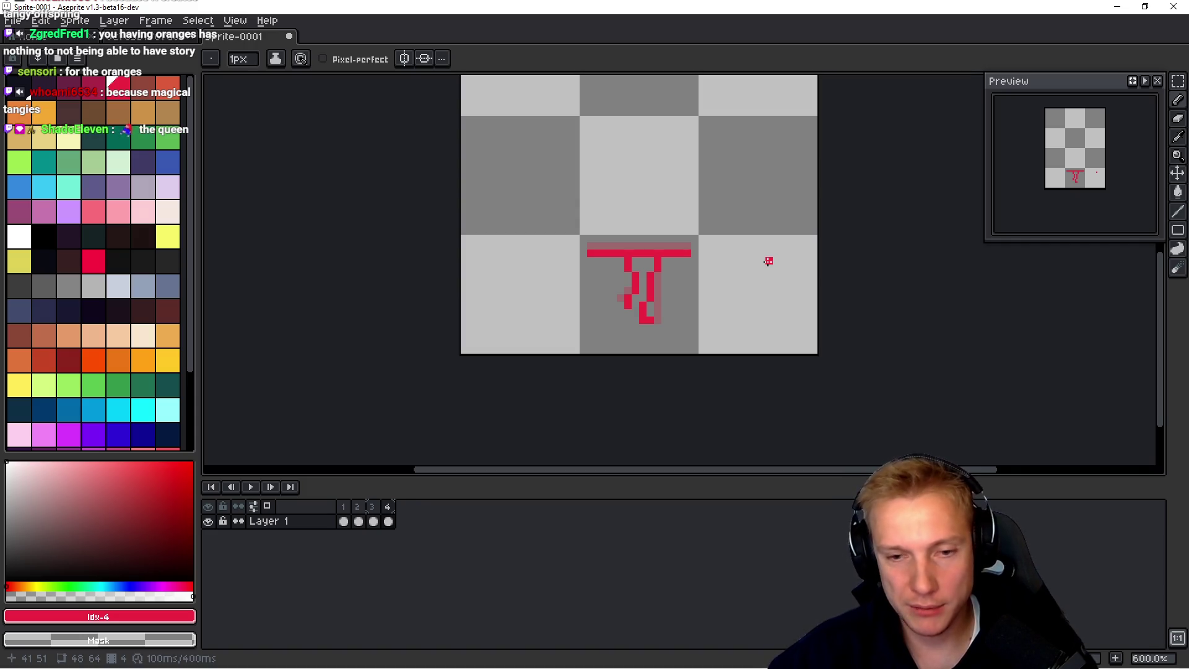
key(i)
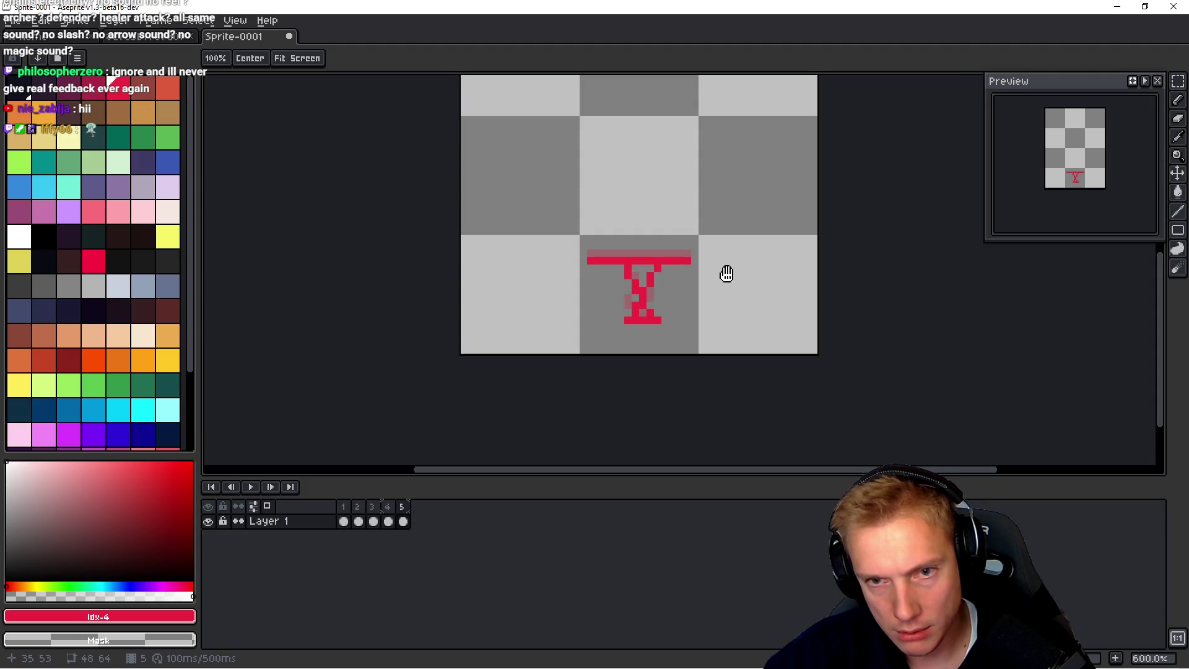
key(Return)
Step: Erase stray leg pixels in frame 5 and draw a diagonal leg forming an X
drag(657, 269, 651, 280)
click(635, 307)
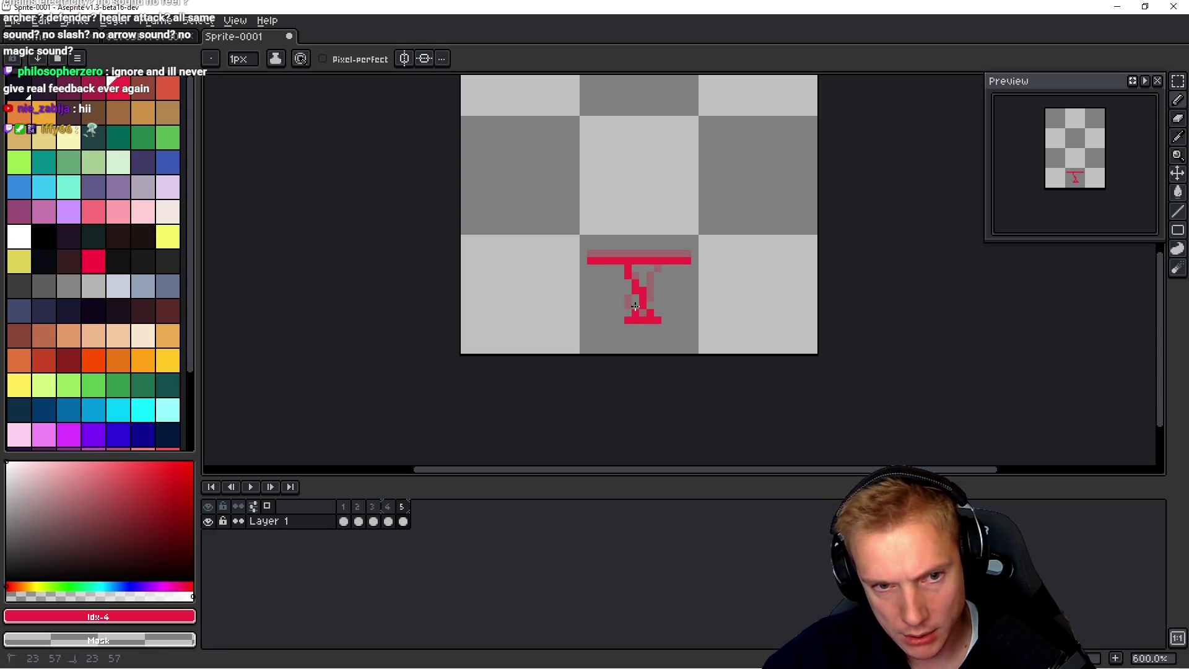
click(623, 320)
drag(632, 319, 644, 319)
click(658, 268)
click(650, 290)
drag(650, 272, 633, 319)
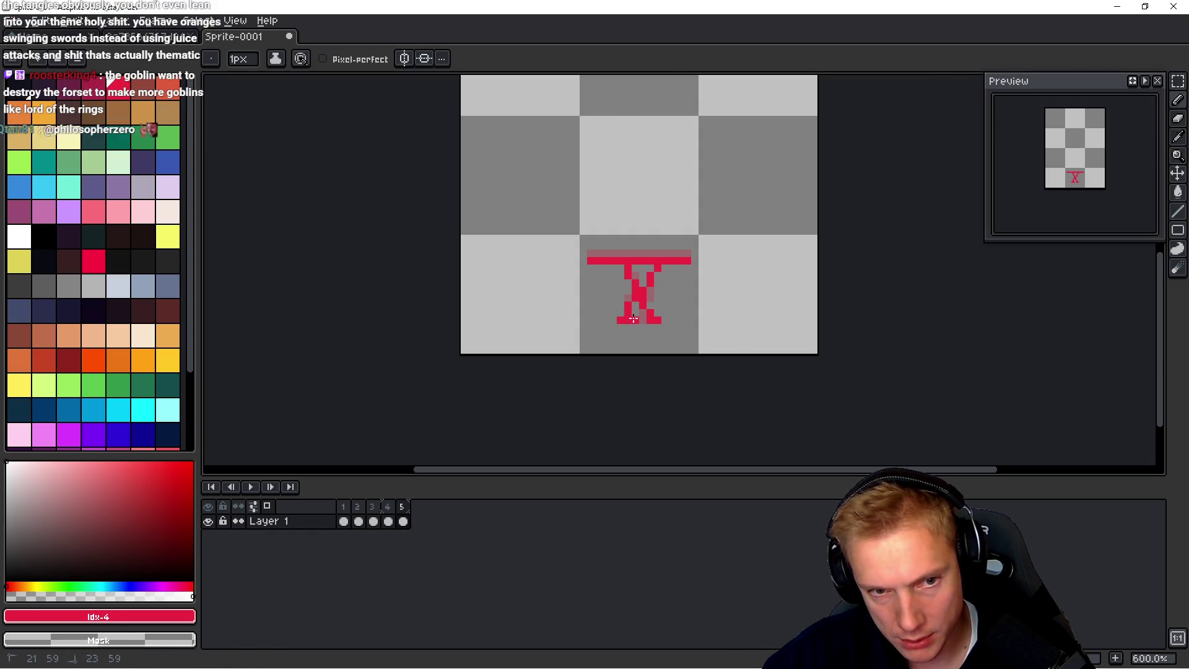
Step: Flip back and forth through frames 2–5 to compare frame 5's leg pose
key(space)
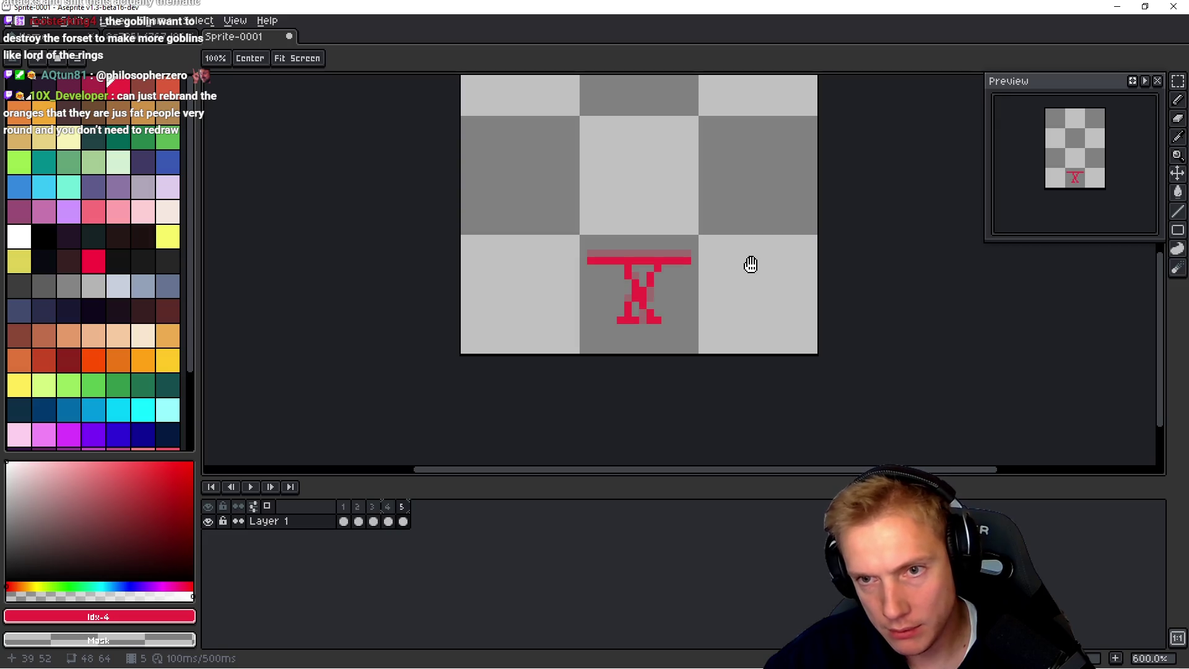
key(comma)
key(period)
key(comma)
key(period)
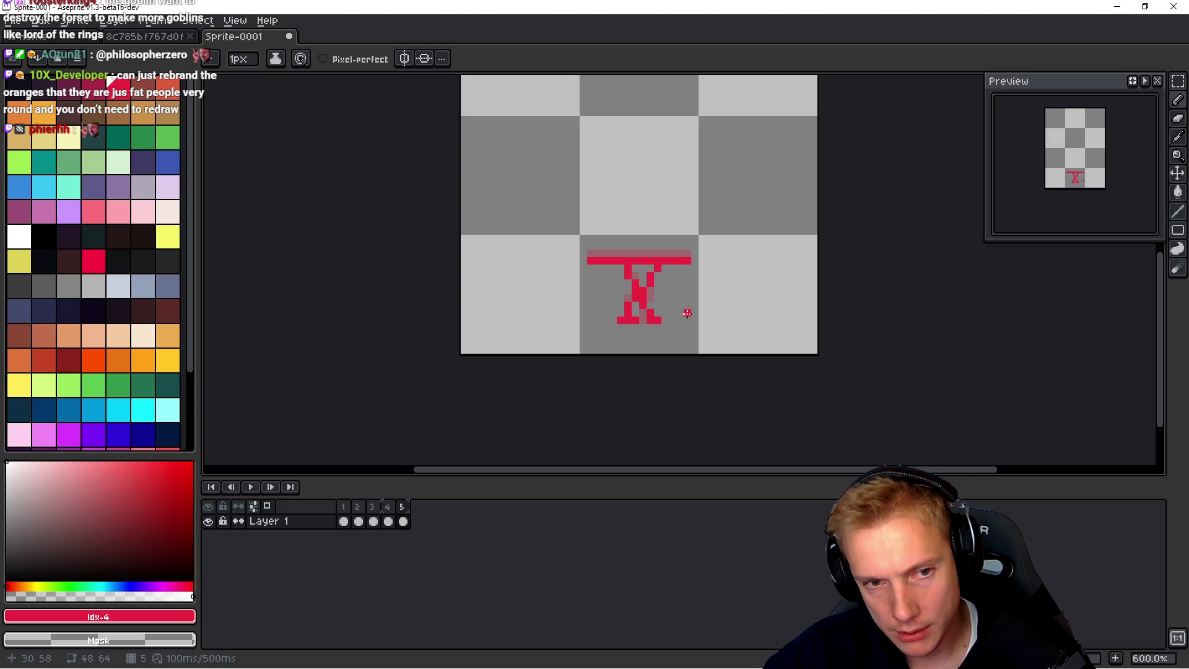
key(comma)
key(space)
key(comma)
key(comma)
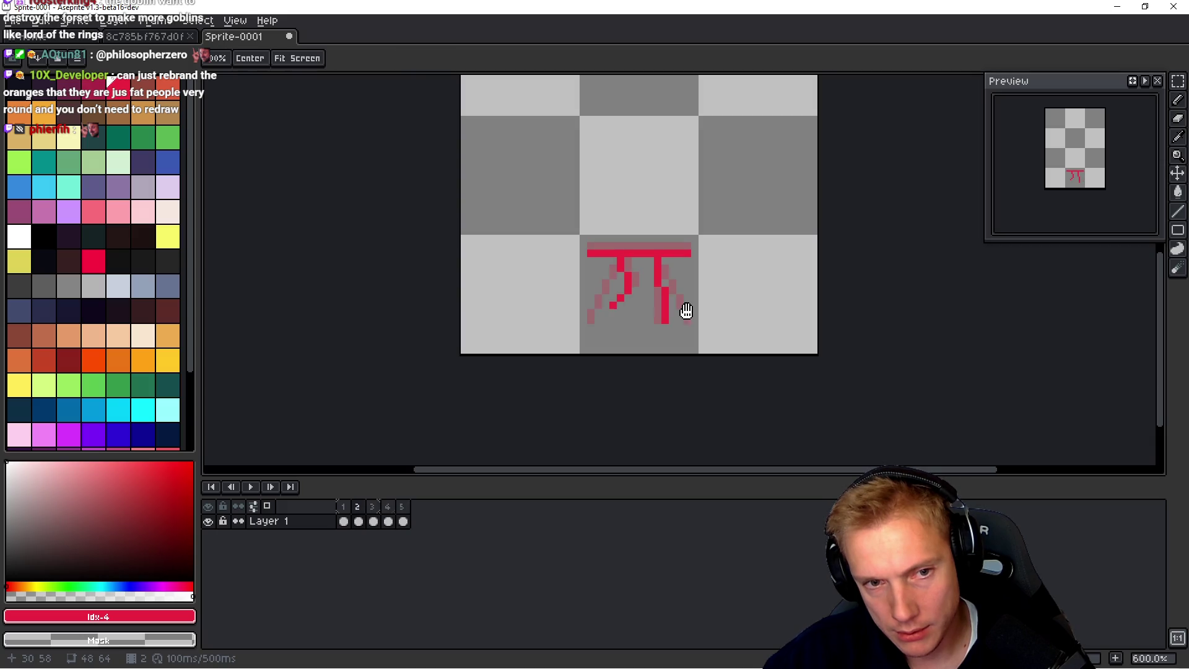
key(comma)
key(period)
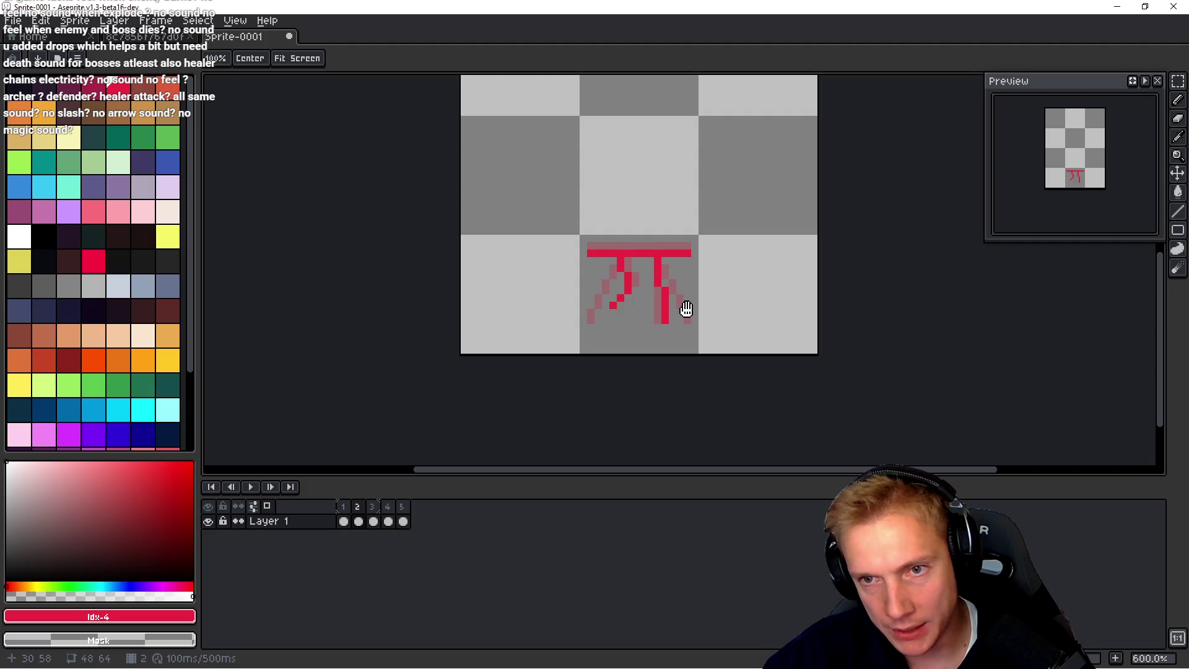
key(period)
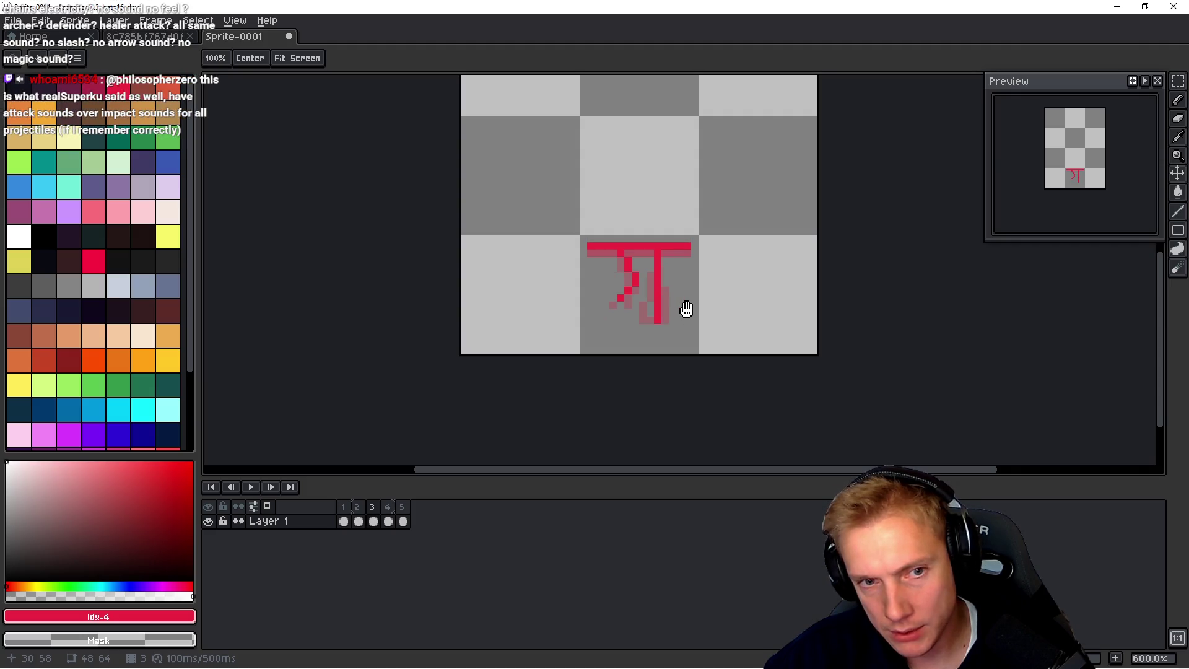
key(b)
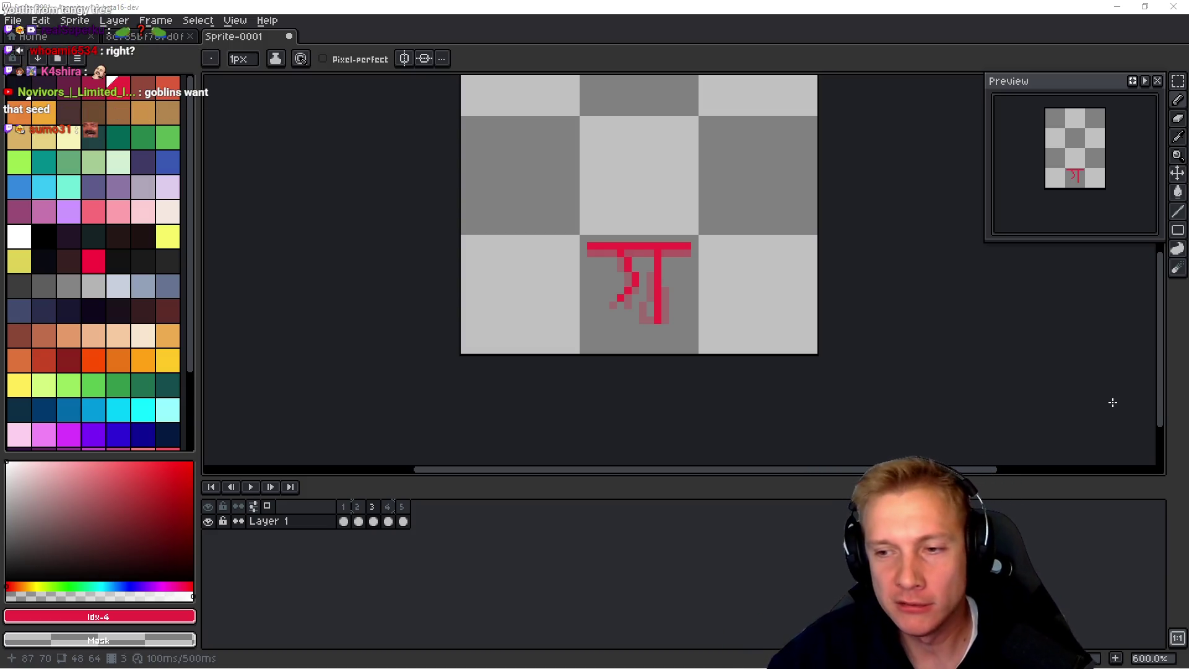
Step: Compare frames 4 and 5 and play the walk animation to review it
drag(703, 257, 696, 261)
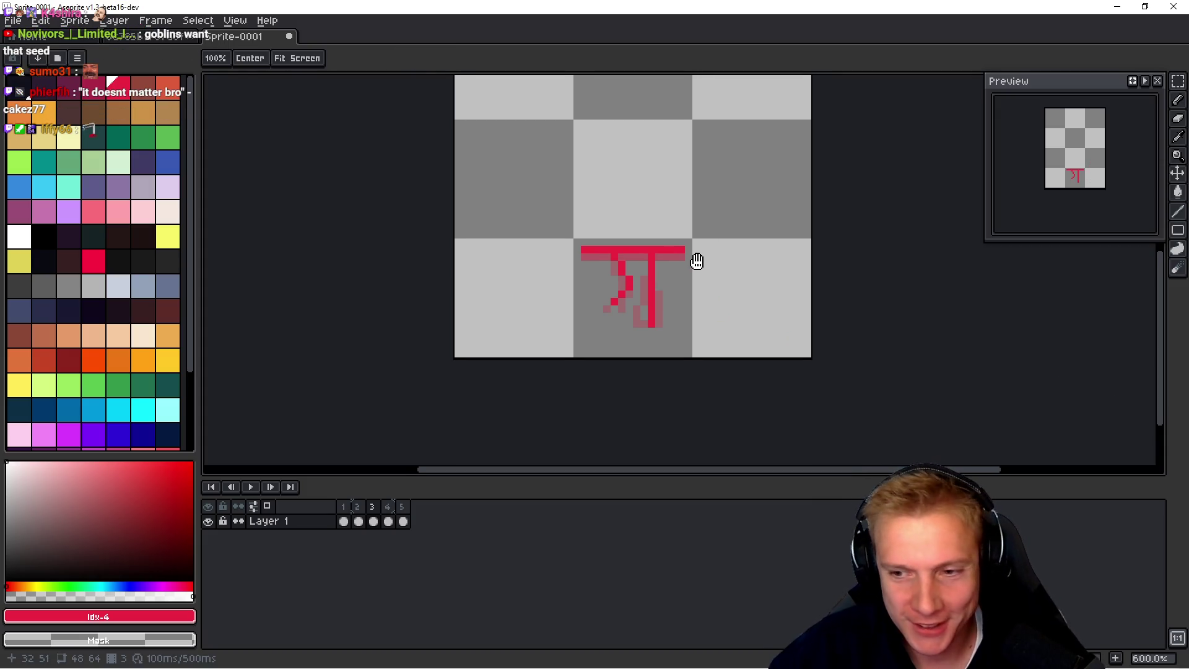
key(Right)
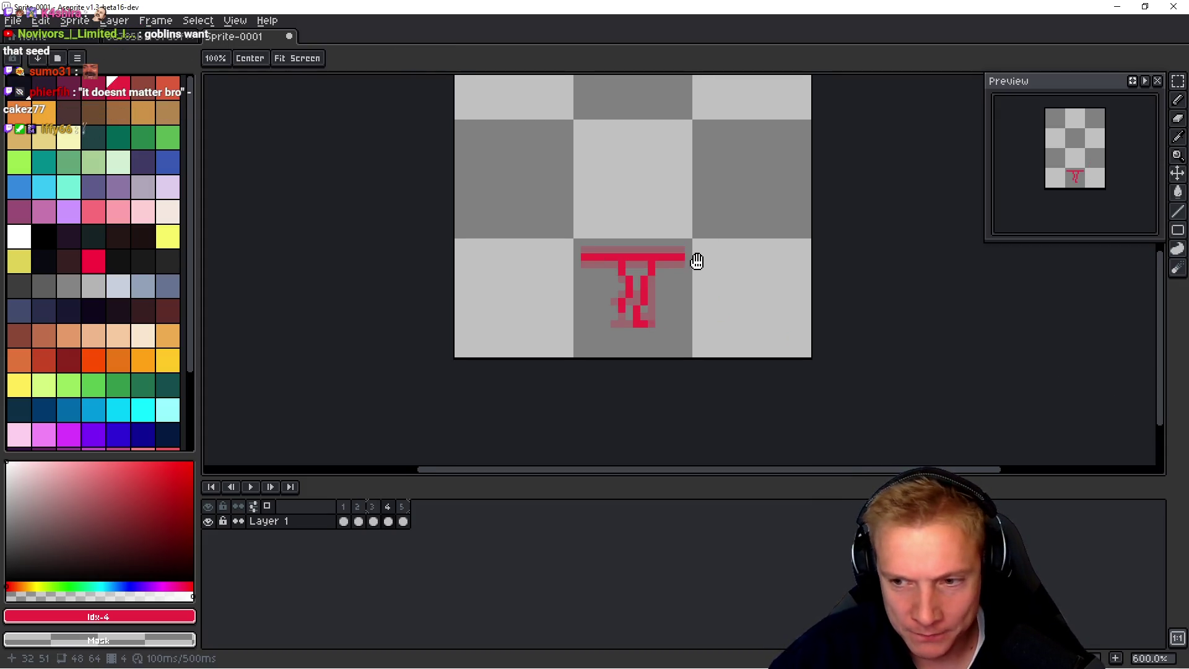
key(Right)
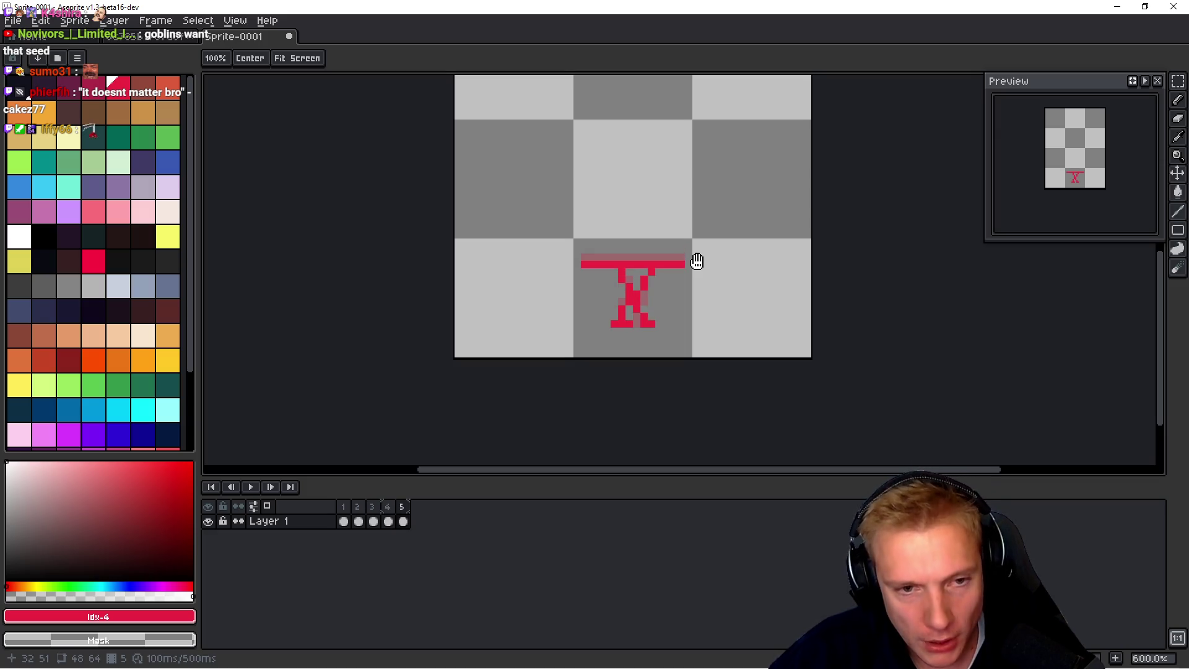
key(Left)
key(Right)
key(Left)
key(Right)
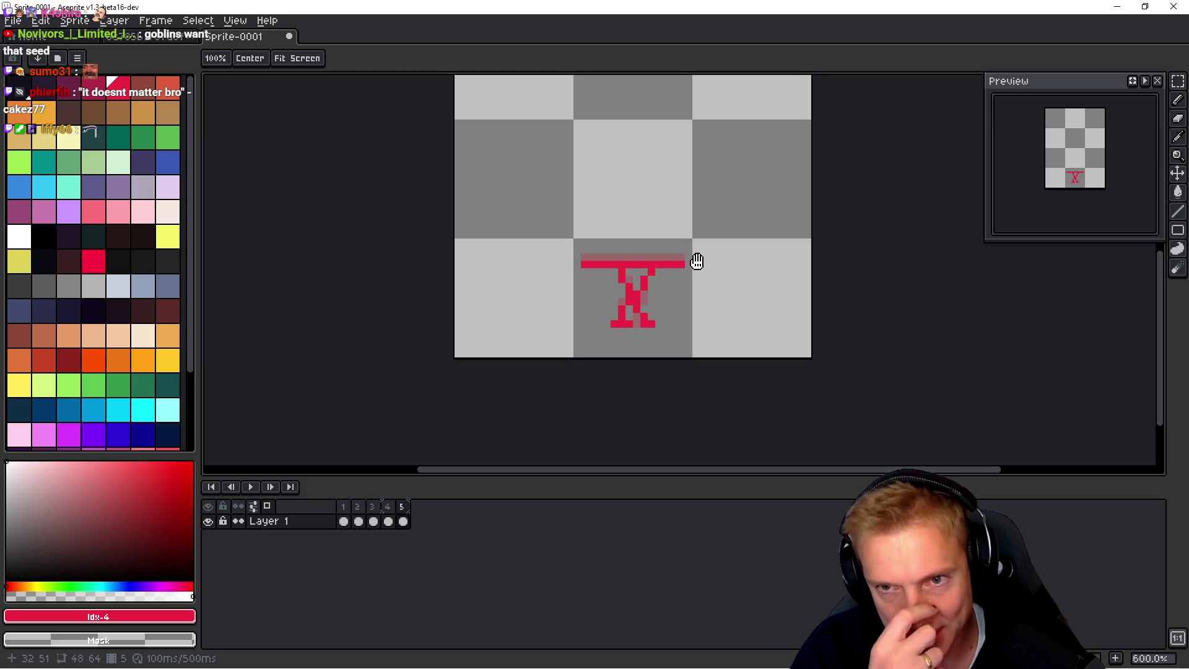
key(b)
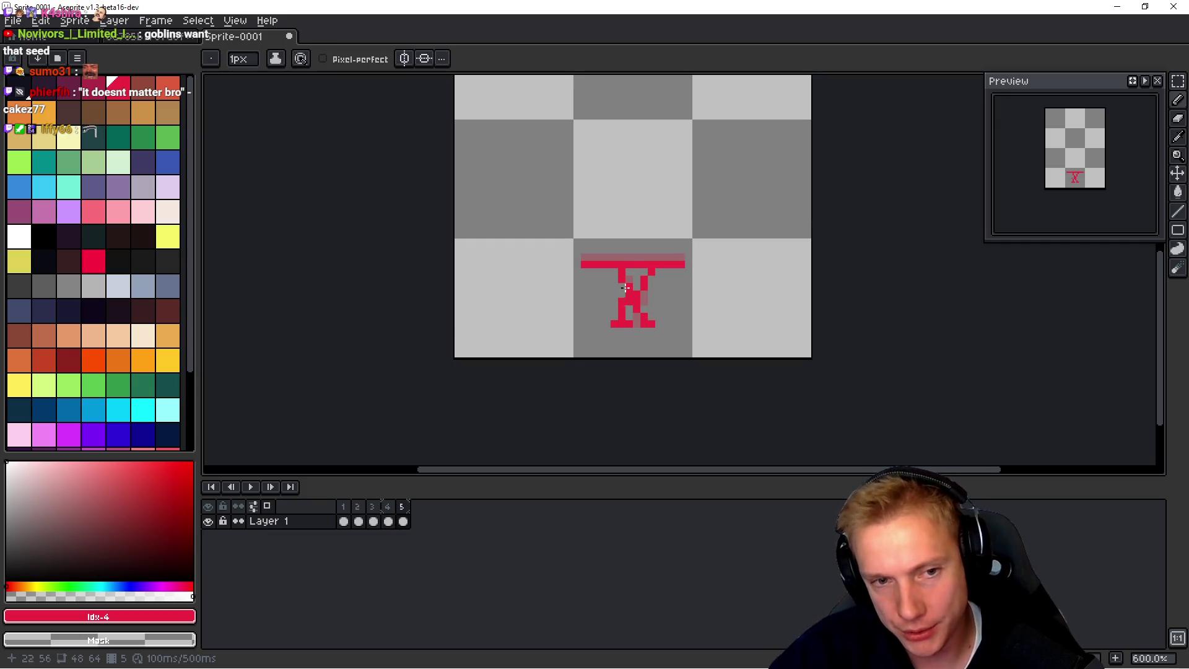
key(ctrl+z)
key(h)
key(Return)
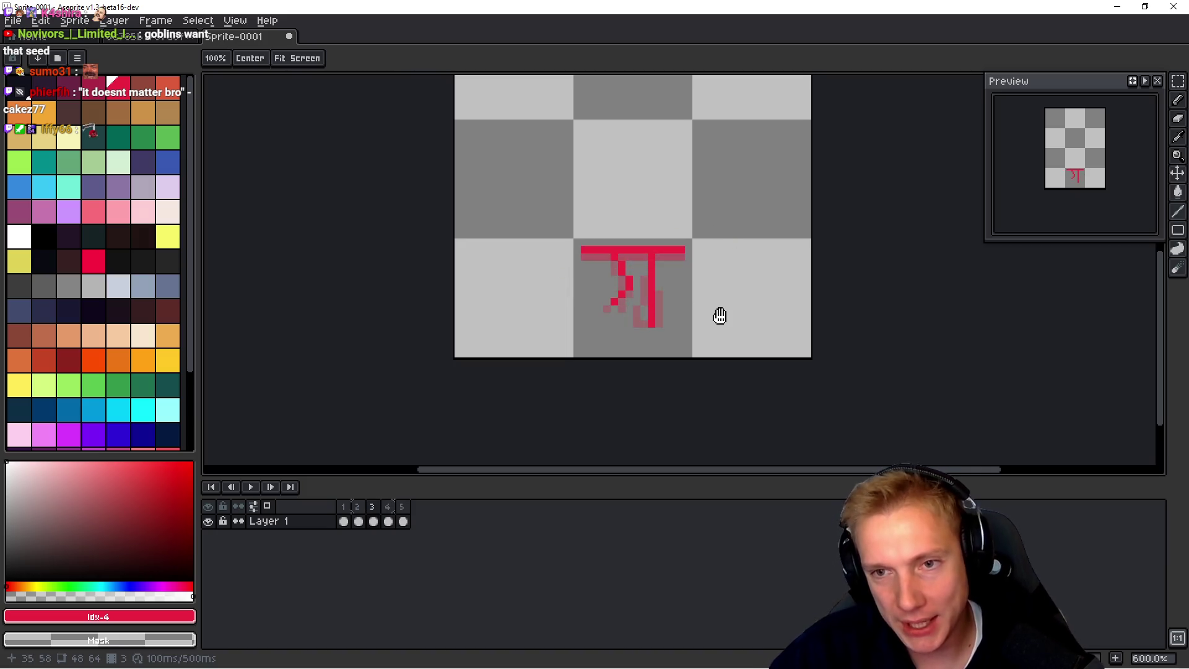
key(b)
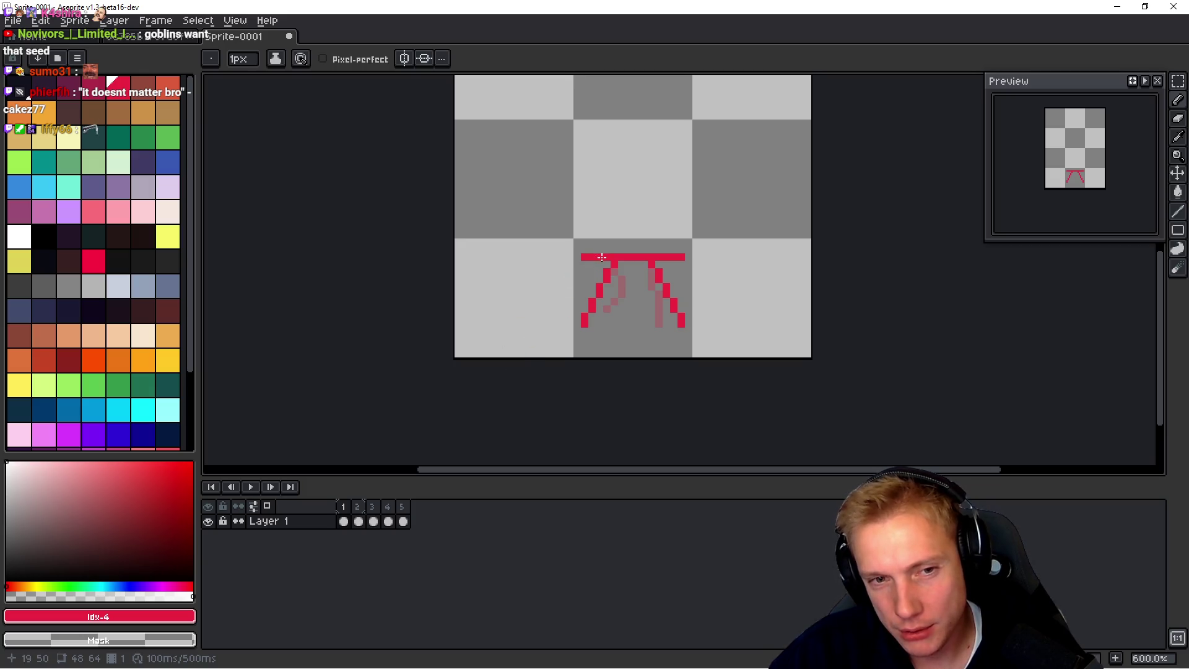
Step: Move frame 1's left leg about 4 pixels right
key(m)
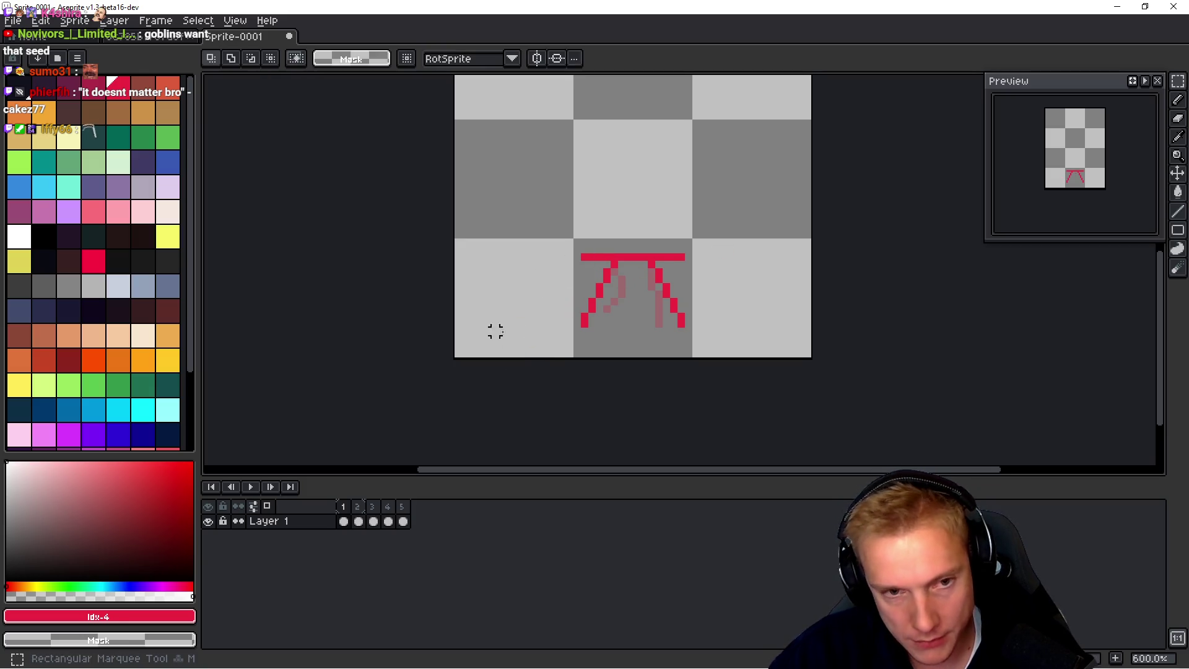
drag(541, 338, 633, 237)
drag(615, 311, 629, 313)
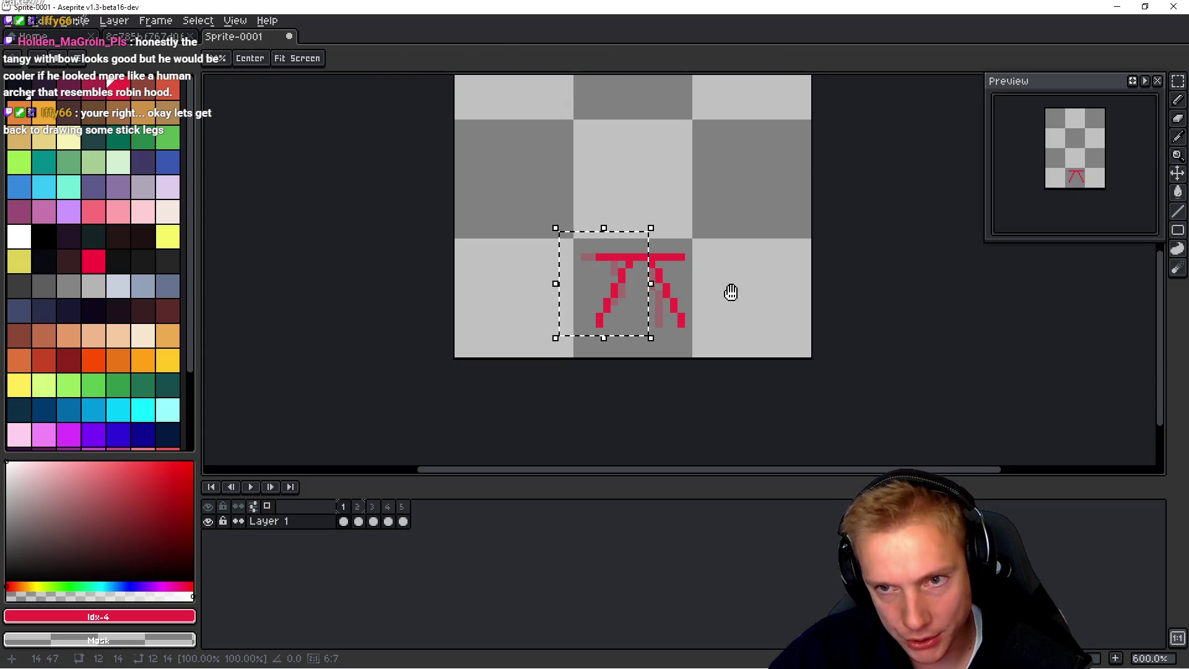
key(Return)
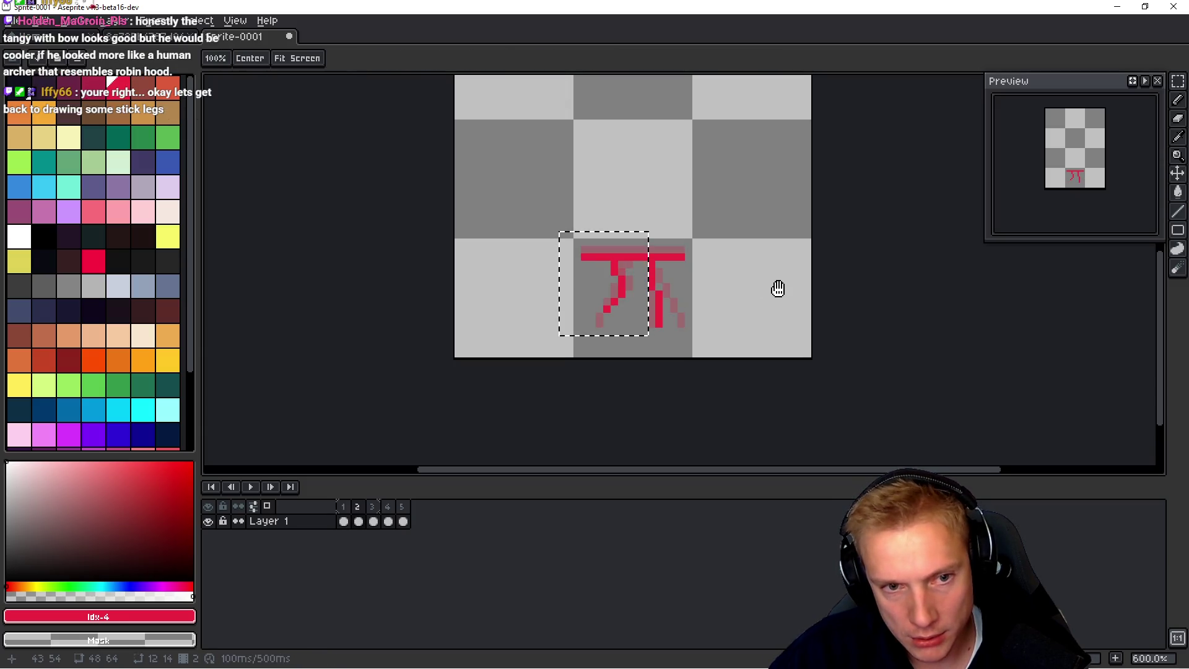
key(ctrl+d)
key(Right)
Step: Select the left leg in frame 2 and nudge it two pixels right
mouse_move(546, 340)
mouse_down()
mouse_move(607, 238)
mouse_move(632, 222)
mouse_move(639, 234)
mouse_up()
key(space)
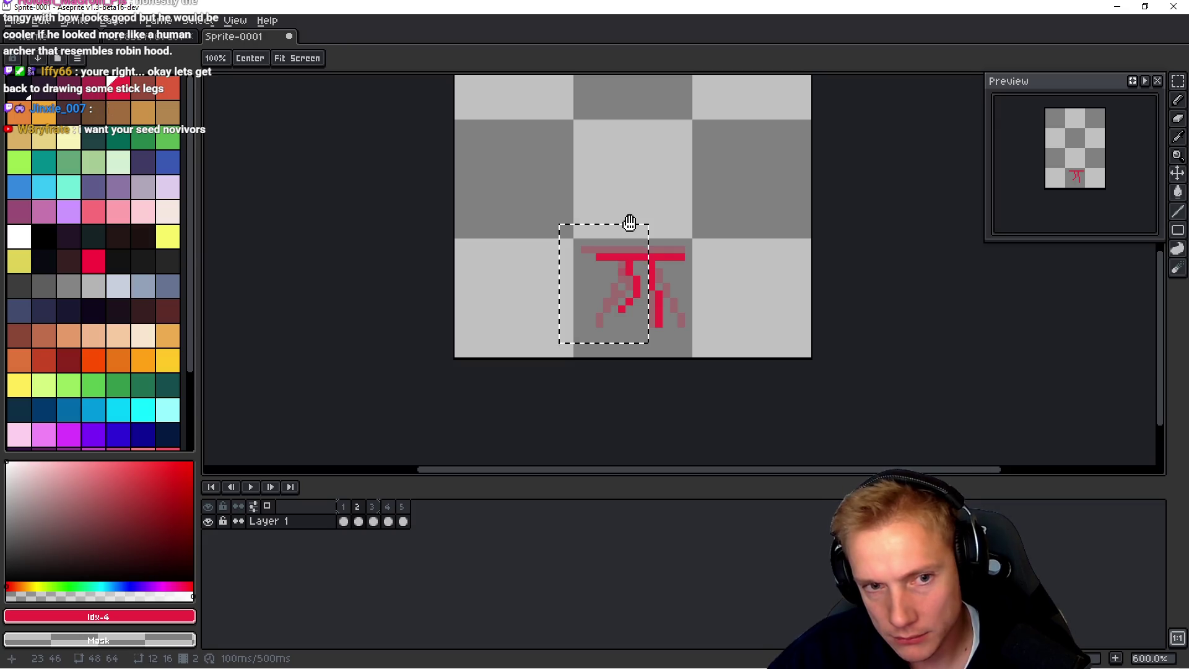
key(Right)
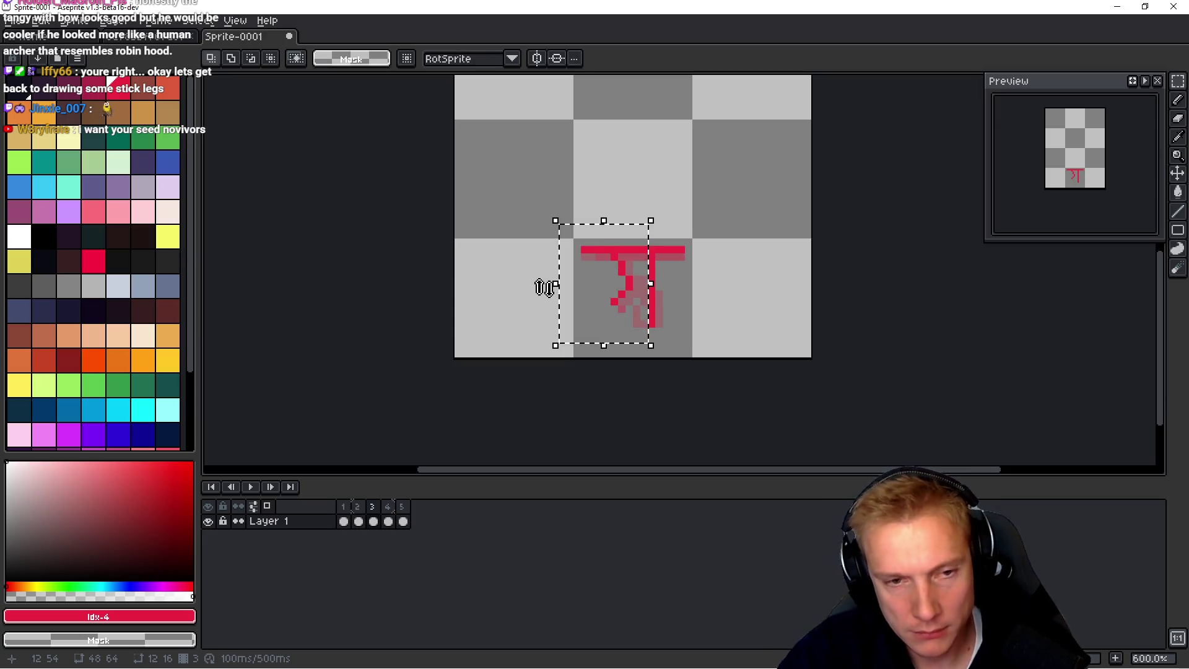
key(Right)
key(Right)
click(547, 286)
key(space)
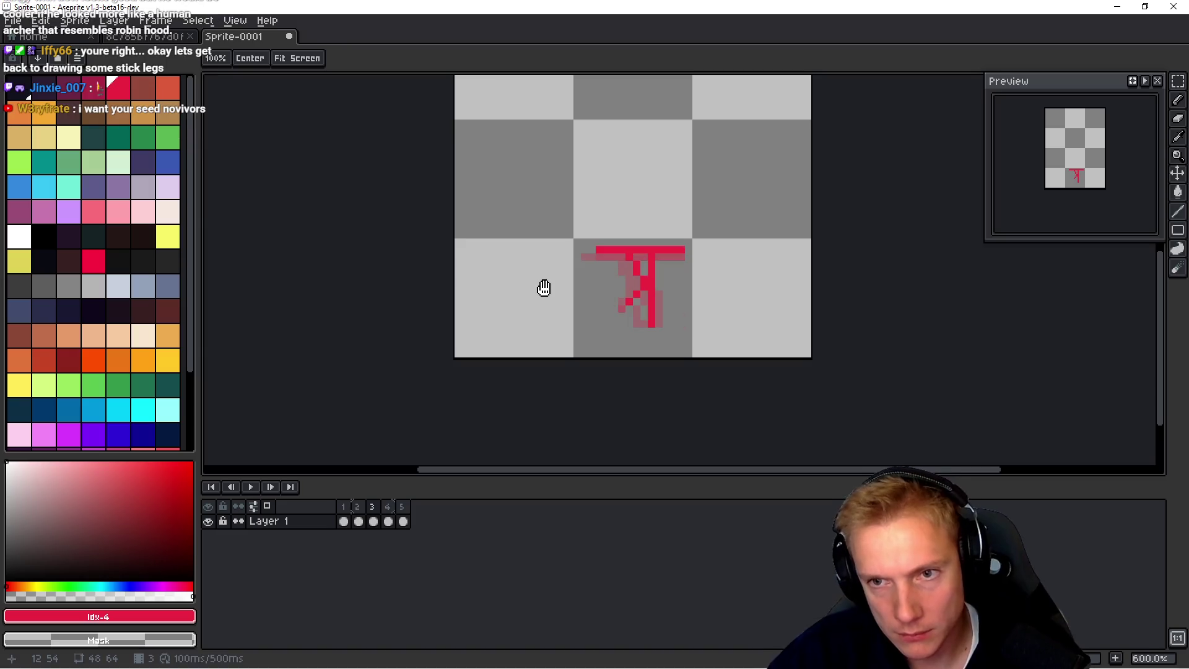
Step: Shift the selected leg in frame 4 to the left
key(Right)
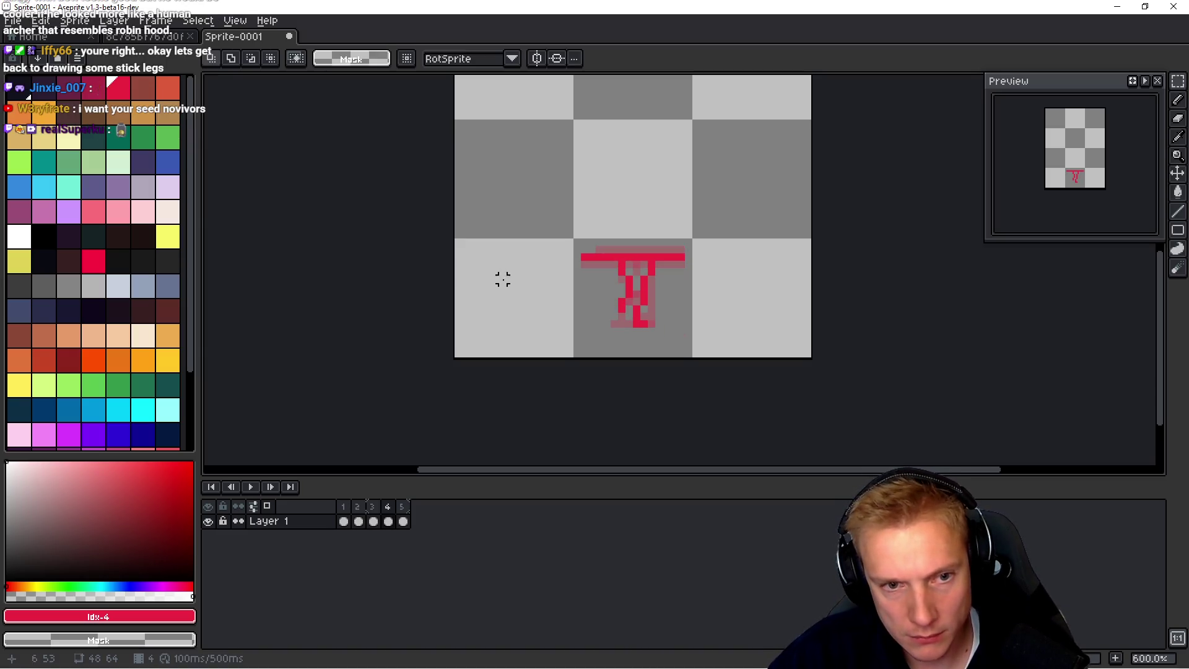
drag(561, 249, 650, 318)
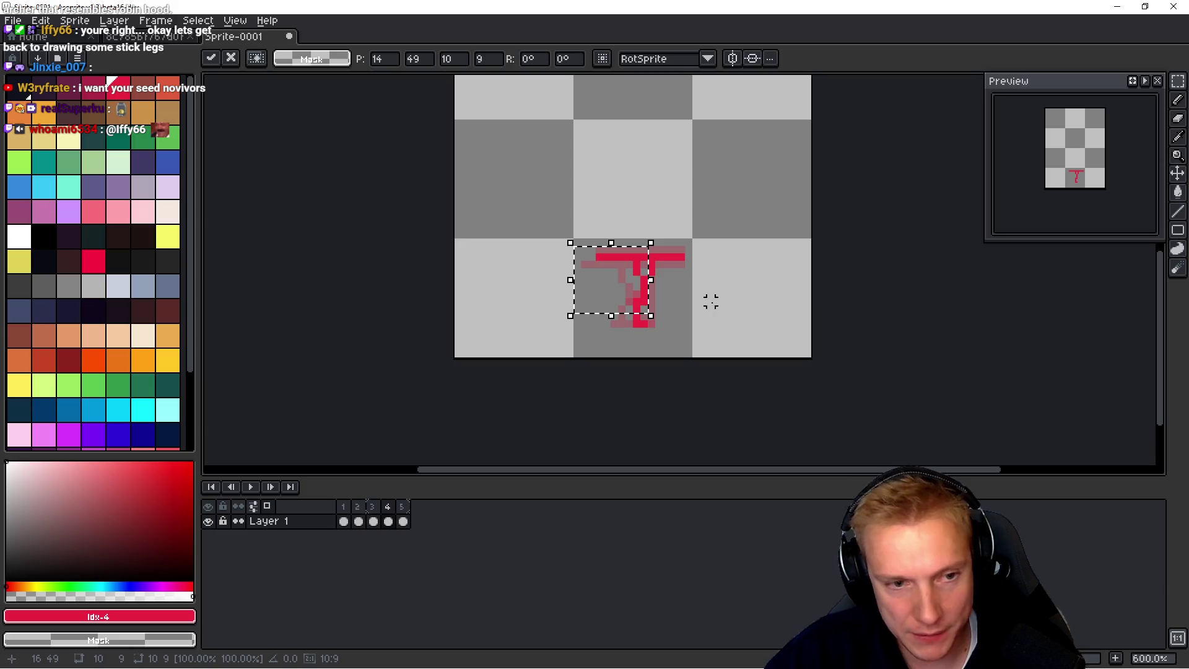
key(Left)
key(Left)
key(Left)
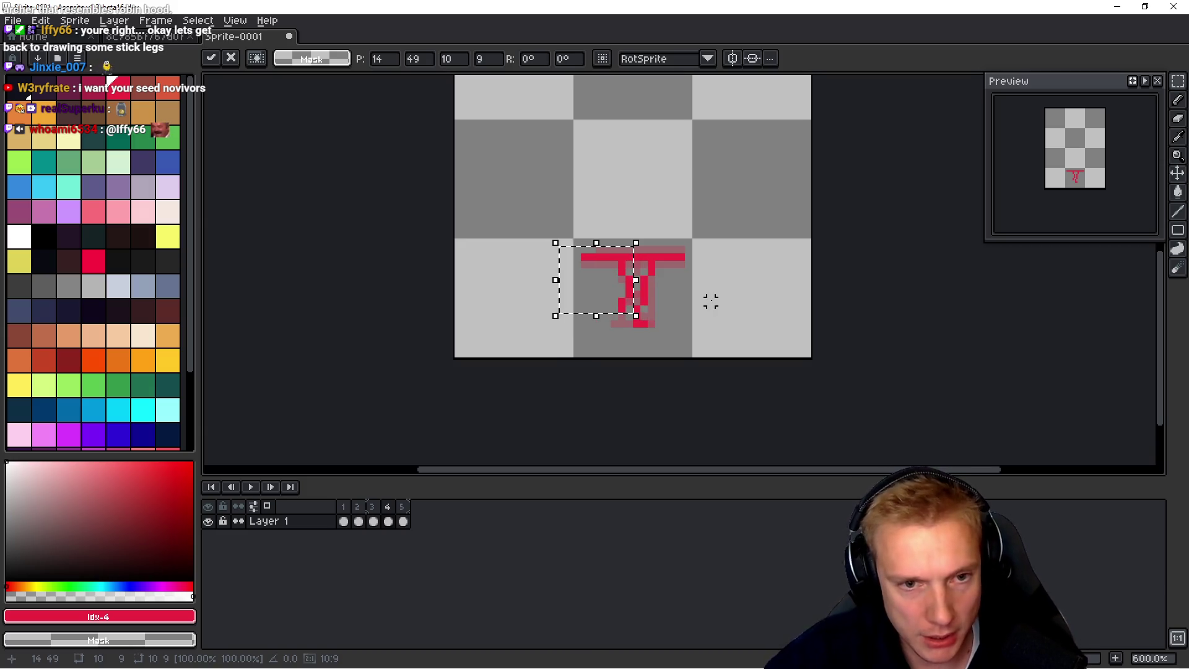
click(698, 291)
scroll(688, 286, up, 1)
scroll(688, 286, up, 2)
Step: Add a red pixel beside the leg, create a new layer, and select the figure's left leg
key(b)
click(671, 288)
key(shift+n)
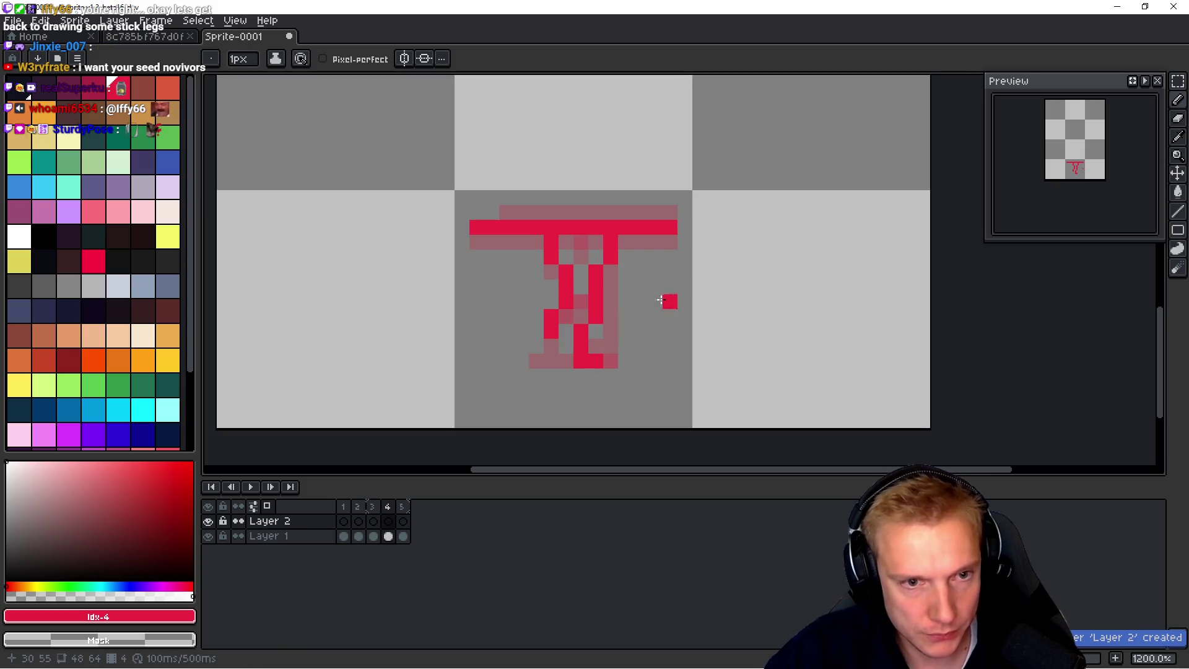
key(m)
mouse_move(483, 356)
mouse_down()
mouse_move(517, 322)
mouse_move(563, 233)
mouse_move(576, 232)
mouse_up()
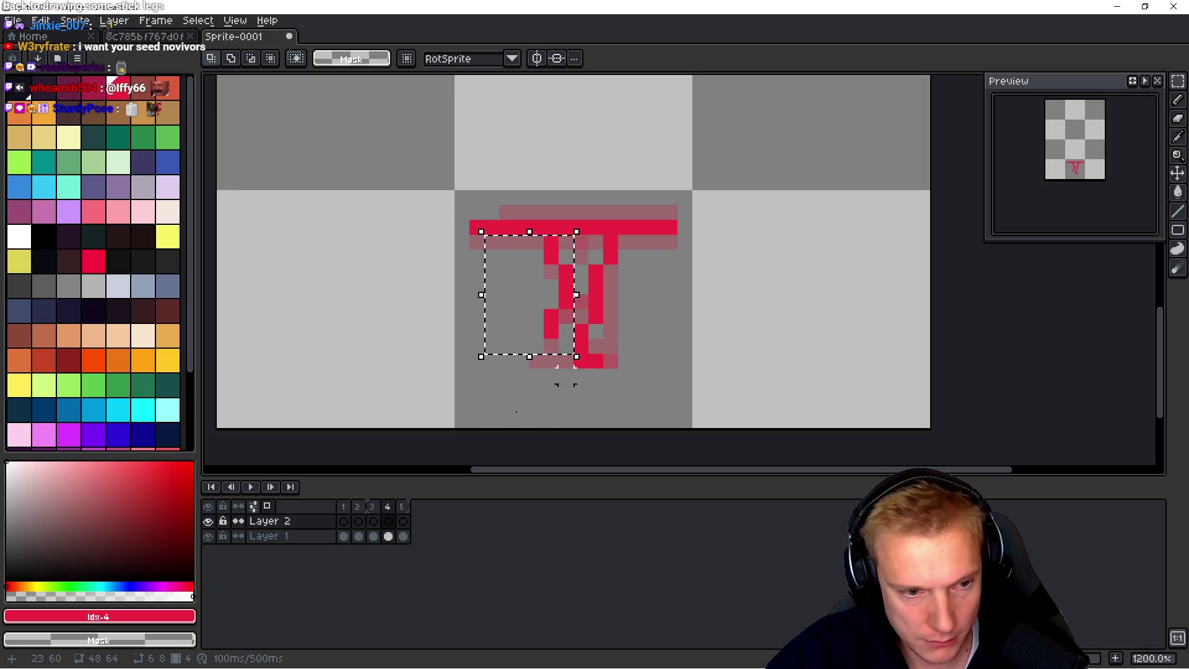
Step: Cut the left leg from Layer 1 and paste it onto Layer 2, nudged right
click(313, 536)
key(Delete)
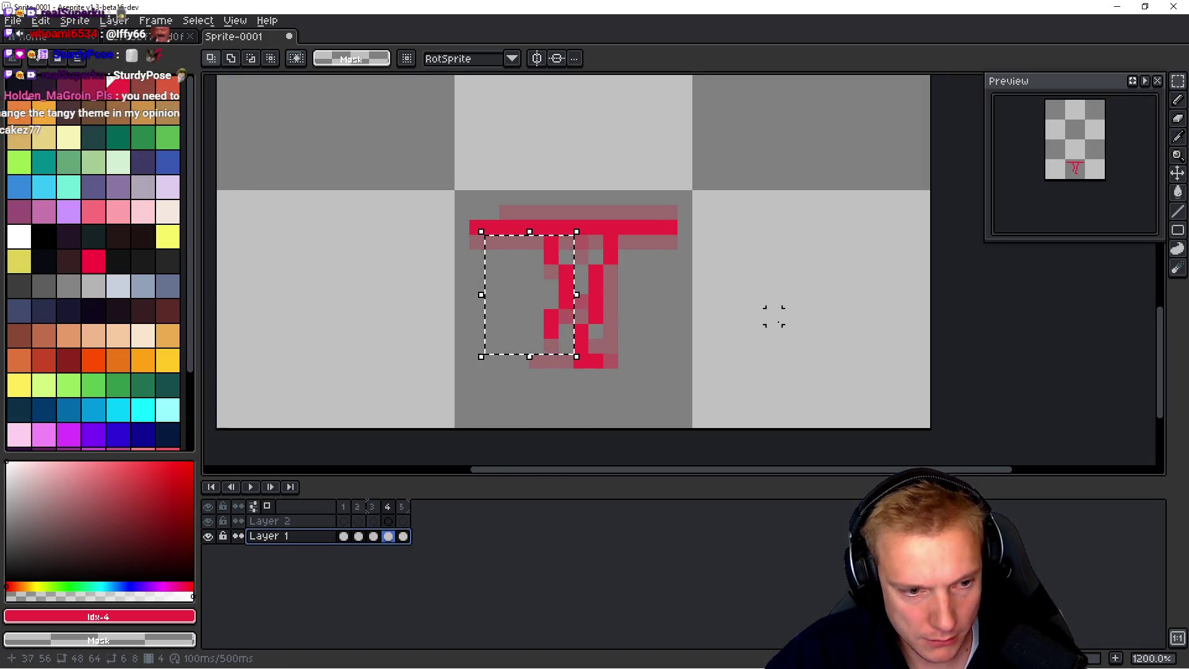
key(ctrl+d)
key(Up)
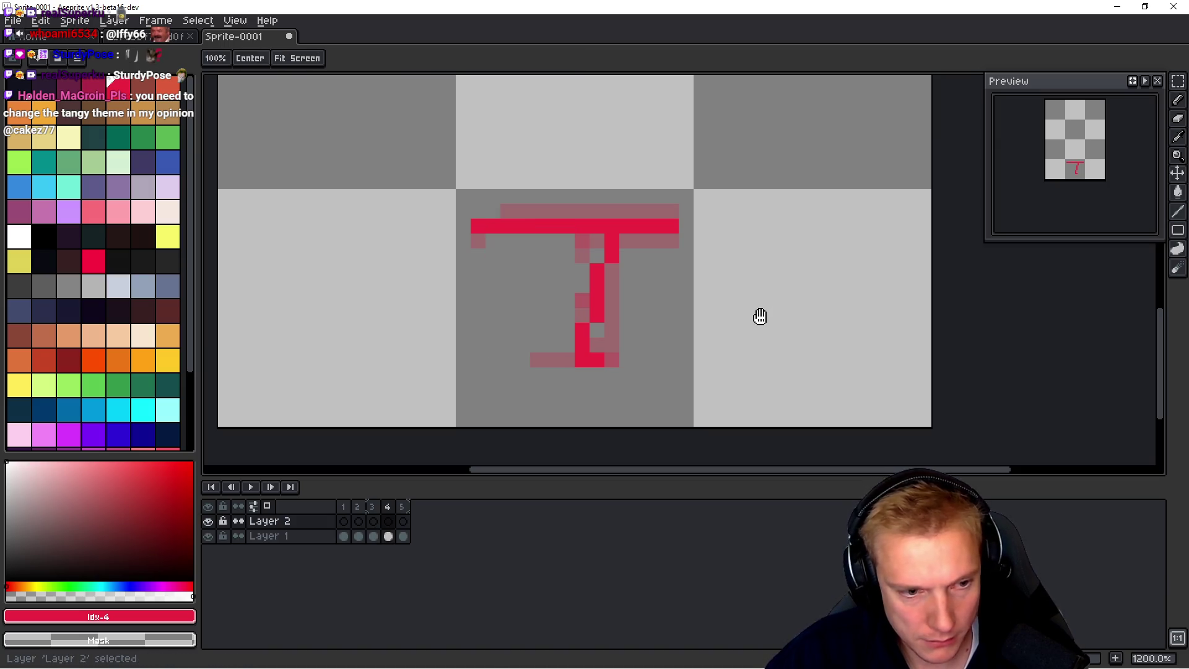
key(ctrl+v)
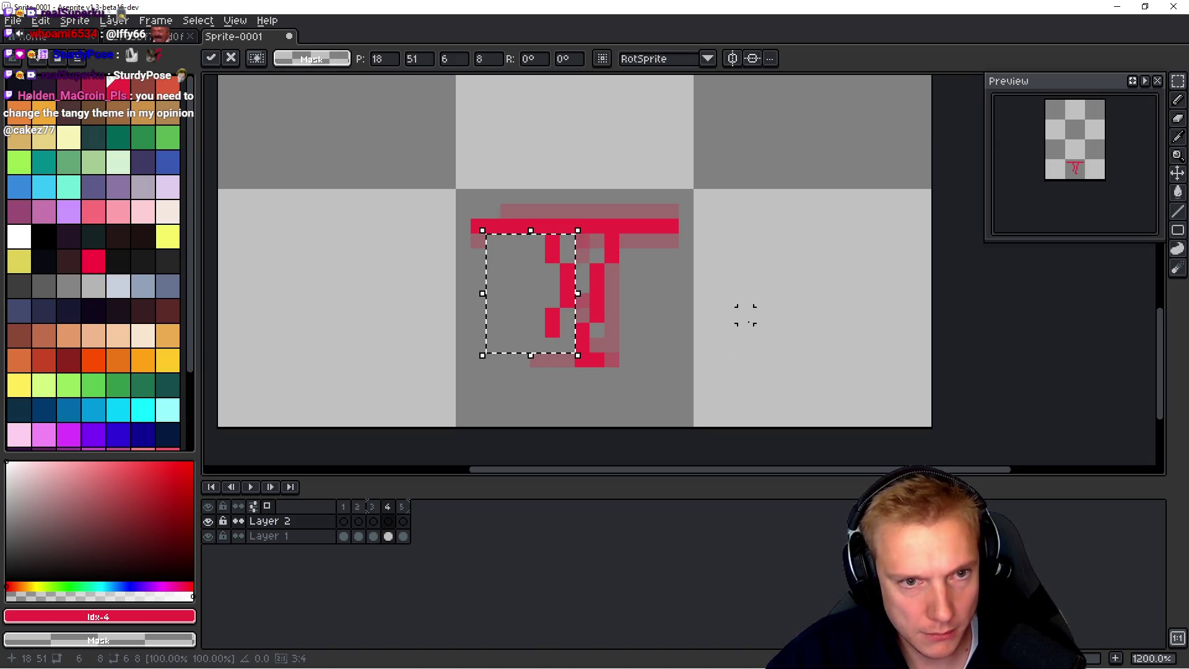
key(Right)
key(Right)
key(Return)
Step: Repaint the Layer 2 leg lime green and drop the selection
key(w)
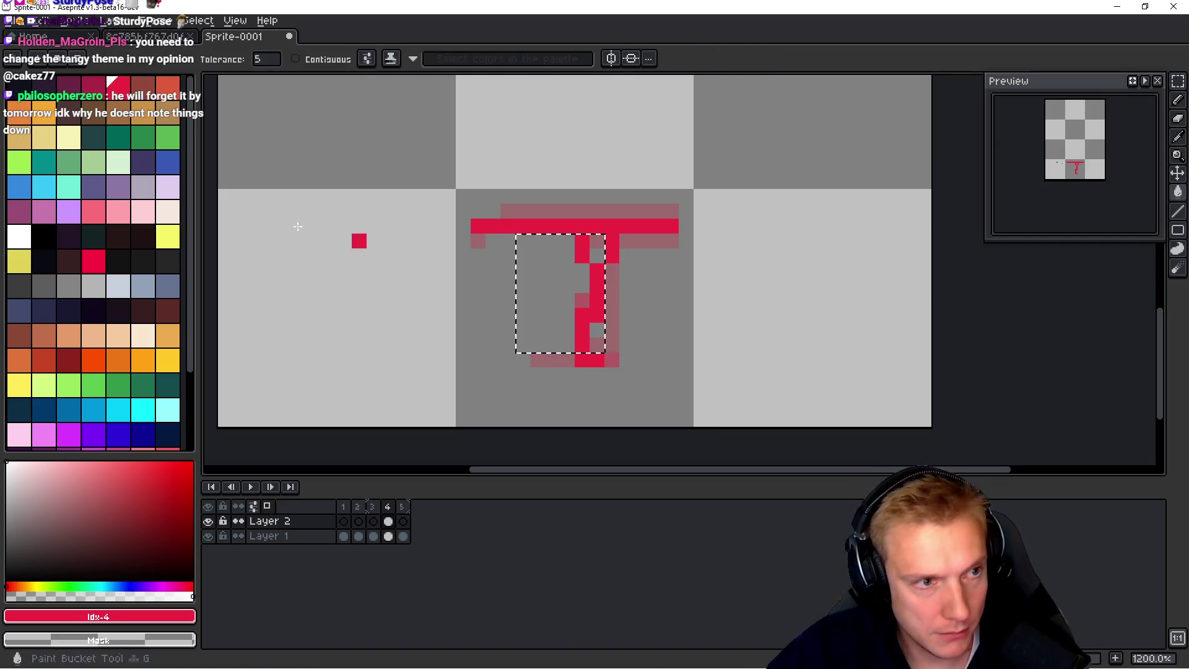
click(19, 163)
key(b)
mouse_move(582, 238)
mouse_down()
mouse_move(597, 297)
mouse_move(582, 335)
mouse_up()
key(ctrl+d)
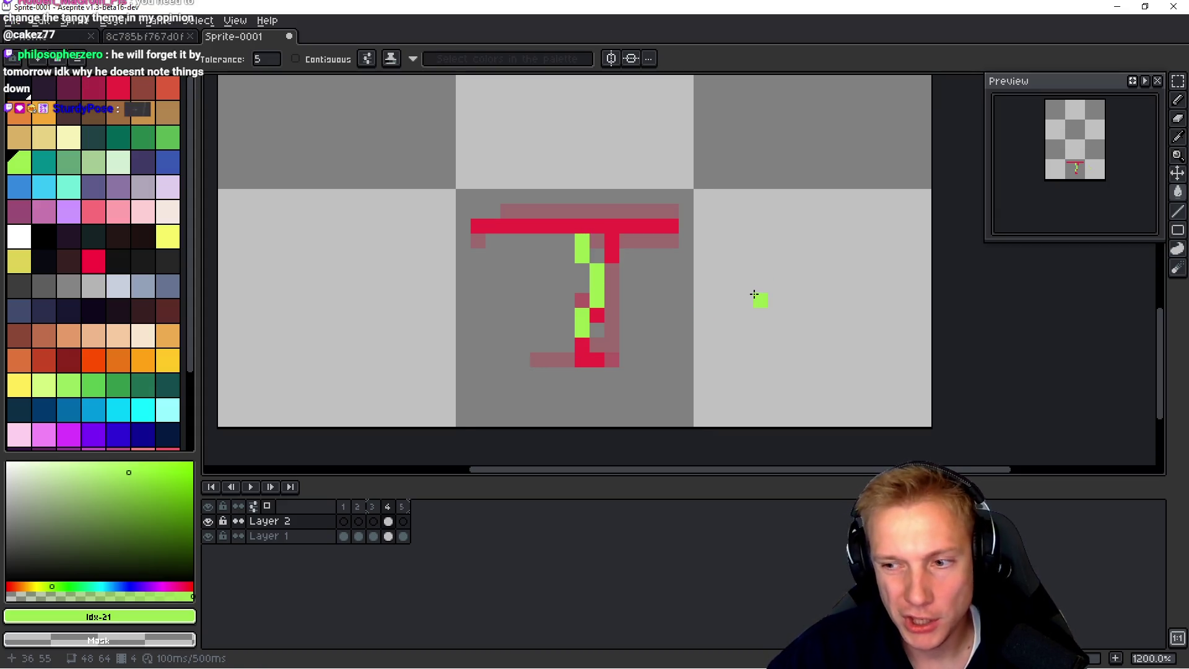
Step: Step through frames 5, 2, 1 and 3 and return to frame 4
key(space)
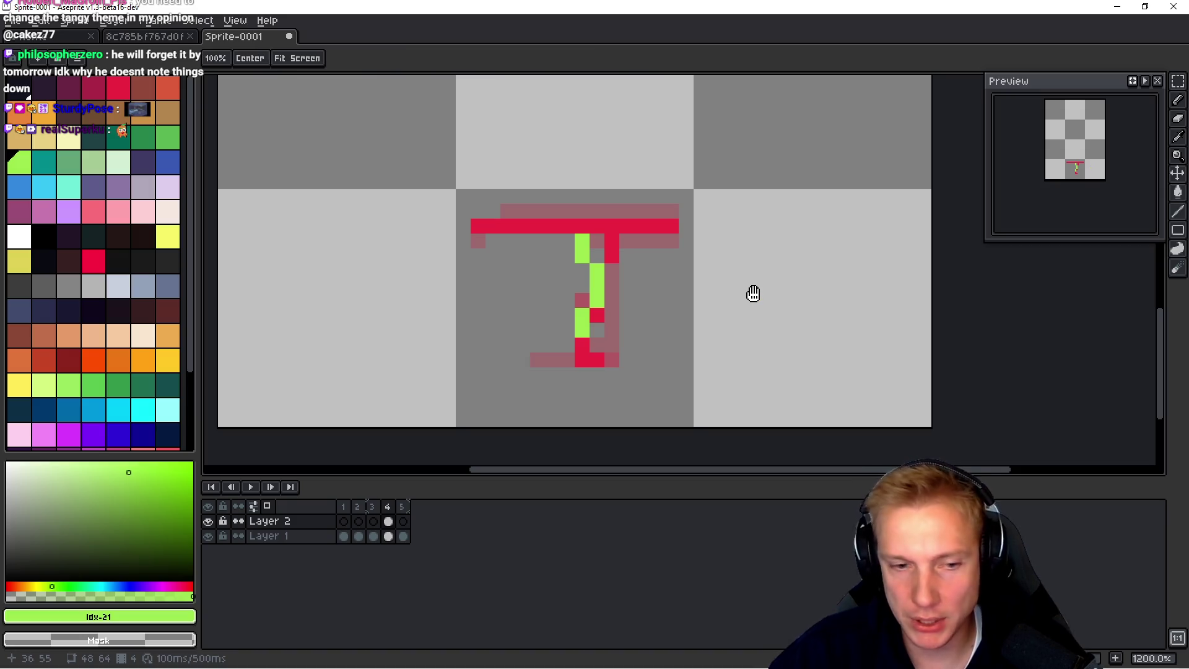
key(alt+Down)
key(Right)
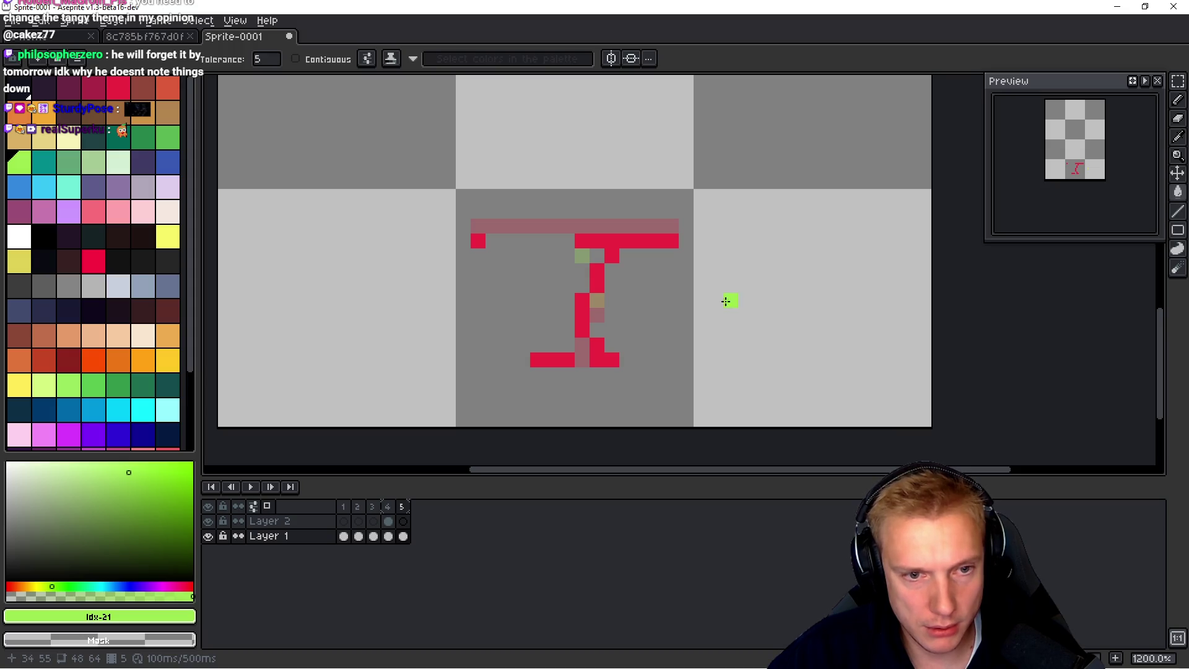
key(space)
key(Left)
key(Left)
key(Left)
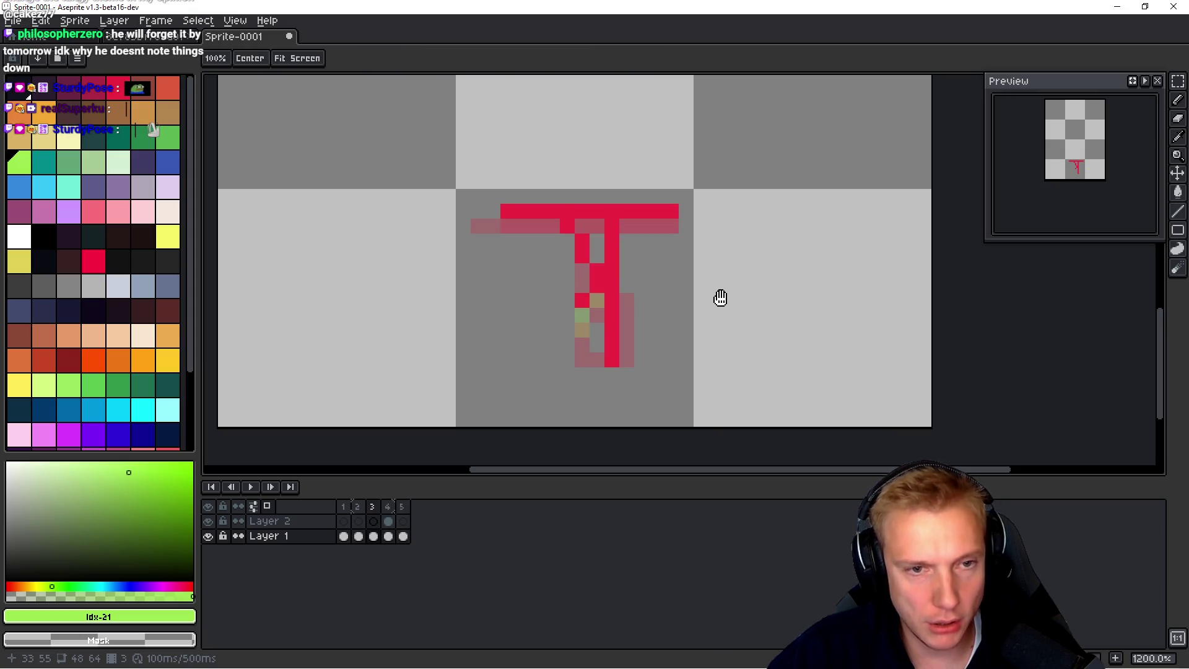
key(Left)
key(Right)
key(Right)
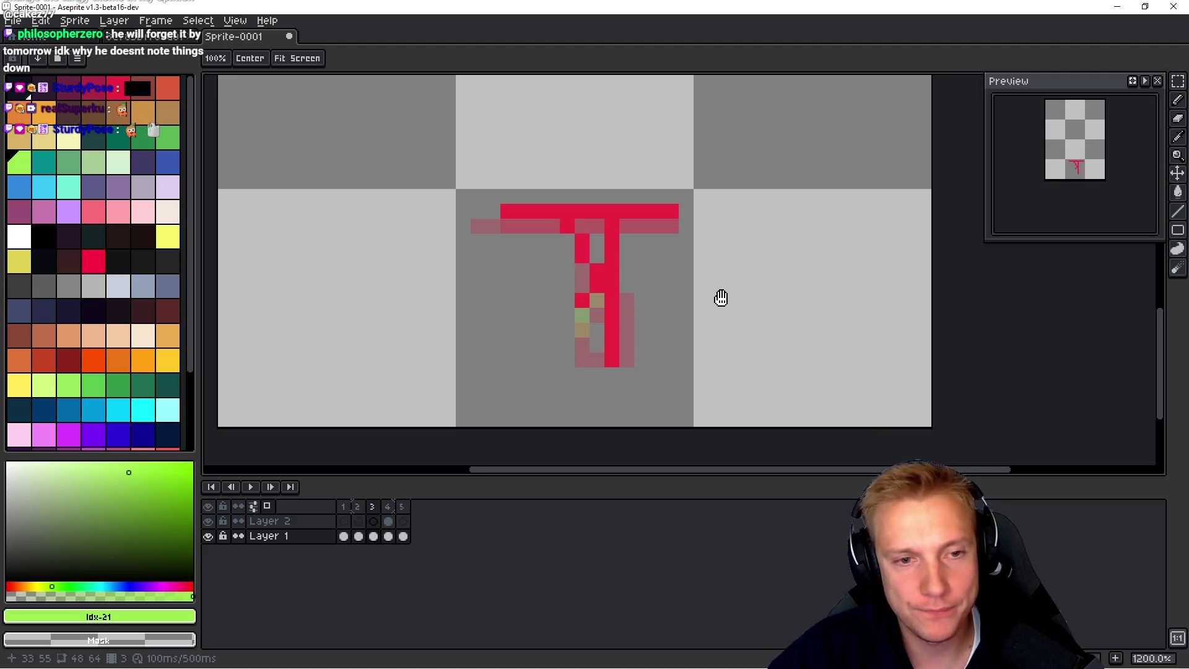
key(Right)
Step: Undo the last change and play the walk animation to review it
key(v)
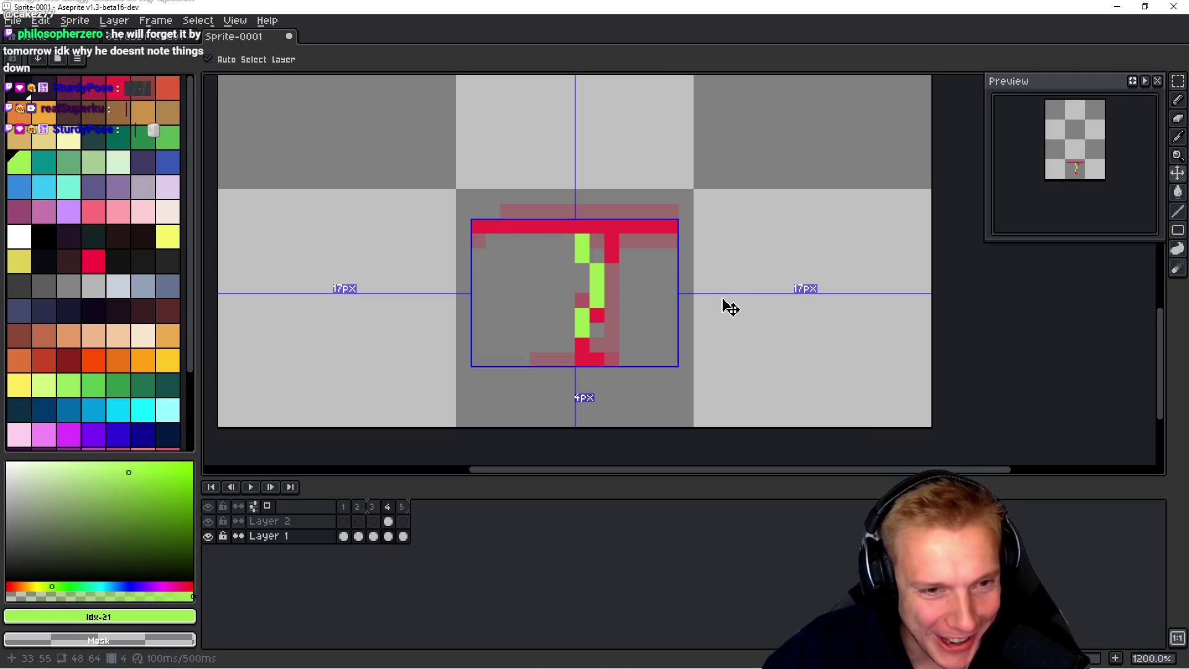
key(ctrl+z)
key(ctrl+z)
key(ctrl+z)
key(ctrl+z)
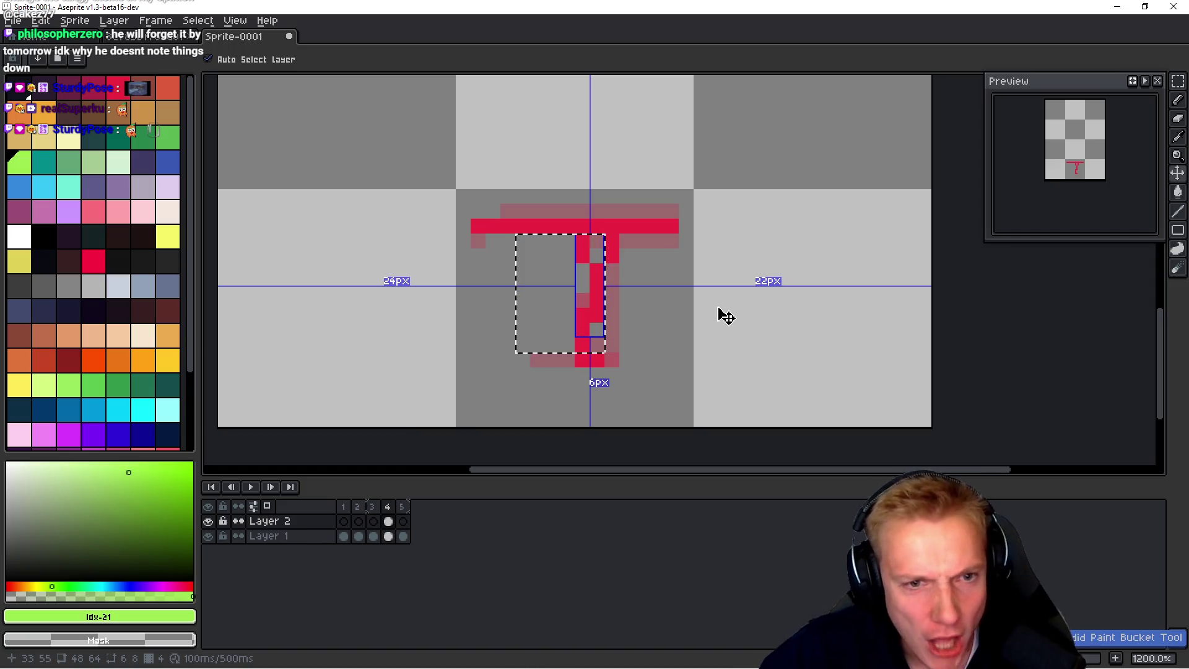
key(b)
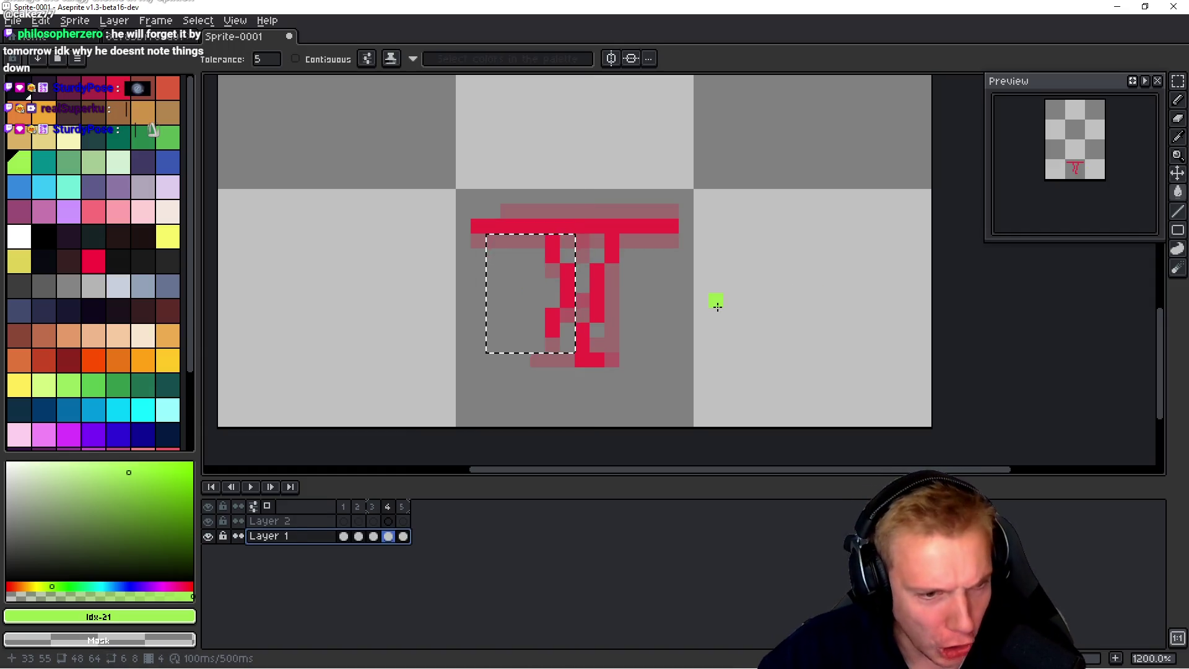
key(Return)
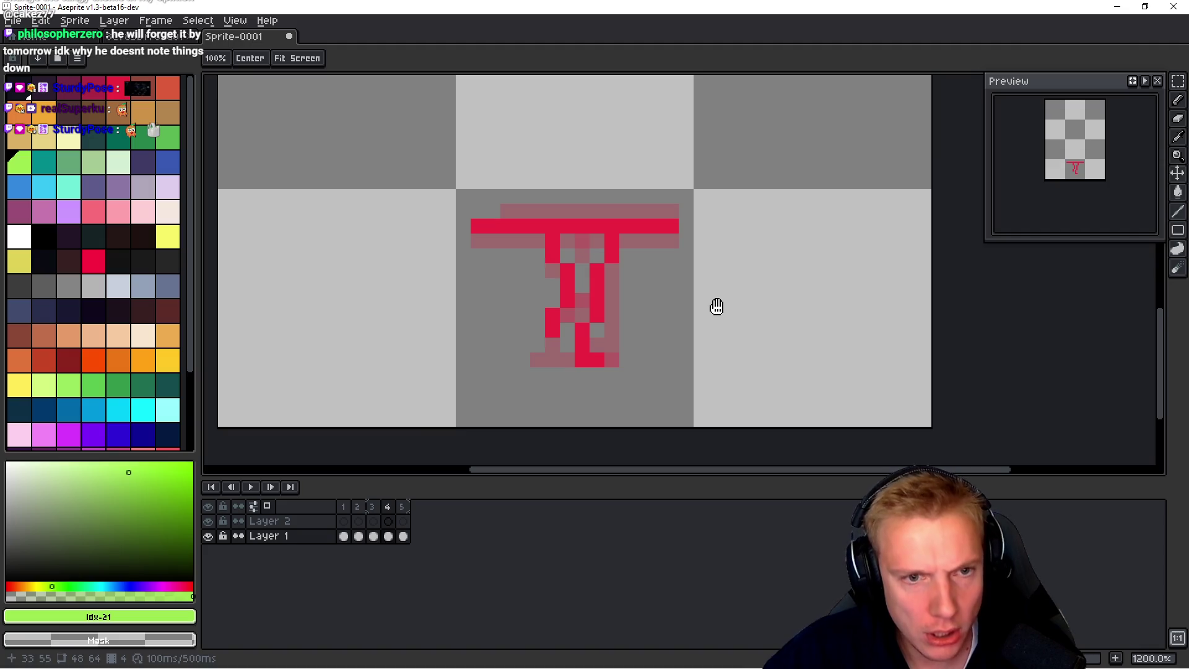
Step: Move frame 4's left leg from Layer 1 to Layer 2, shifted two pixels right
key(m)
drag(510, 358, 580, 227)
key(Delete)
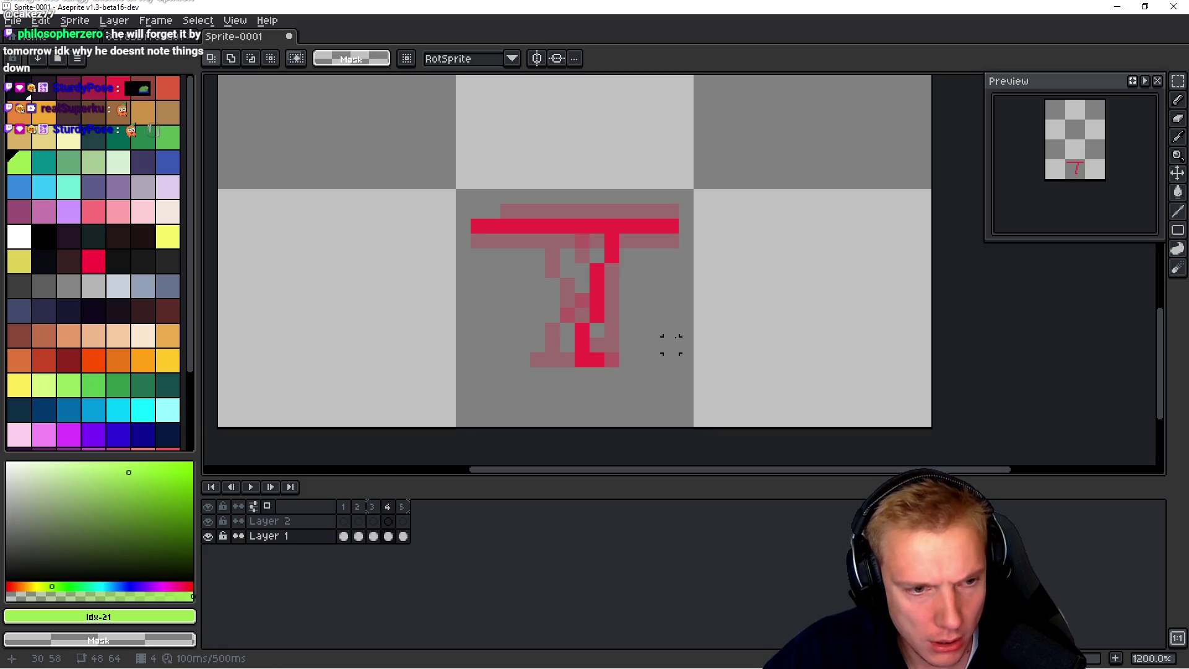
key(Up)
key(ctrl+v)
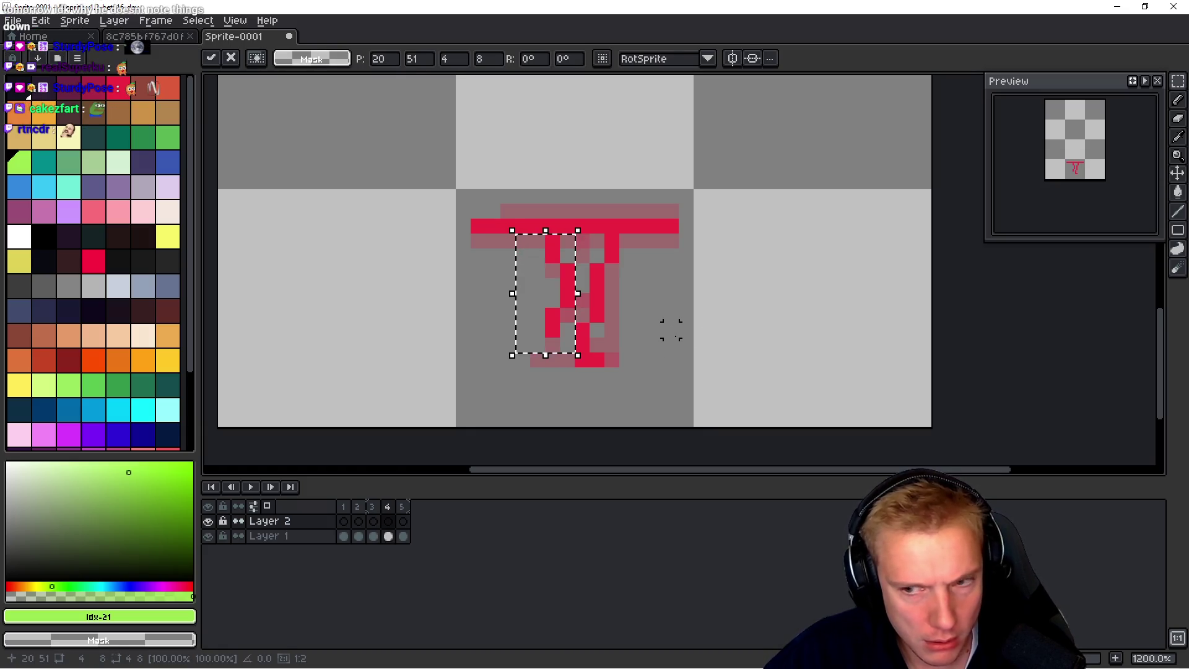
key(Right)
key(Right)
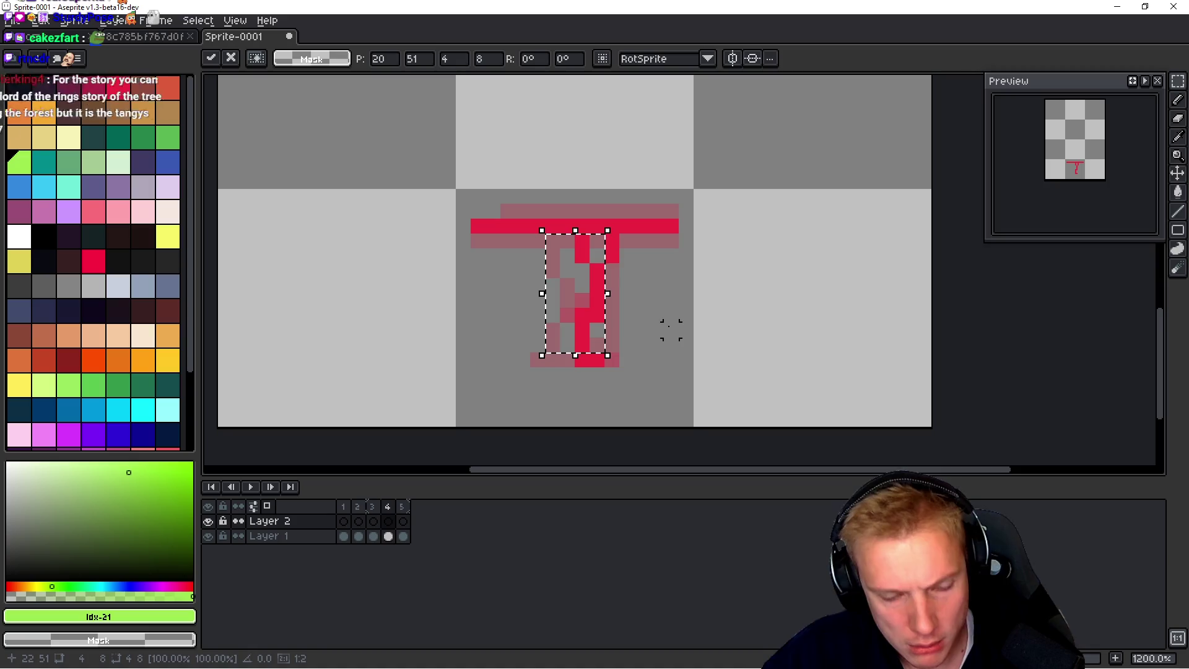
key(Return)
Step: Fill the pasted leg stroke with green and clear the selection
key(g)
click(585, 246)
key(ctrl+d)
Step: Flip between frames 2 to 5 to compare the neighbouring poses
key(h)
key(Left)
key(Left)
key(Right)
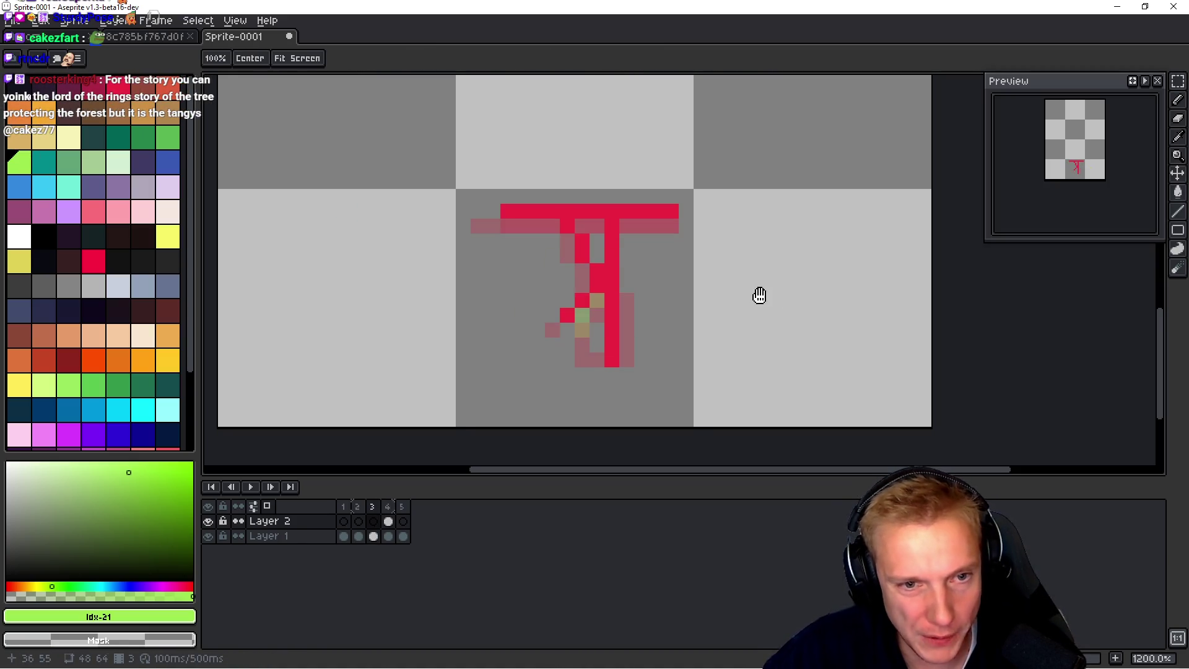
key(Right)
key(Right)
key(Left)
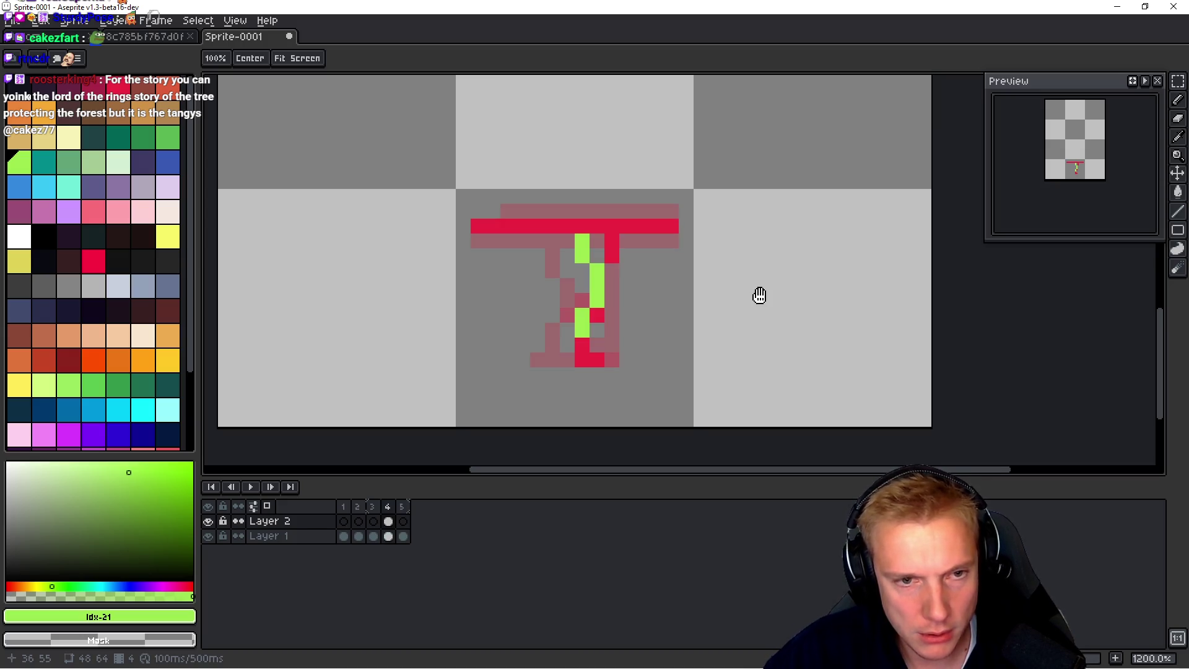
key(Right)
key(Left)
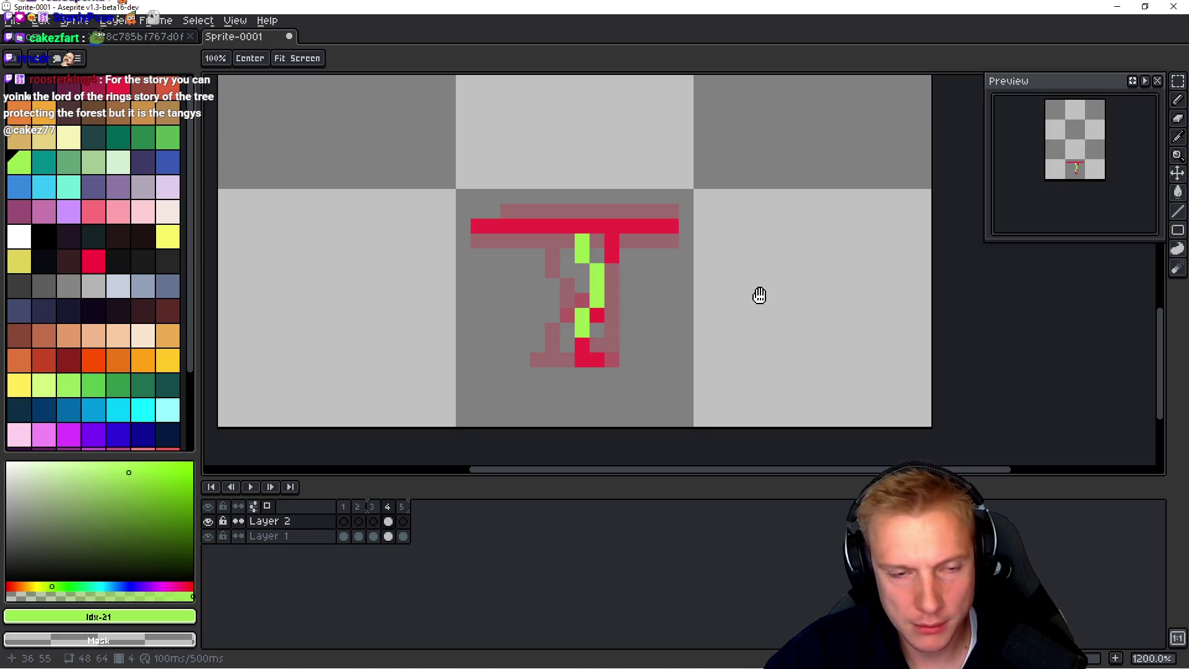
key(Right)
key(w)
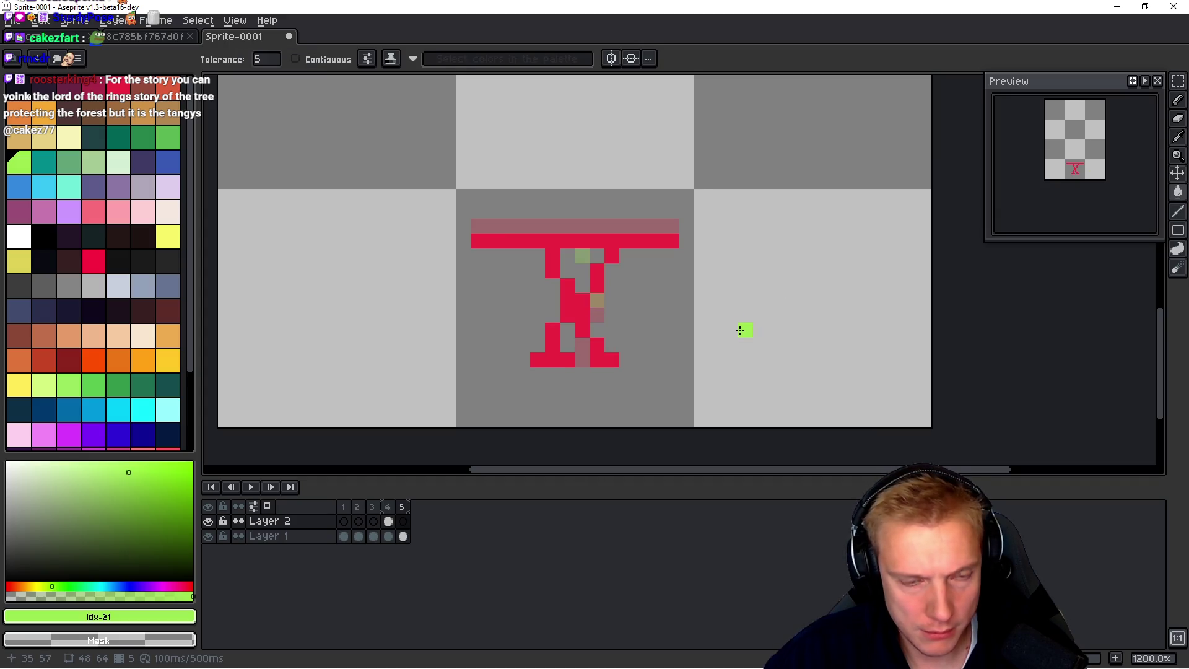
Step: On Layer 1, erase frame 5's red diagonal leg and the top pixel of the left stem
ctrl+click(593, 358)
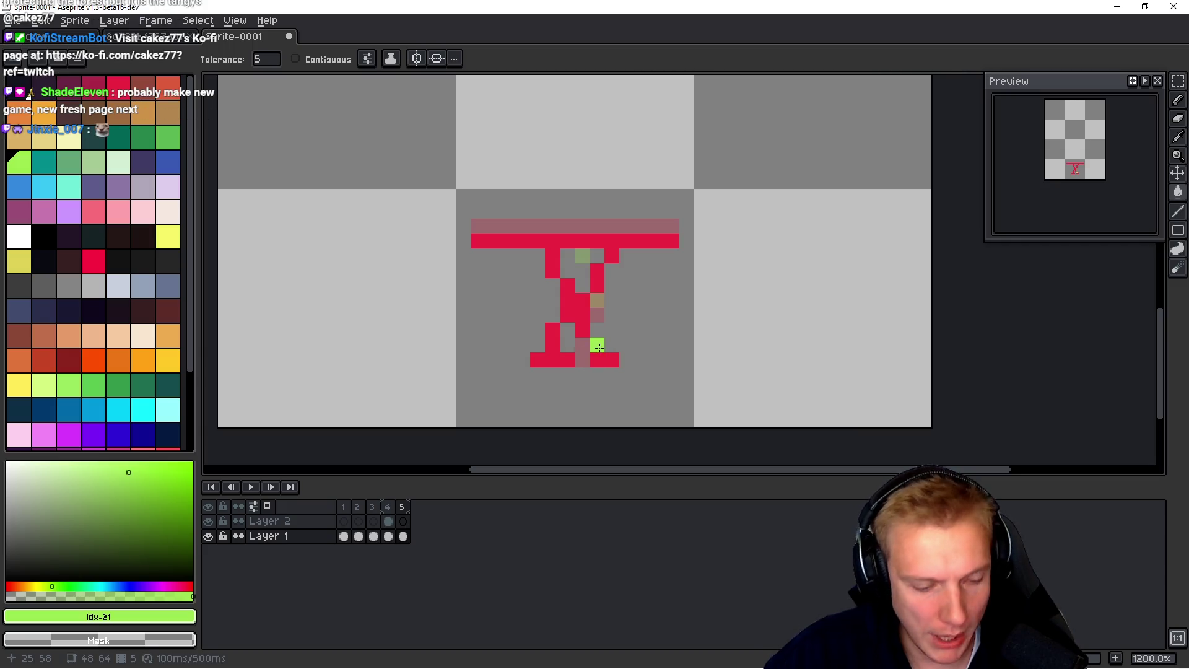
key(b)
mouse_move(577, 349)
mouse_down()
mouse_move(582, 309)
mouse_move(565, 285)
mouse_up()
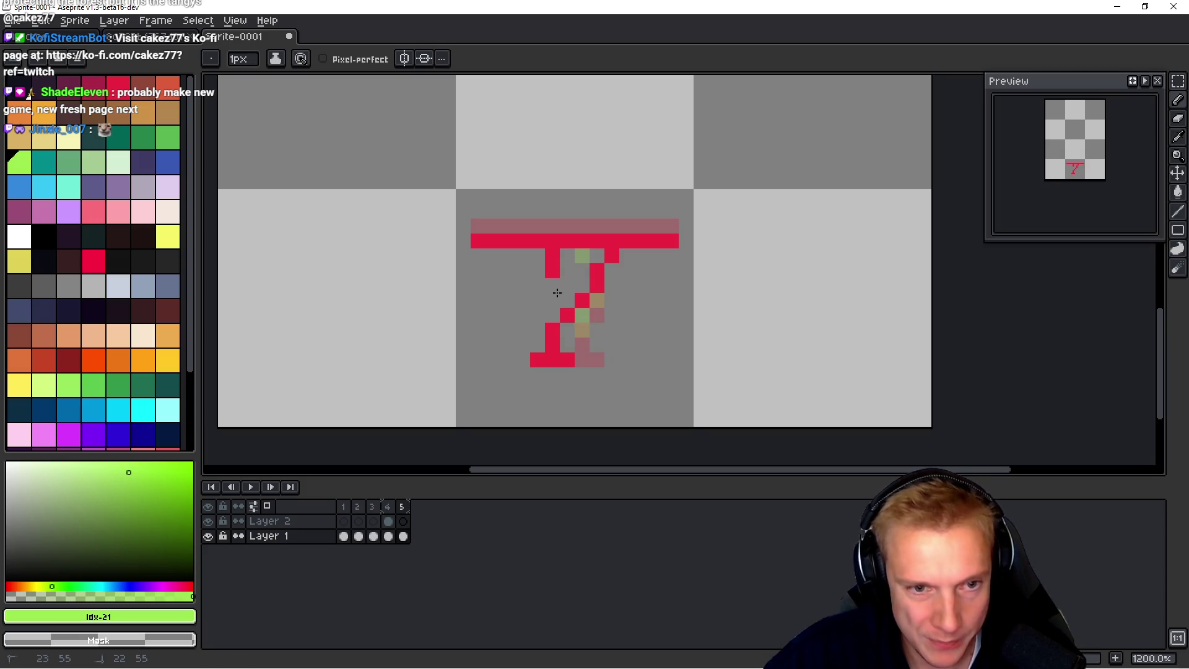
right_click(546, 264)
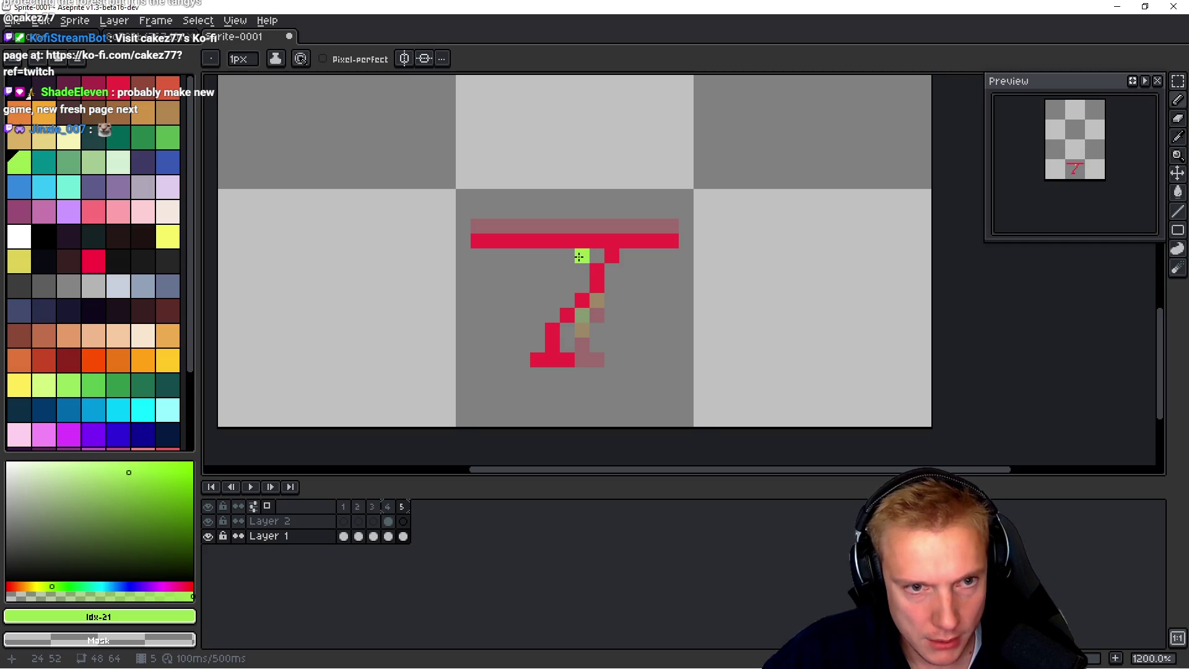
Step: On Layer 2, draw a green diagonal leg with a one-pixel foot on frame 5
key(Up)
key(space)
key(comma)
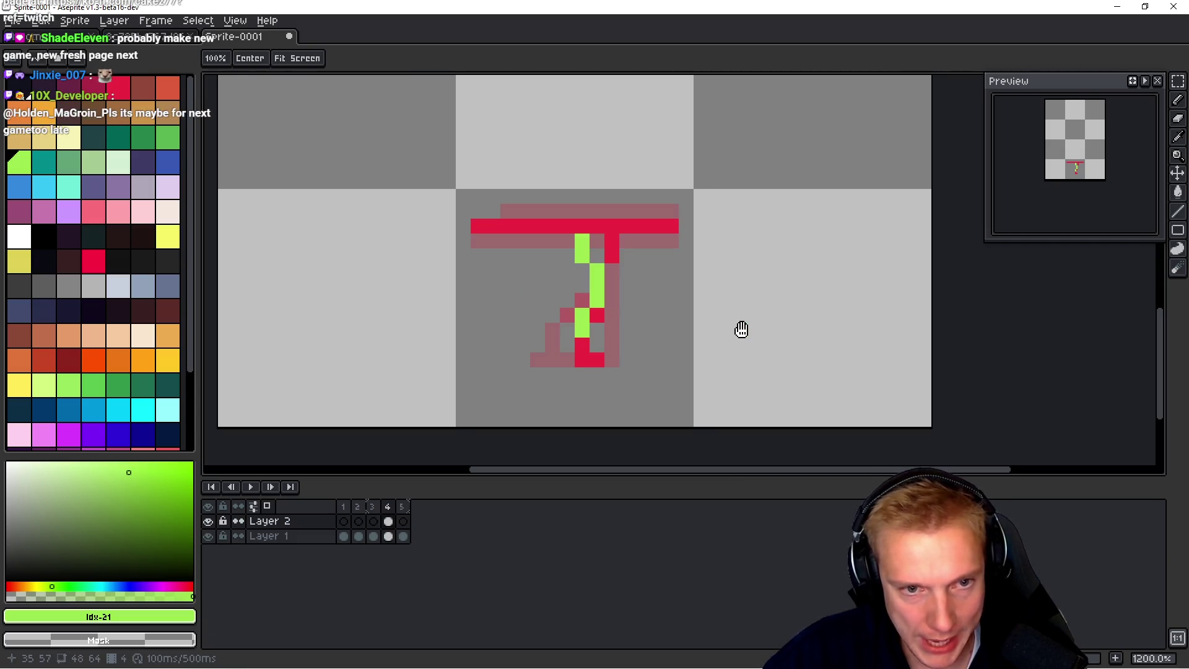
key(period)
drag(579, 256, 633, 355)
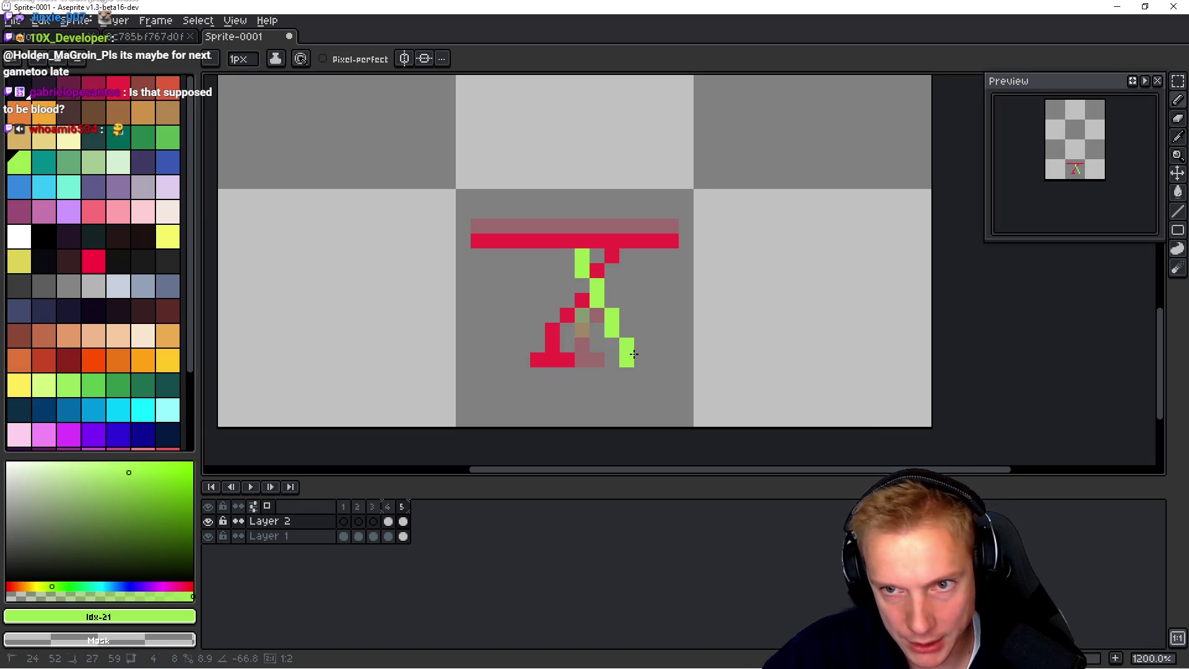
drag(634, 354, 638, 355)
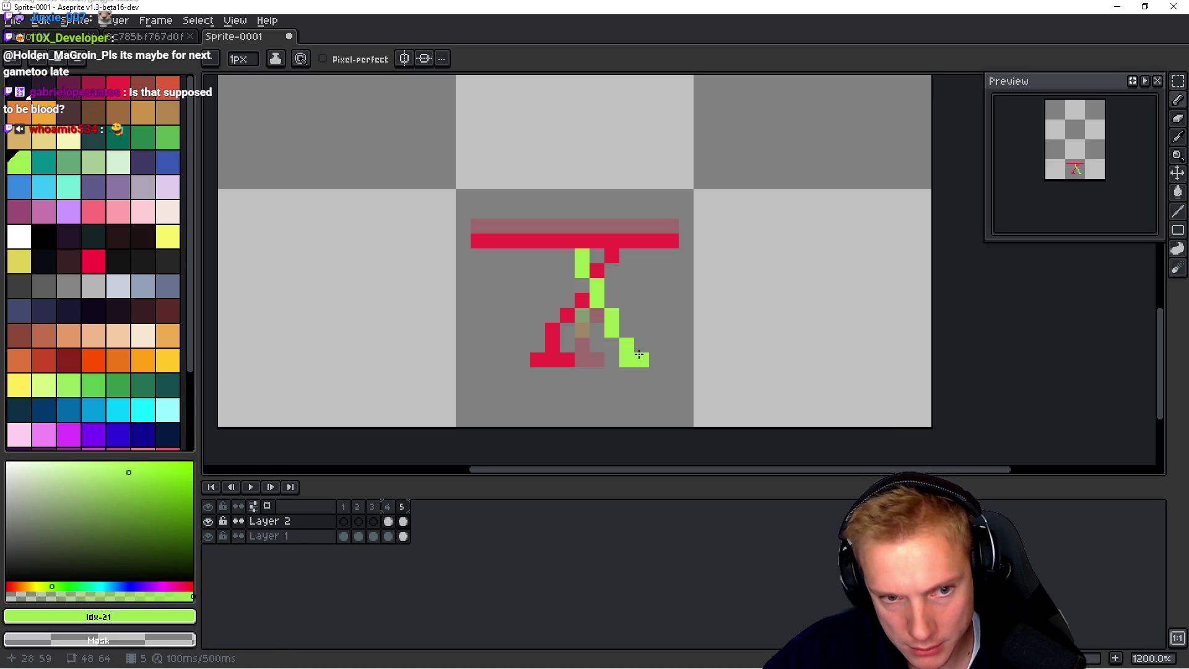
key(comma)
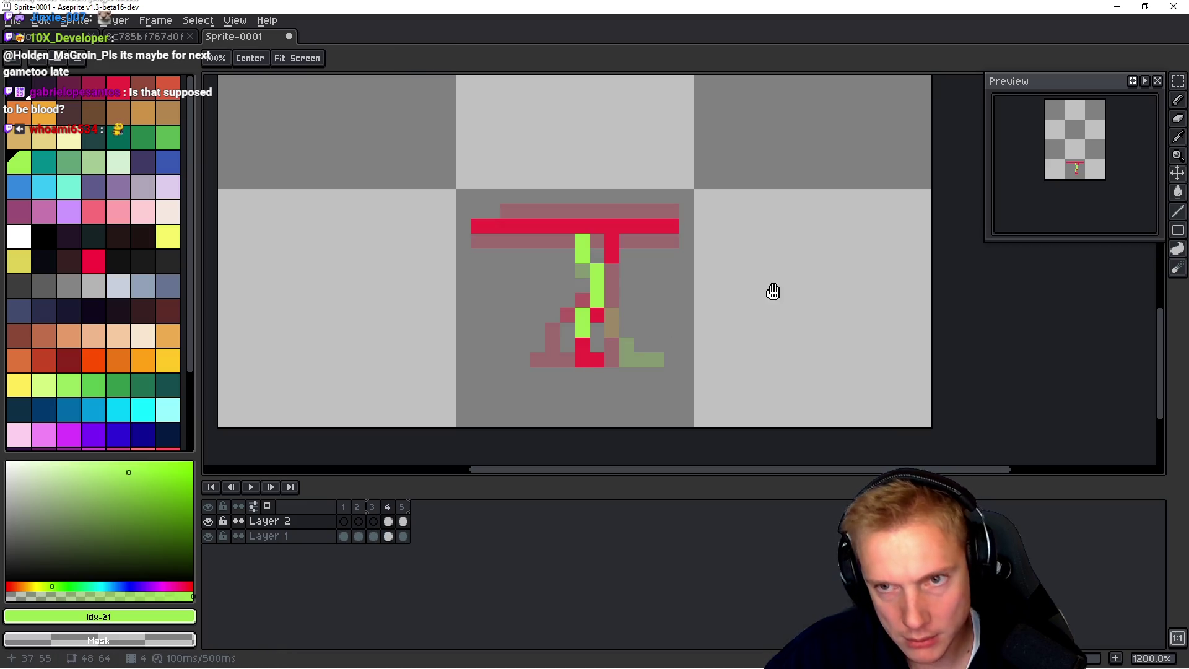
key(period)
key(comma)
Step: On frame 3, paint a green leg pixel by pixel down the stem
key(b)
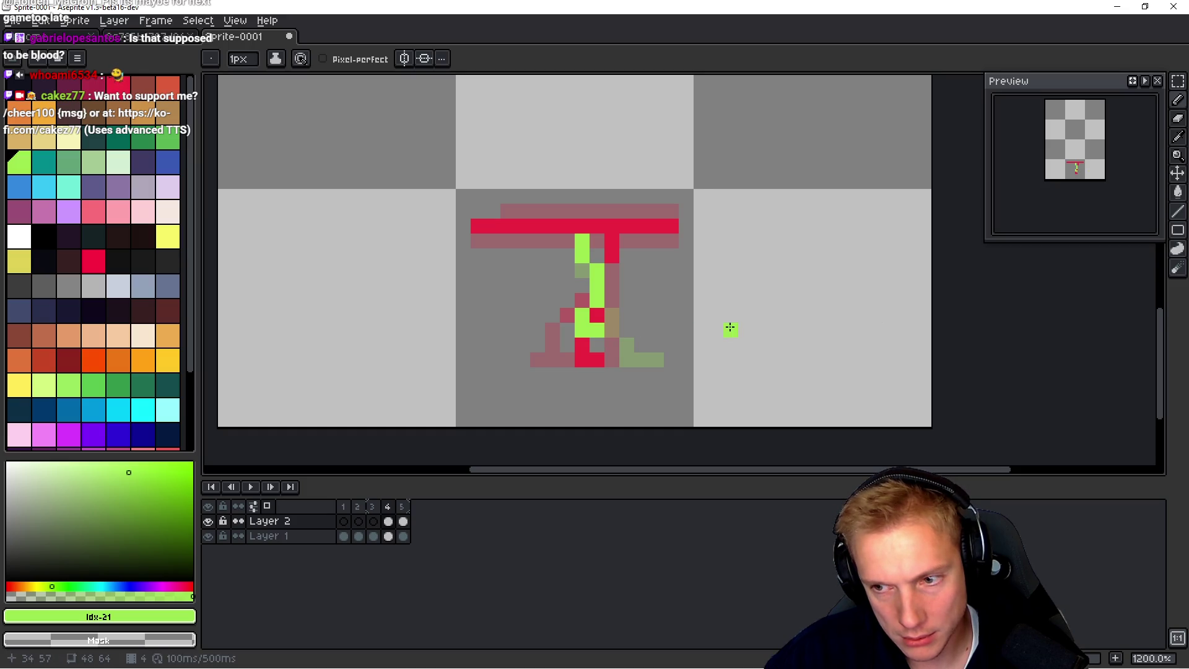
key(space)
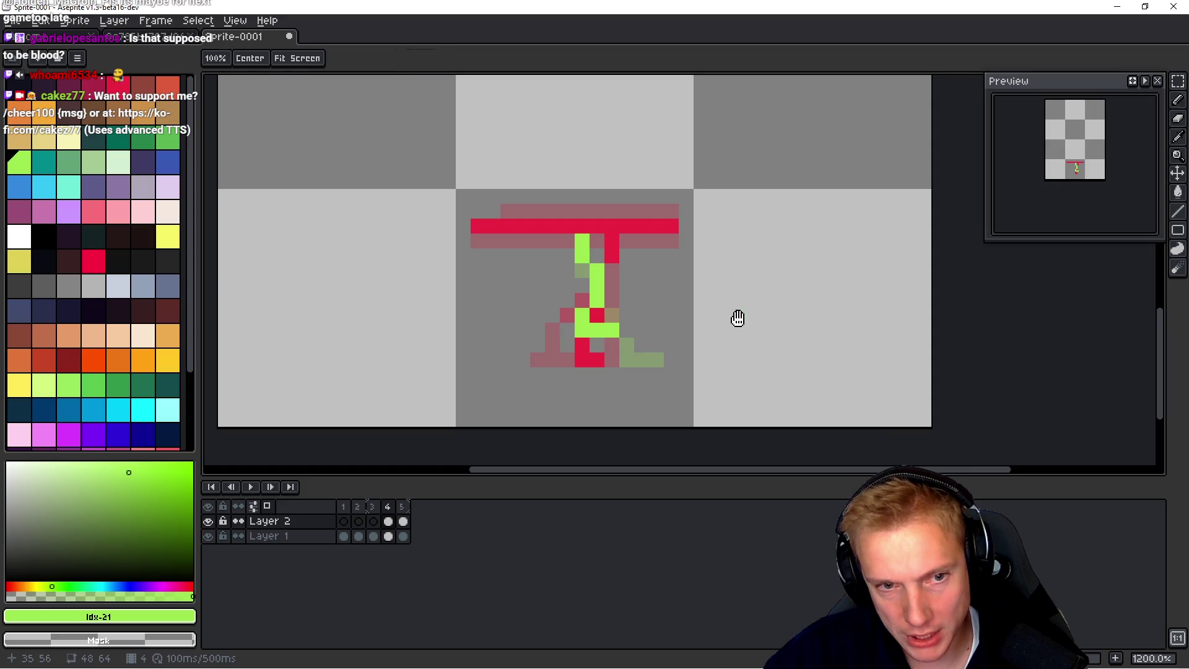
key(Left)
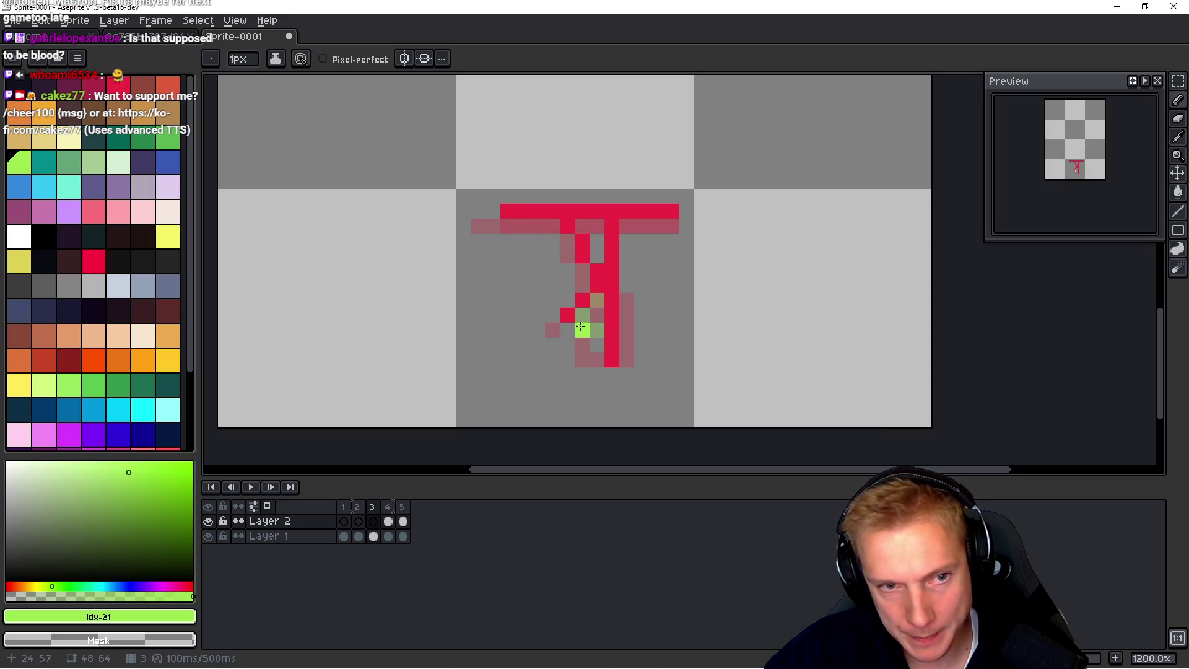
key(space)
key(Down)
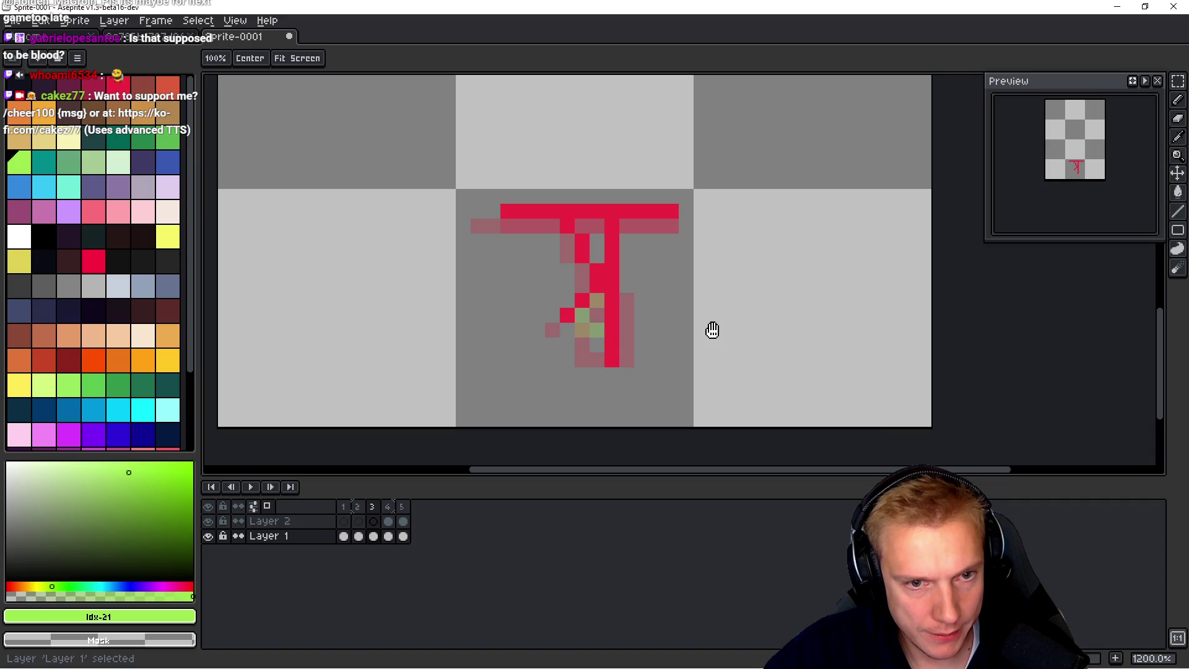
click(567, 226)
click(580, 240)
click(581, 255)
click(595, 270)
click(596, 285)
click(581, 300)
click(567, 316)
Step: Paint green over the red leg on frame 2, and over the left leg with a short foot on frame 1
key(Left)
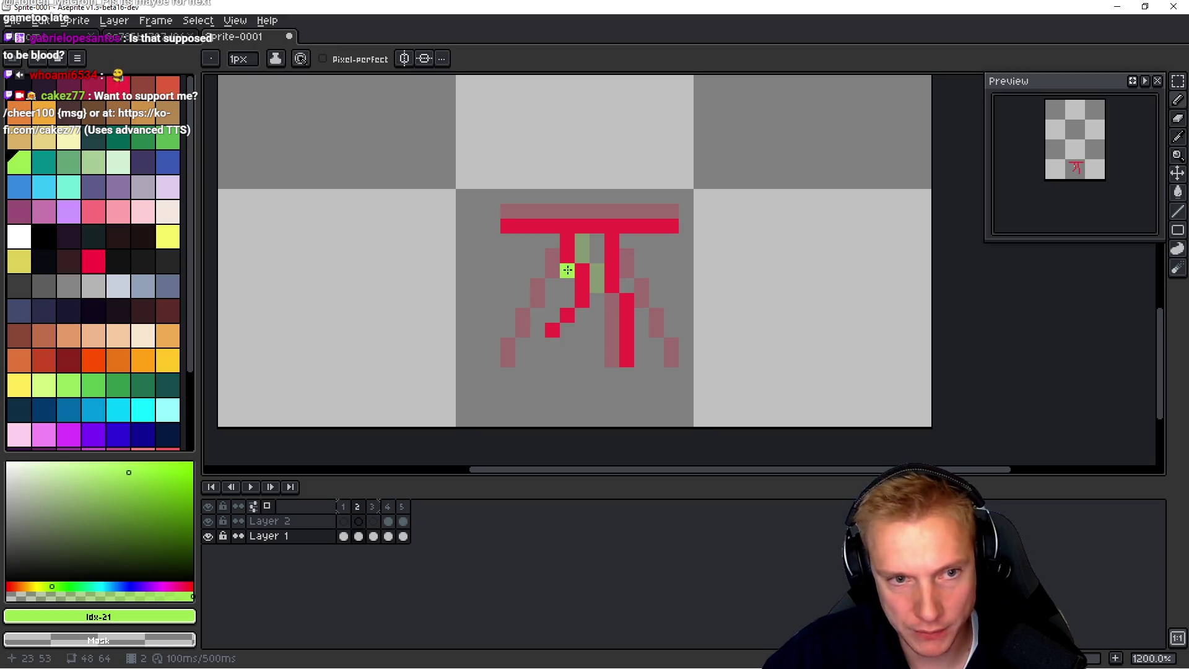
drag(568, 246, 568, 251)
drag(582, 273, 551, 330)
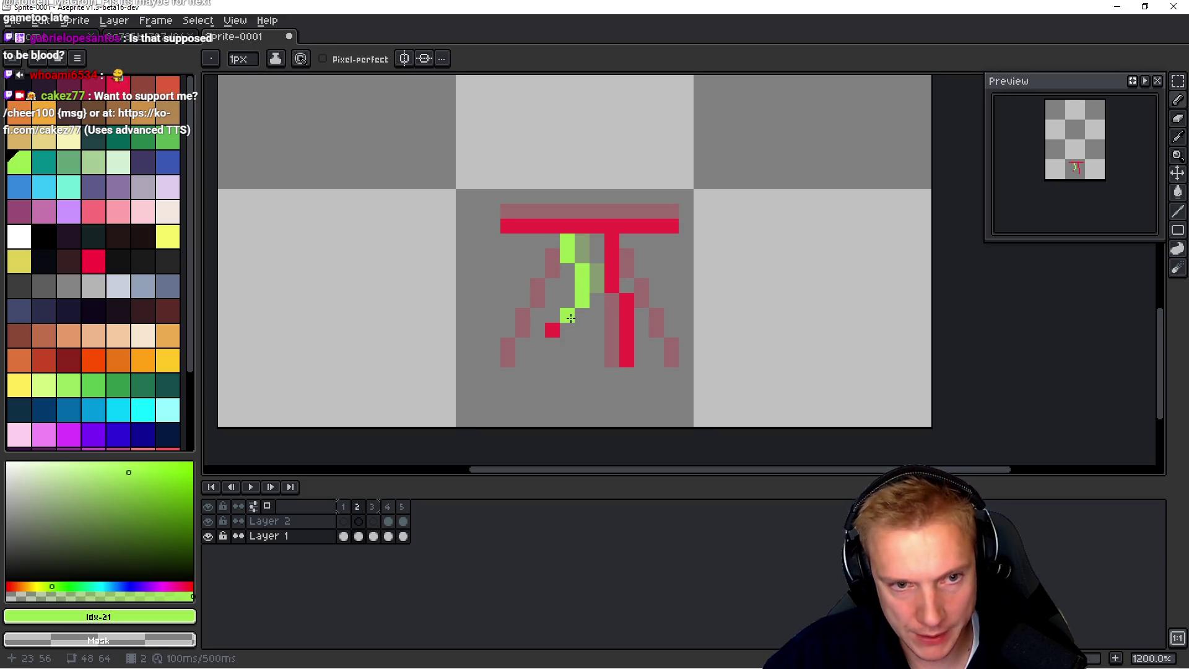
key(Left)
key(h)
key(b)
drag(567, 241, 508, 359)
shift+click(567, 345)
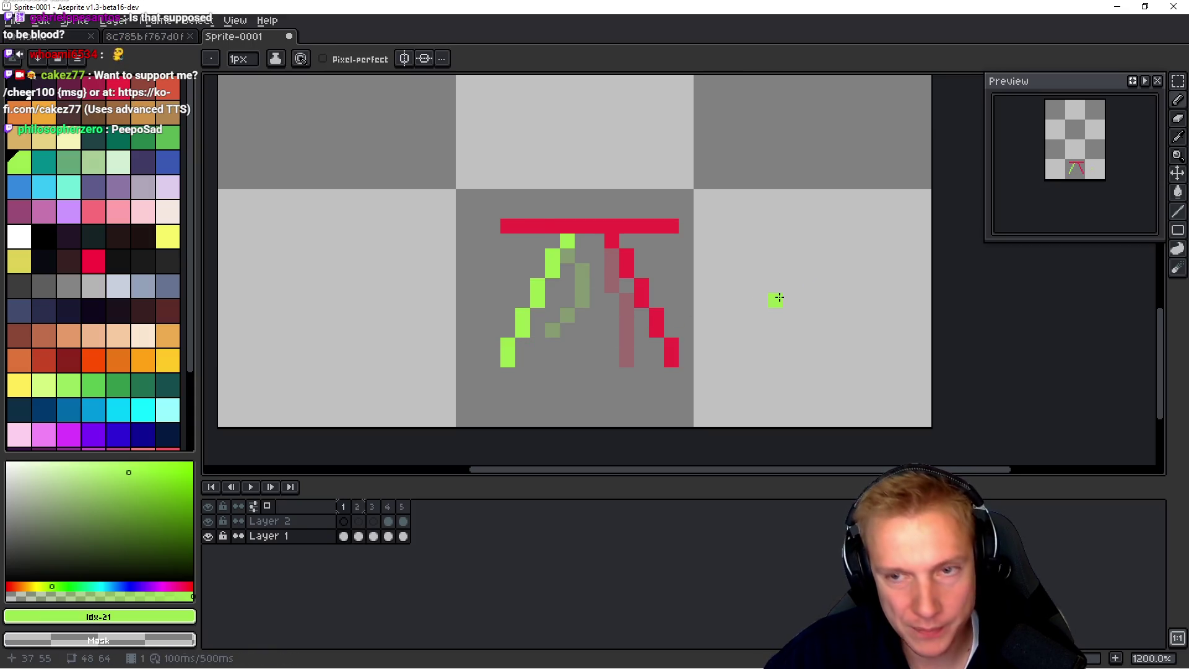
Step: Jump ahead to frame 4 and play the walk cycle animation
key(h)
key(Right)
key(Right)
key(Right)
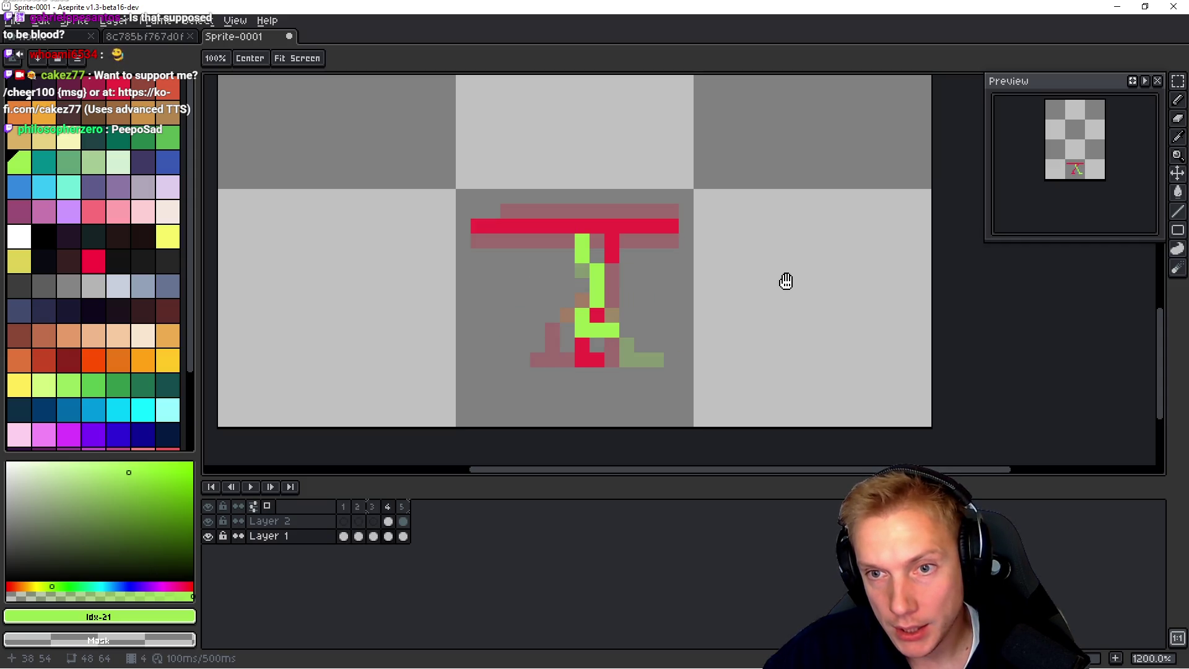
key(b)
key(Return)
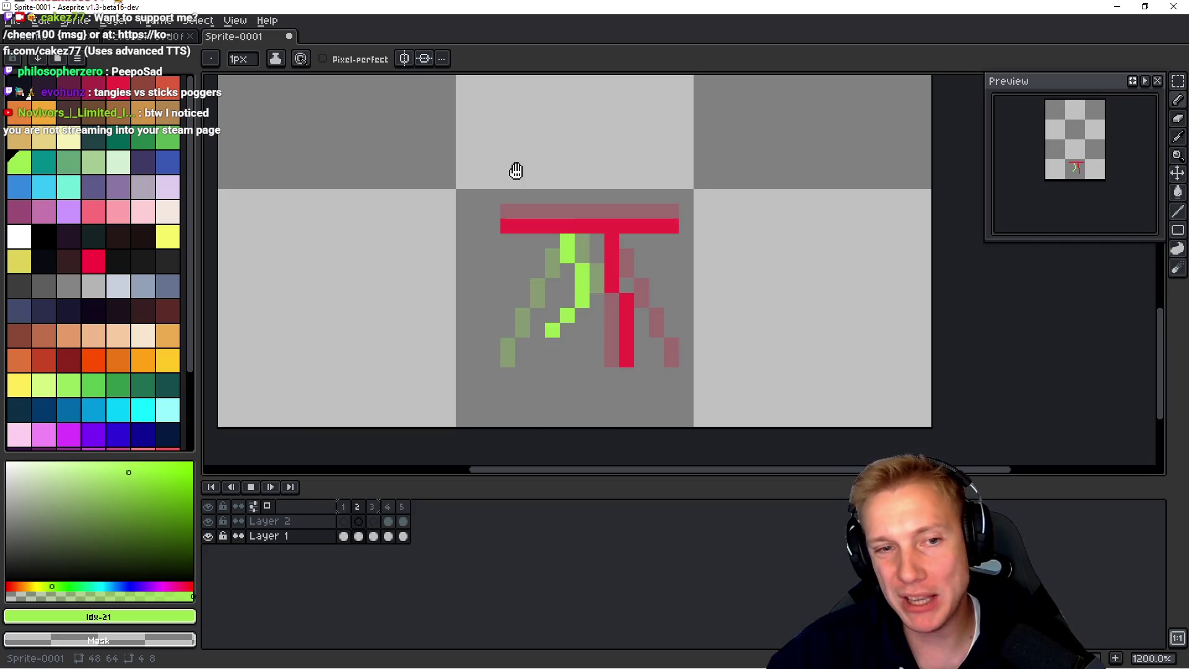
Step: Stop the playback and step back and forth through the walk poses
click(622, 238)
key(period)
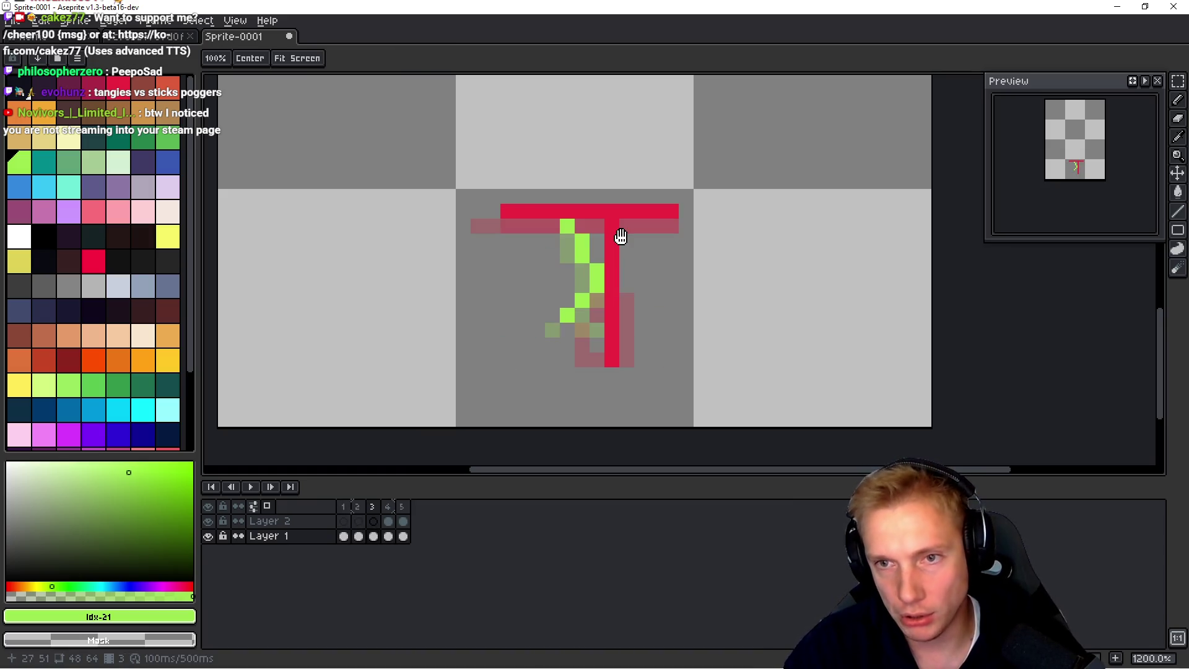
key(comma)
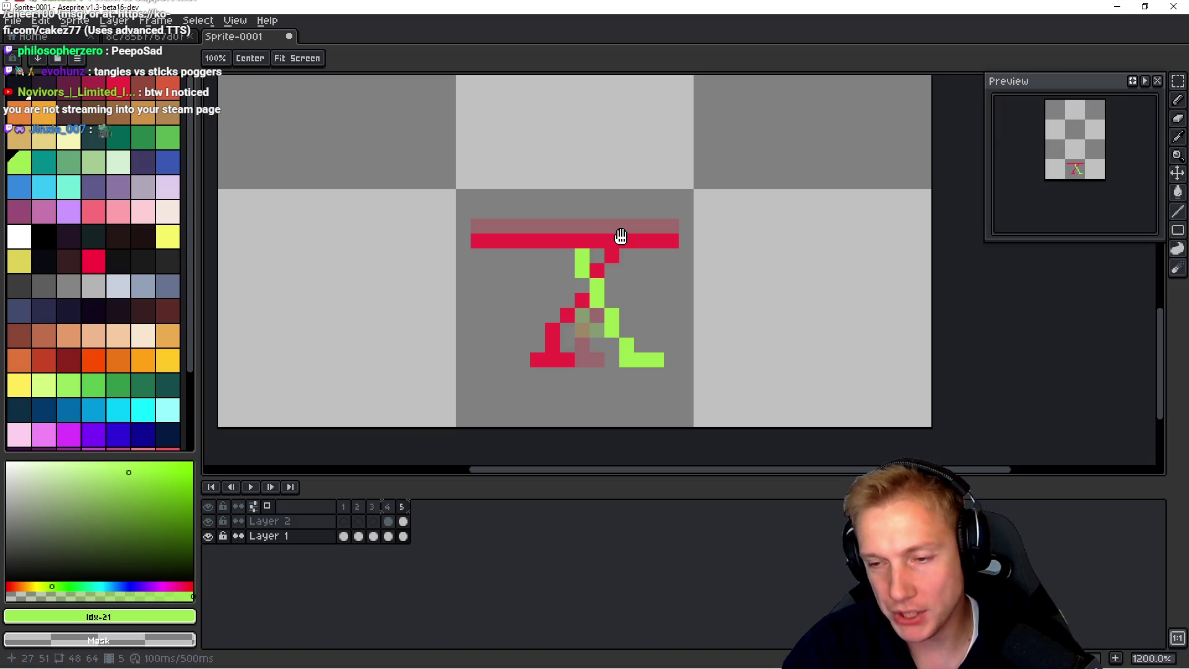
key(comma)
key(comma)
key(comma)
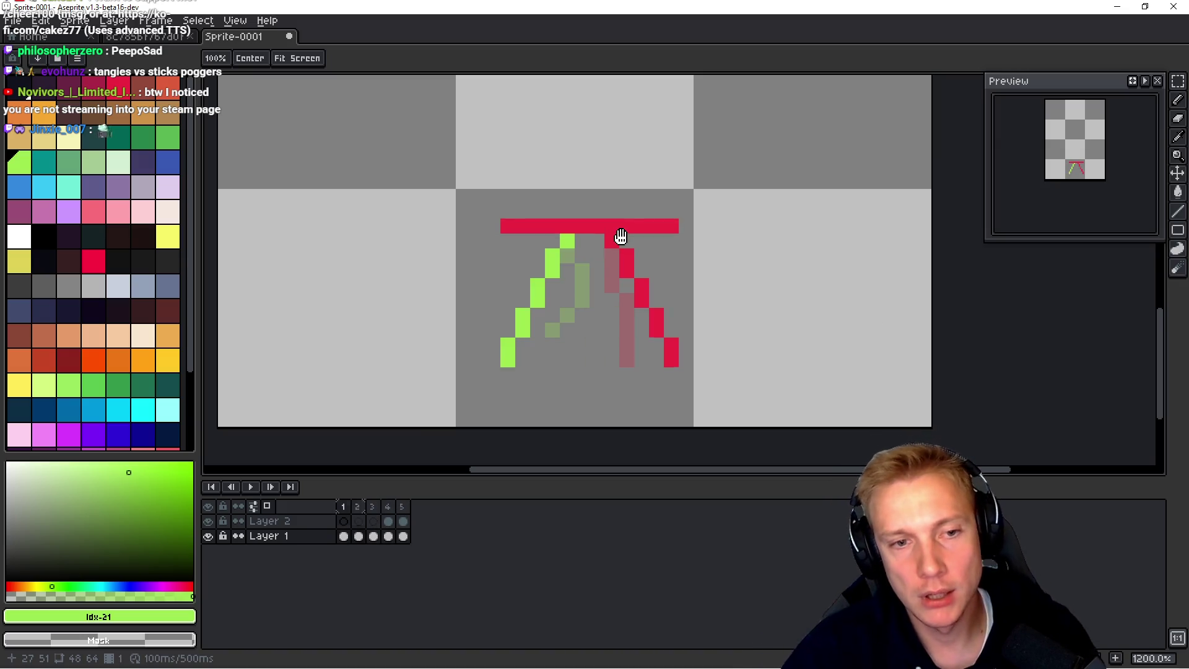
key(period)
key(period)
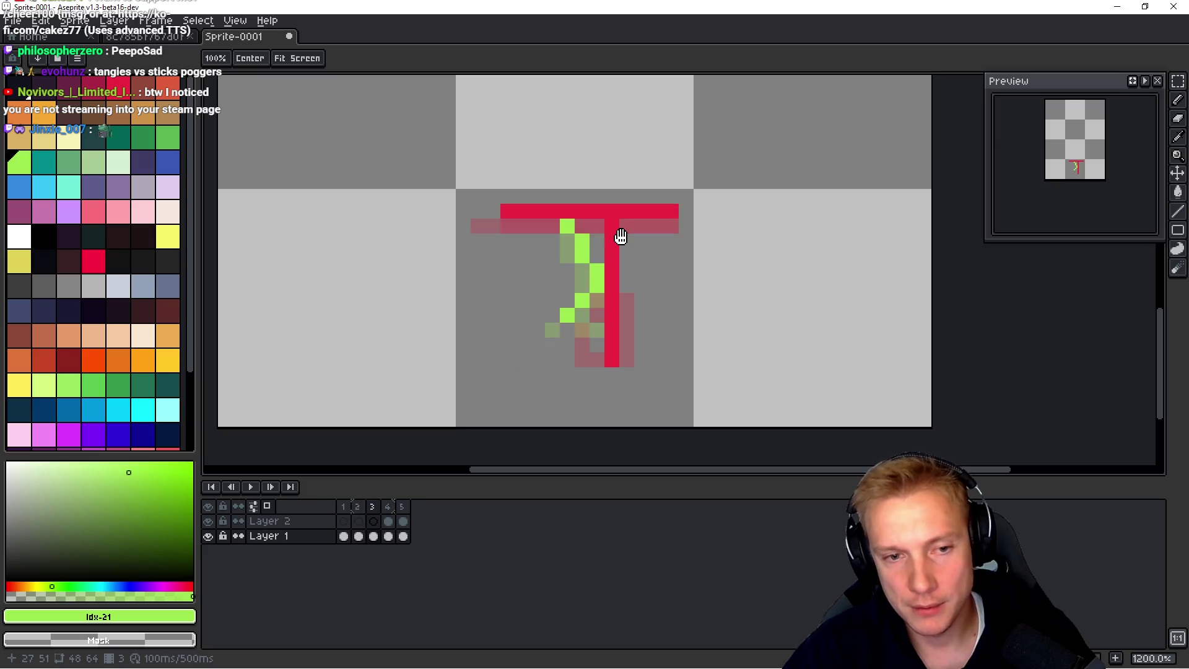
key(period)
key(comma)
key(comma)
key(comma)
key(period)
key(period)
key(period)
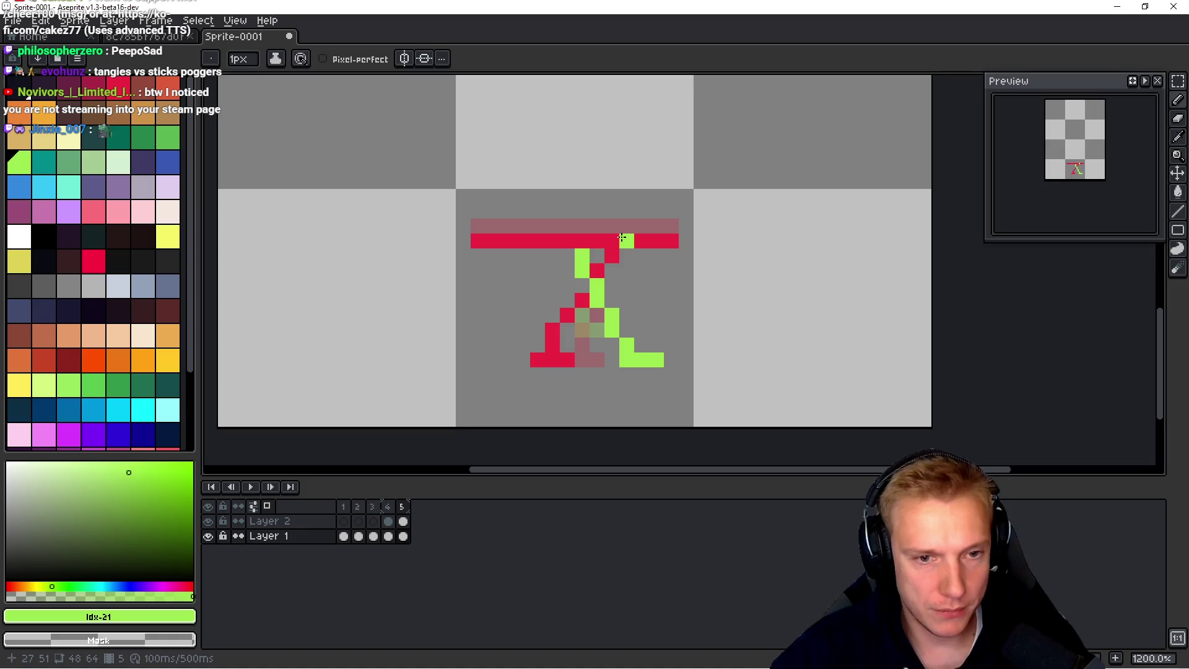
Step: Add a new empty frame 6 after frame 5, undoing a stray test pixel
key(alt+b)
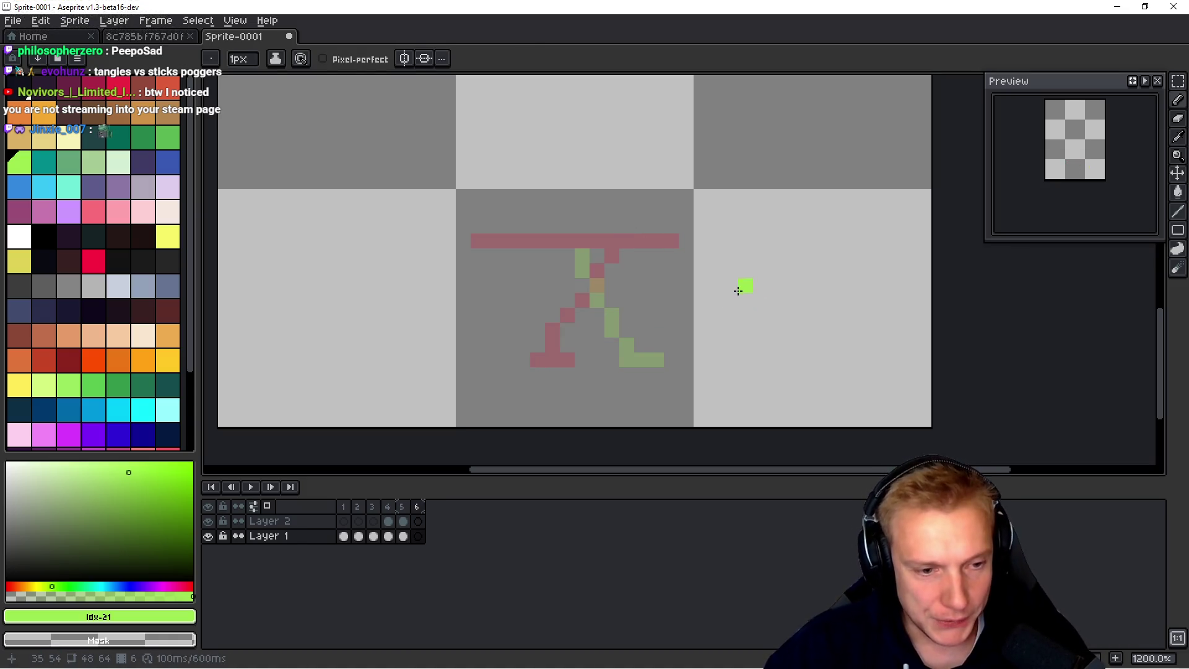
click(603, 309)
key(ctrl+z)
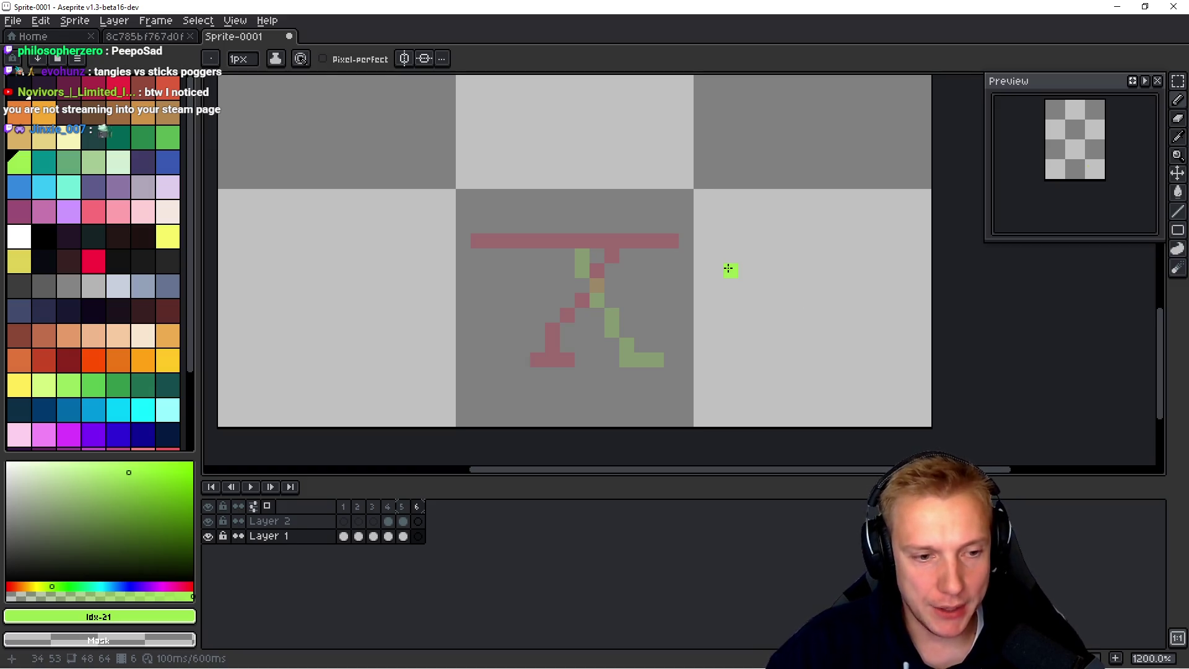
Step: Sample red from frame 5's hip bar and draw the red hip bar across frame 6
key(i)
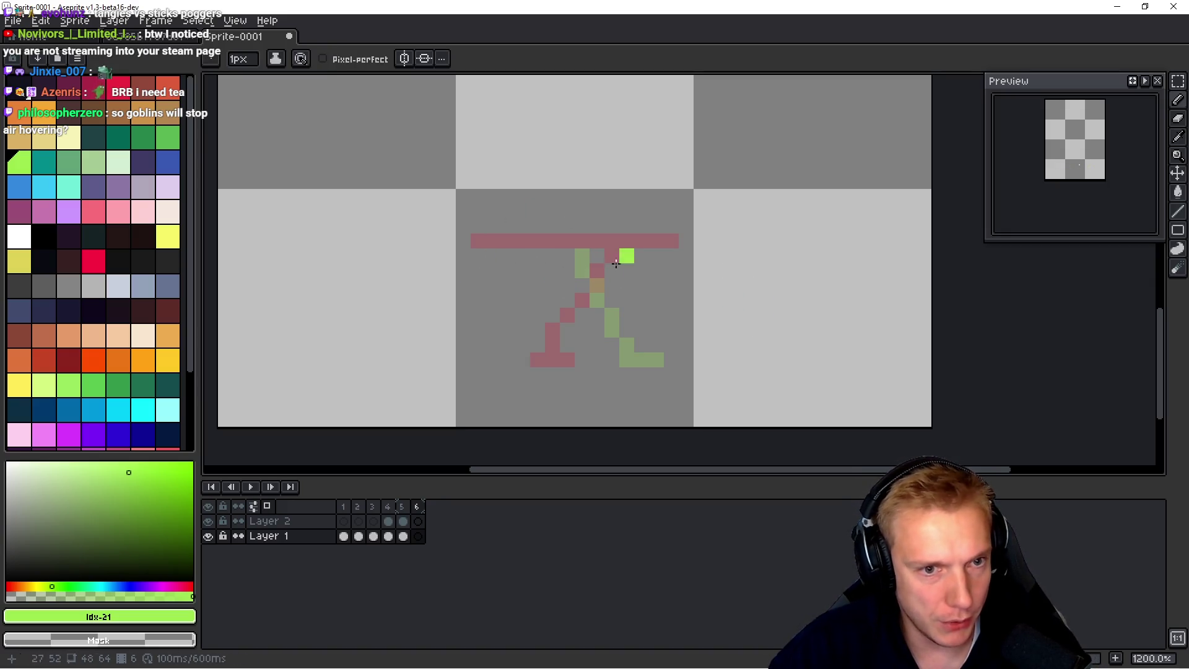
key(i)
key(Left)
click(546, 234)
key(b)
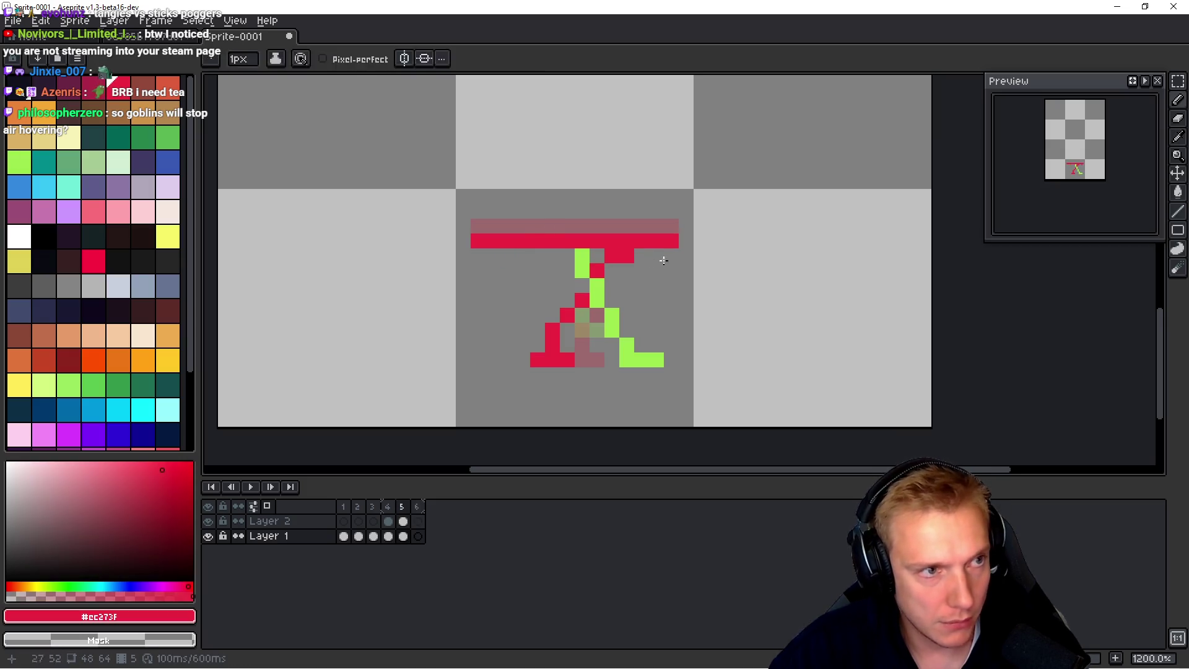
key(Right)
click(478, 226)
shift+click(611, 226)
shift+click(670, 226)
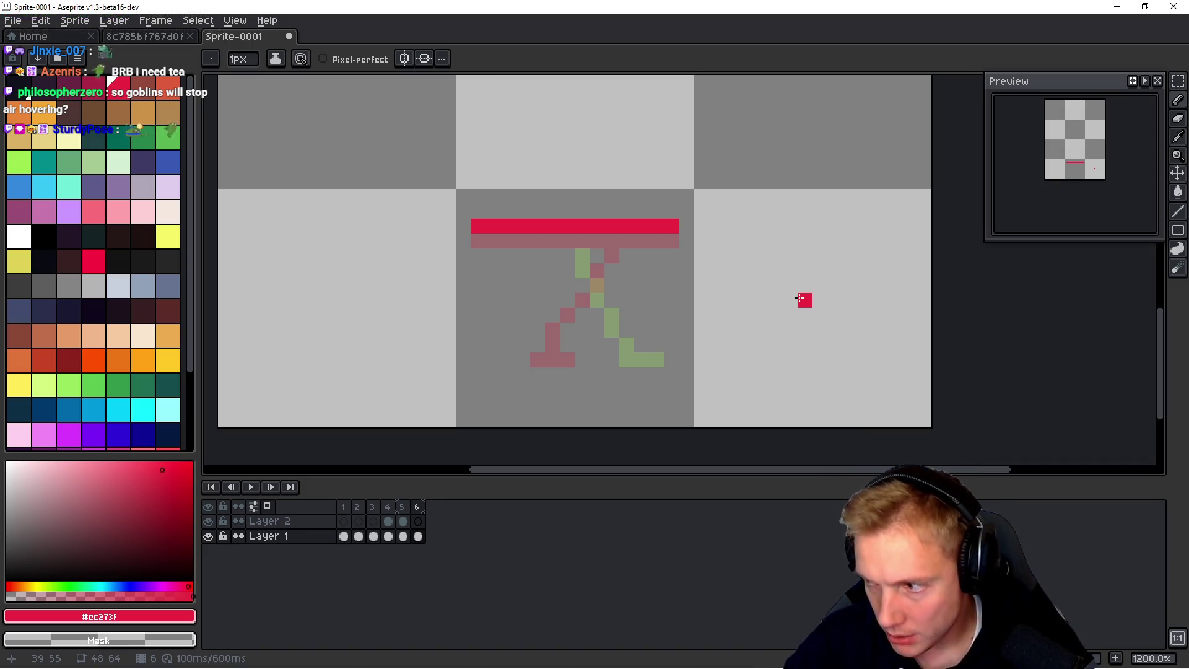
key(i)
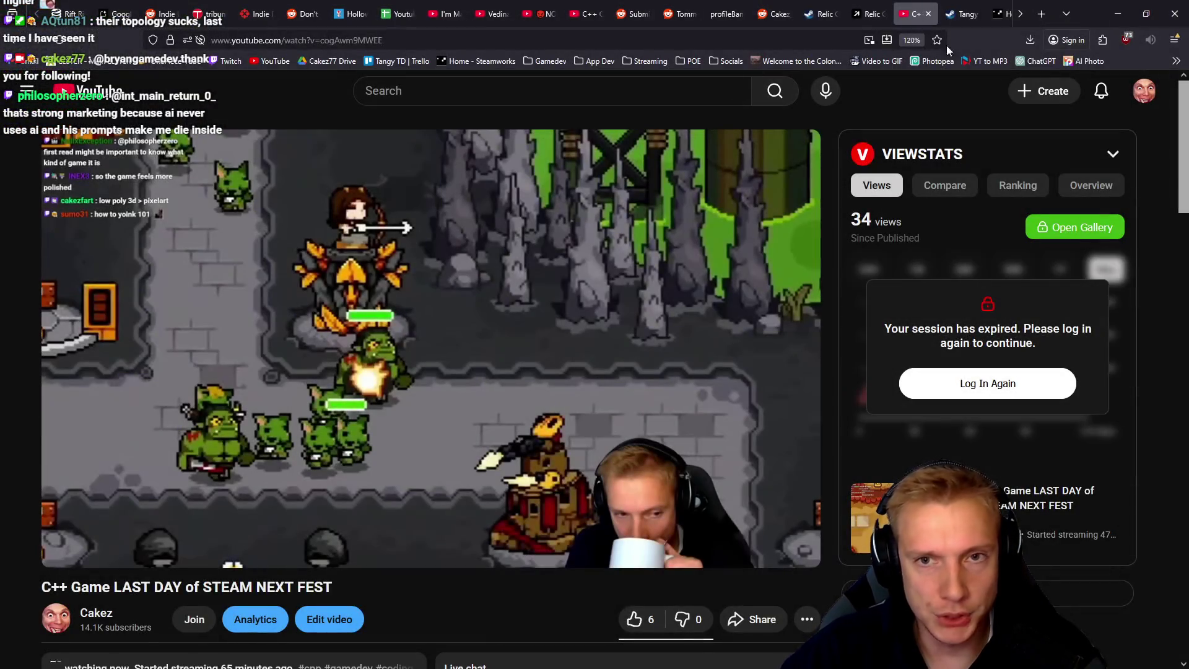
click(1143, 90)
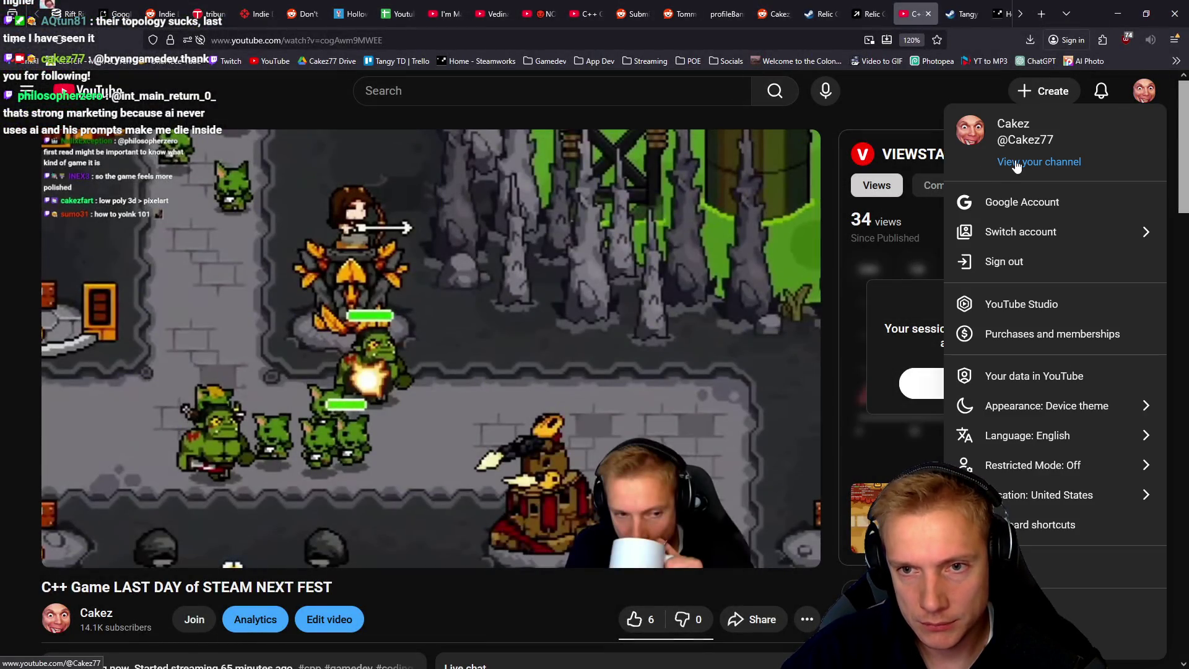
middle_click(1004, 163)
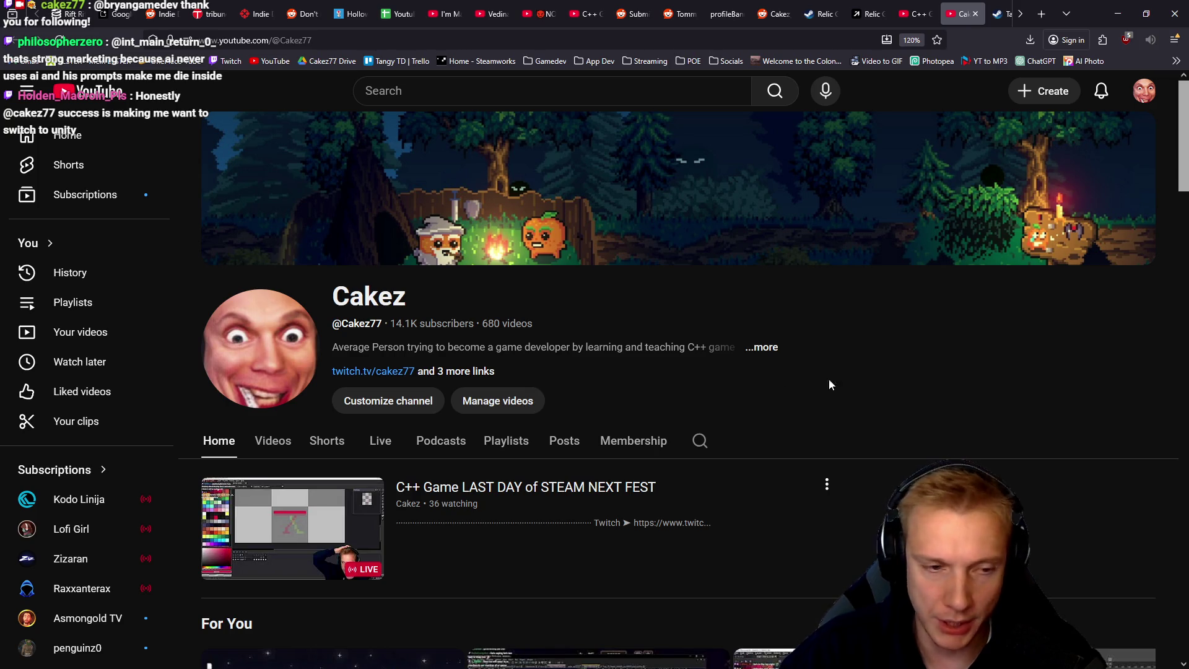
click(276, 448)
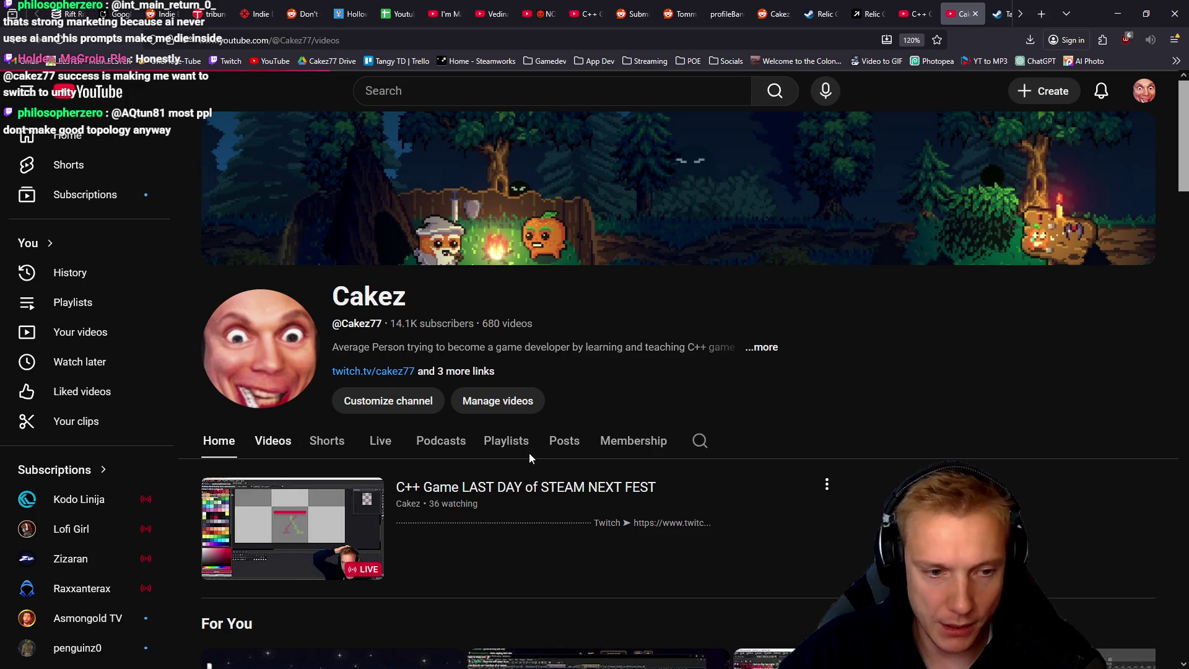
click(303, 557)
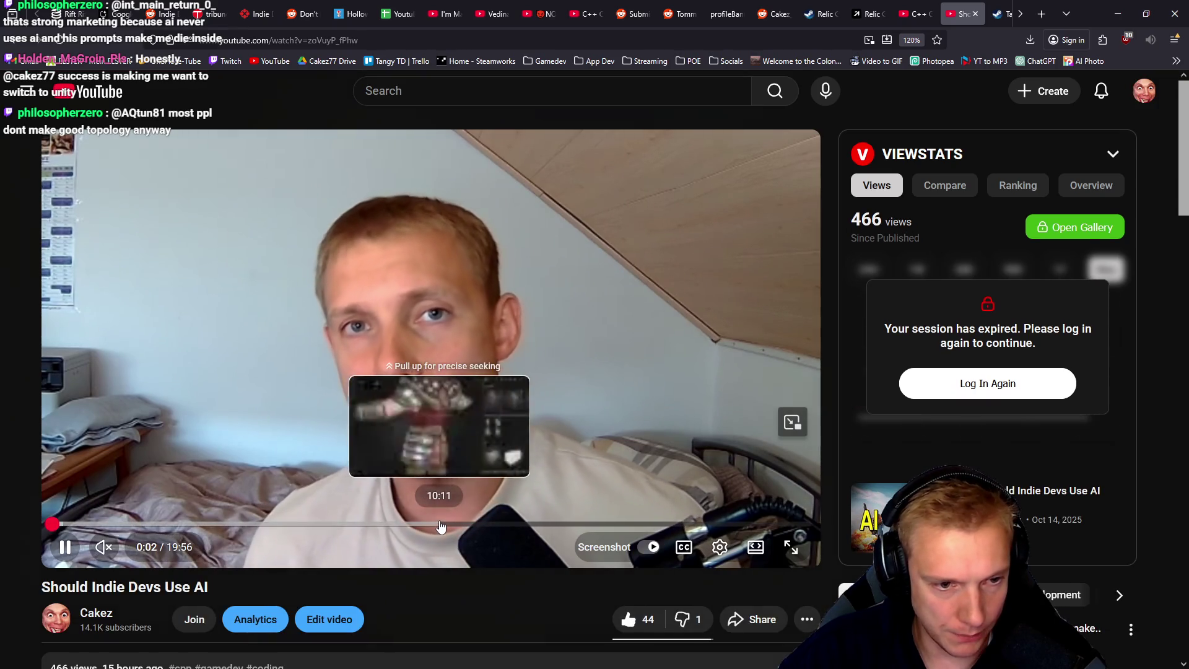
click(440, 524)
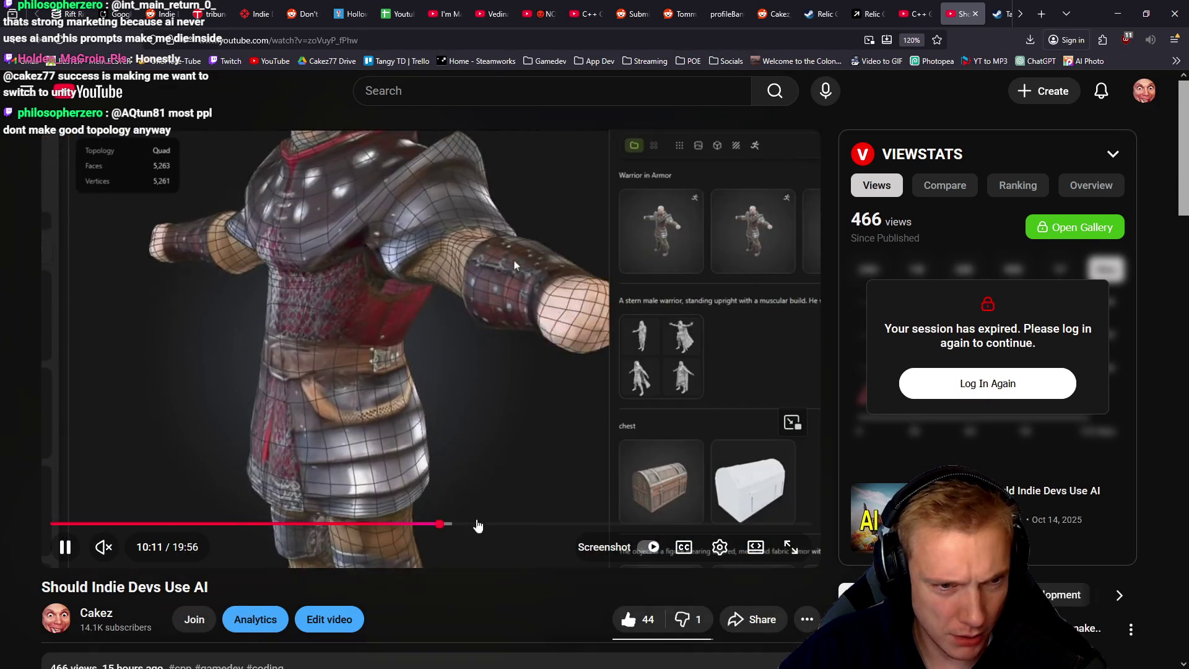
click(456, 356)
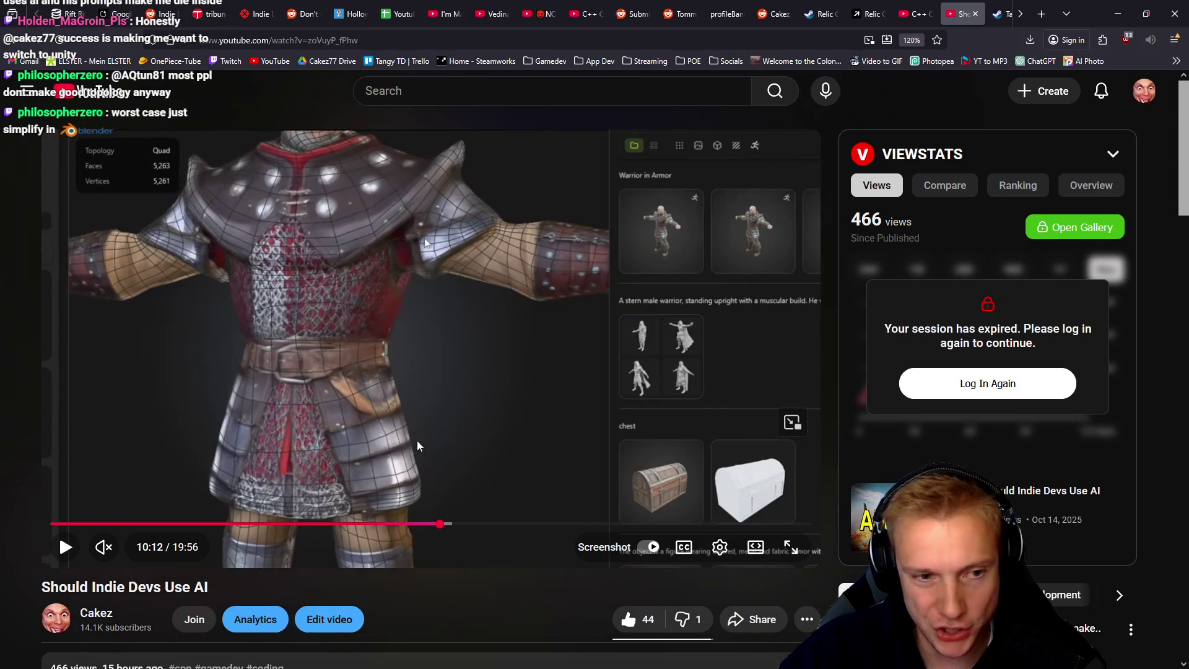
click(460, 361)
click(380, 306)
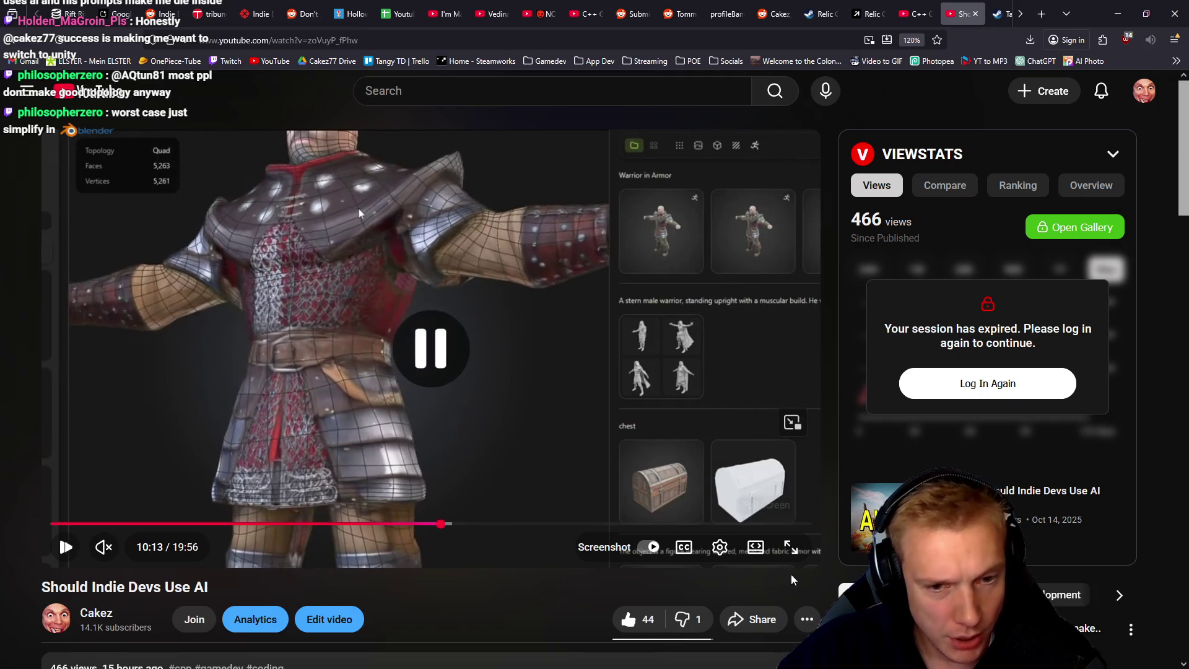
click(791, 547)
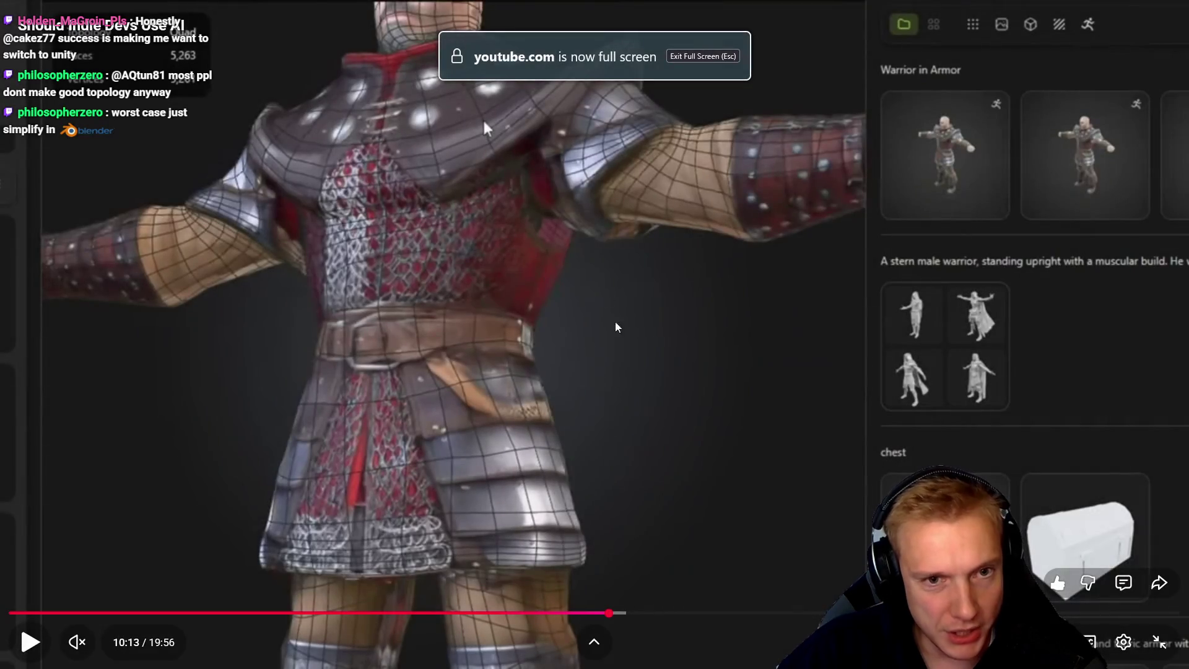
click(496, 497)
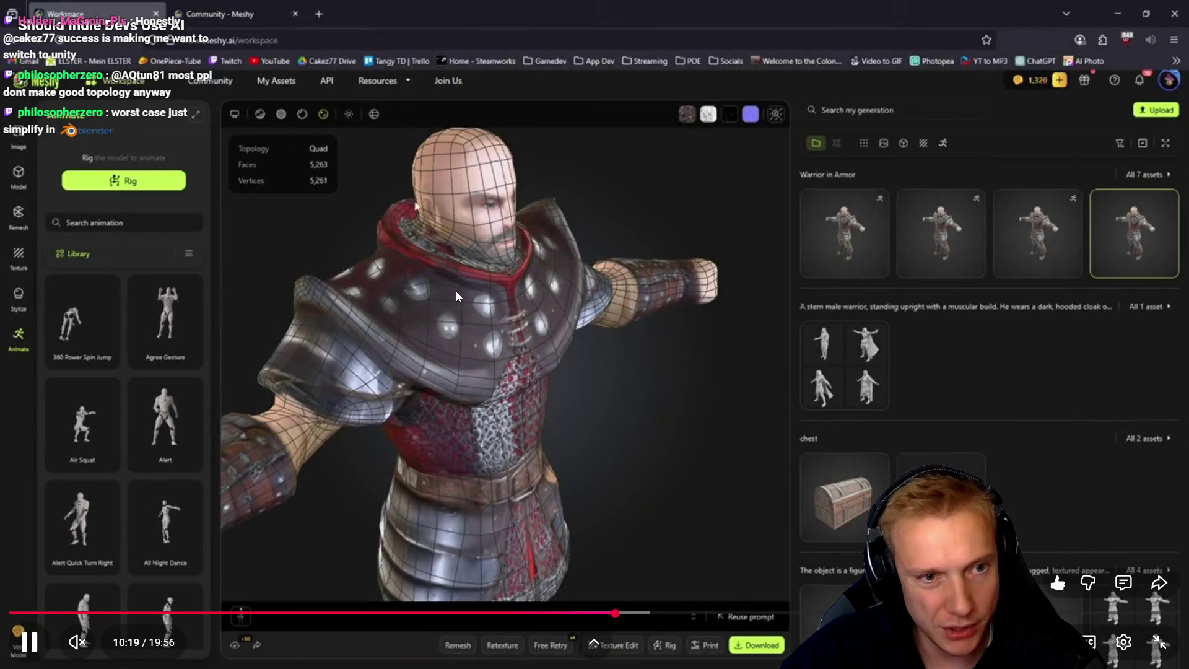
key(j)
key(j)
key(k)
key(Escape)
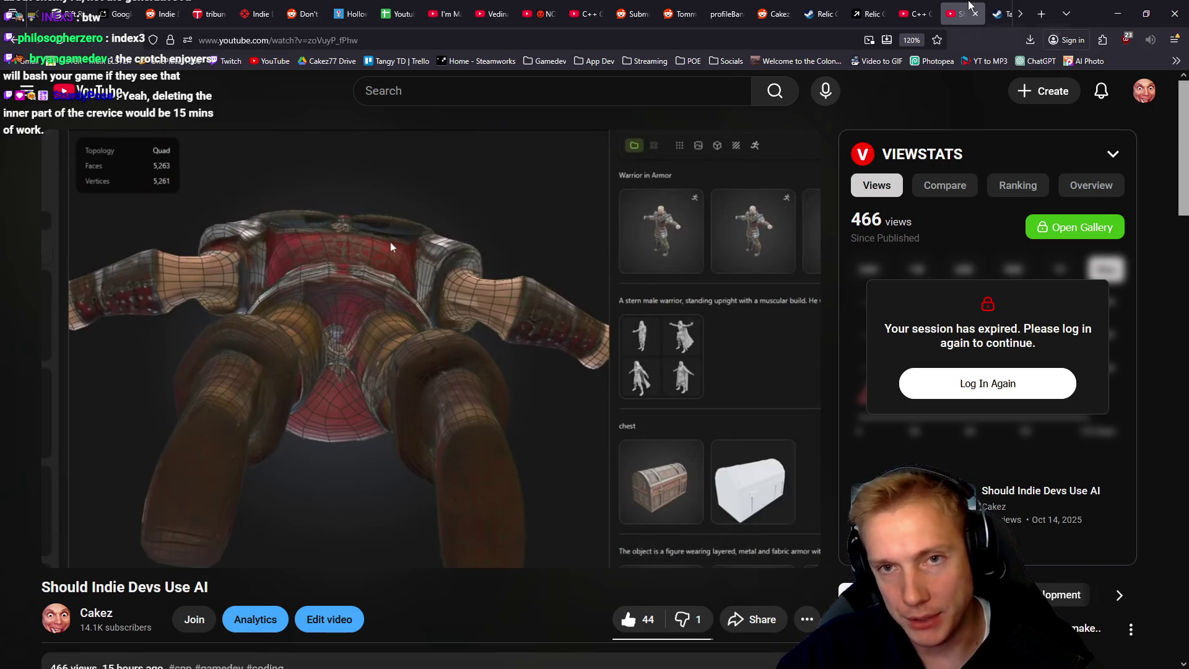
click(975, 14)
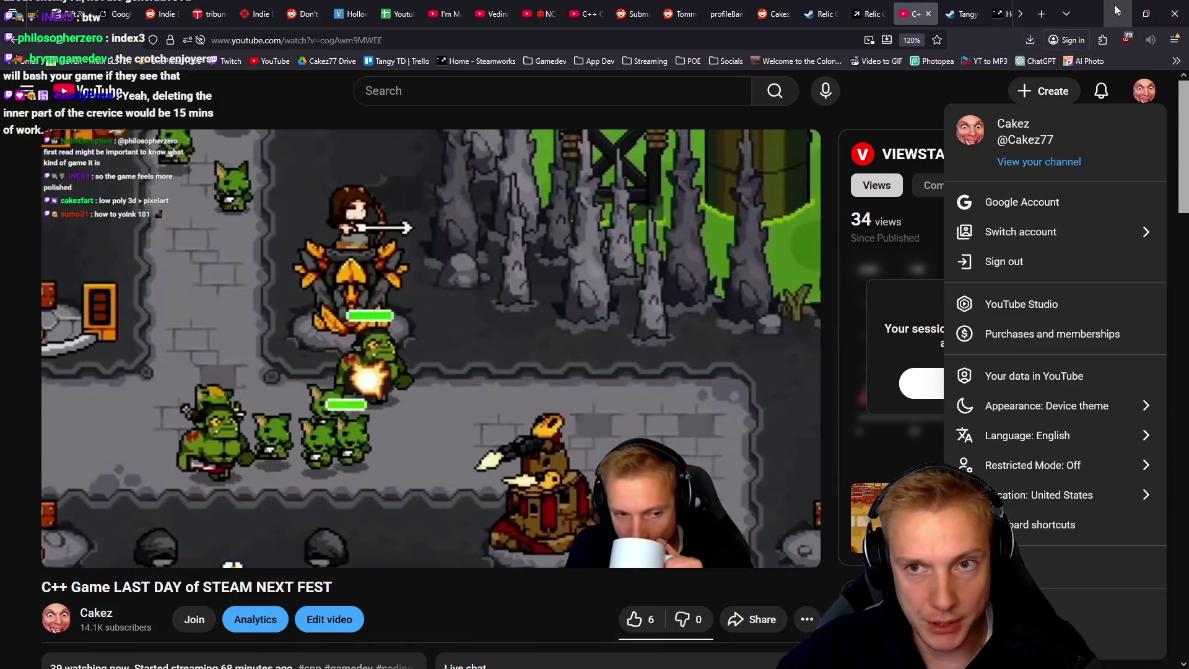
click(791, 547)
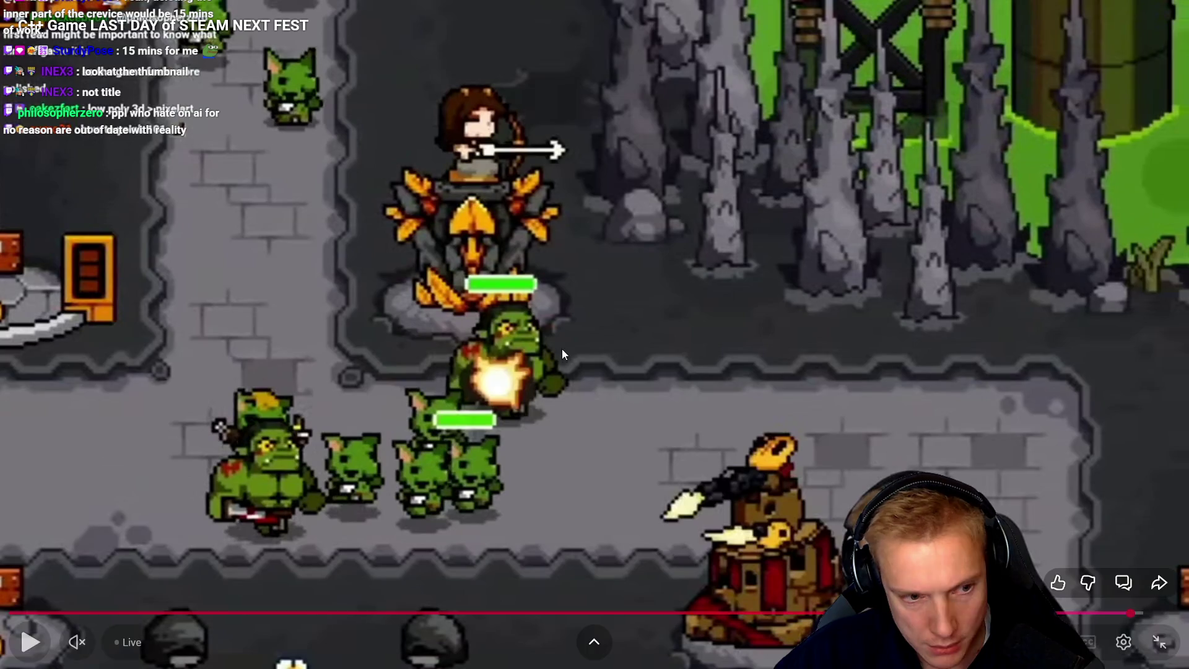
Step: Add red pixels beside the red foot and play the animation to check frame 6 against frame 5
click(565, 348)
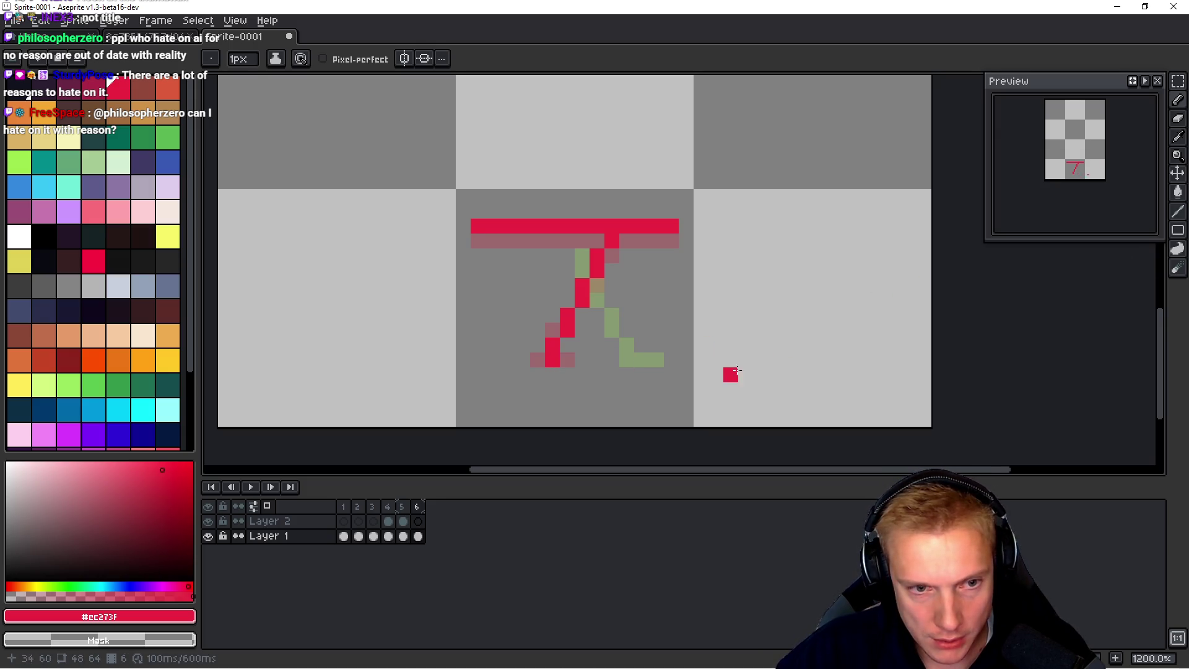
key(Return)
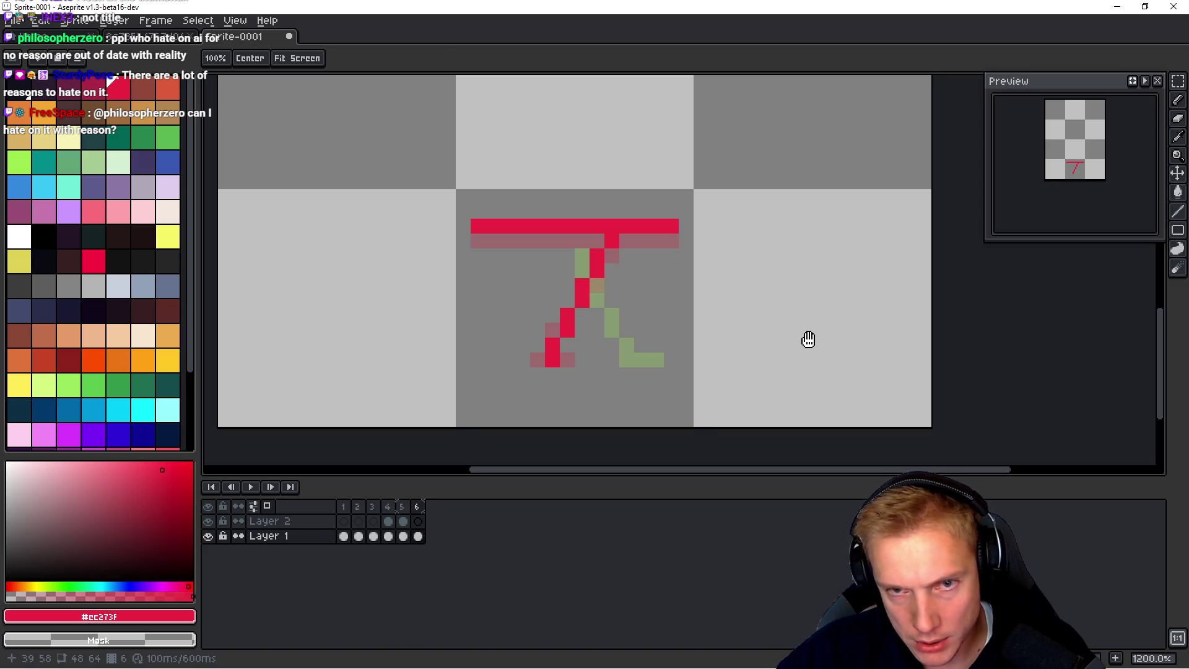
key(Return)
click(566, 357)
key(Return)
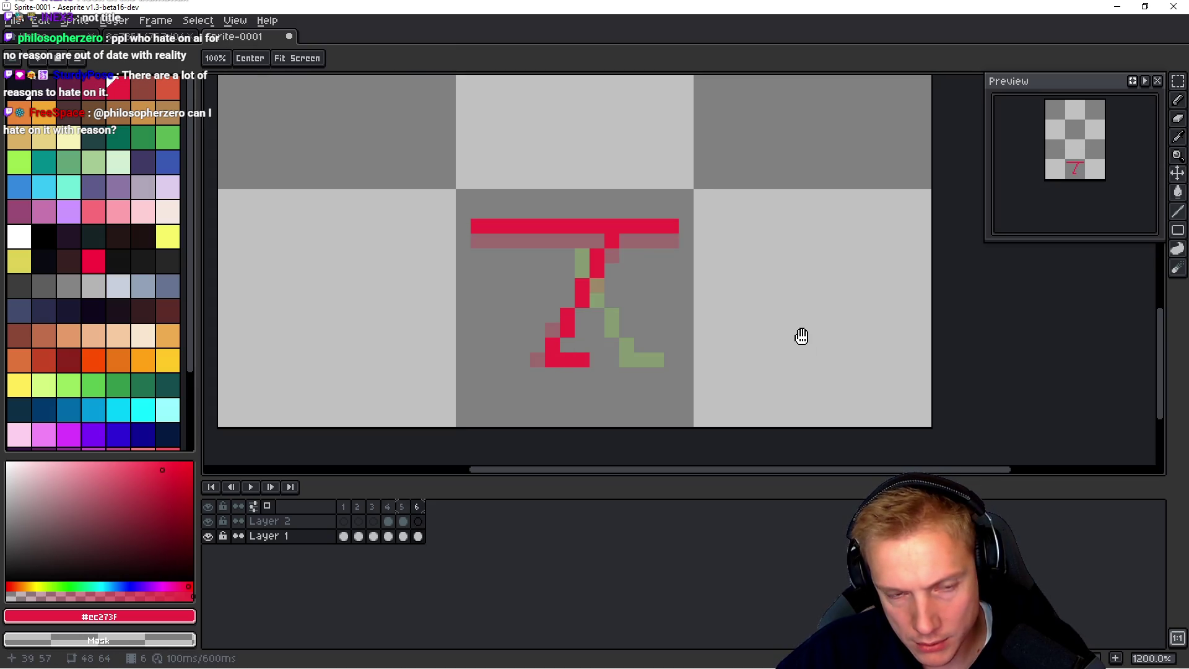
key(Left)
key(Right)
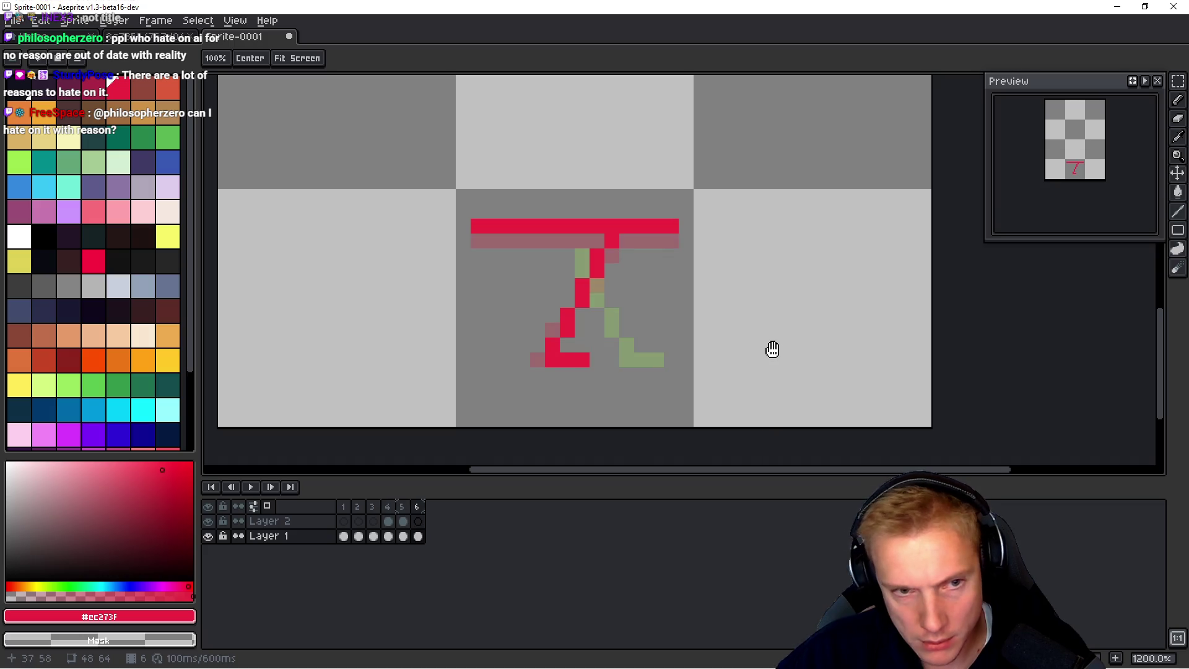
Step: On Layer 2, draw a light green leg diagonally down-right with a foot pointing right
key(Up)
key(b)
click(19, 163)
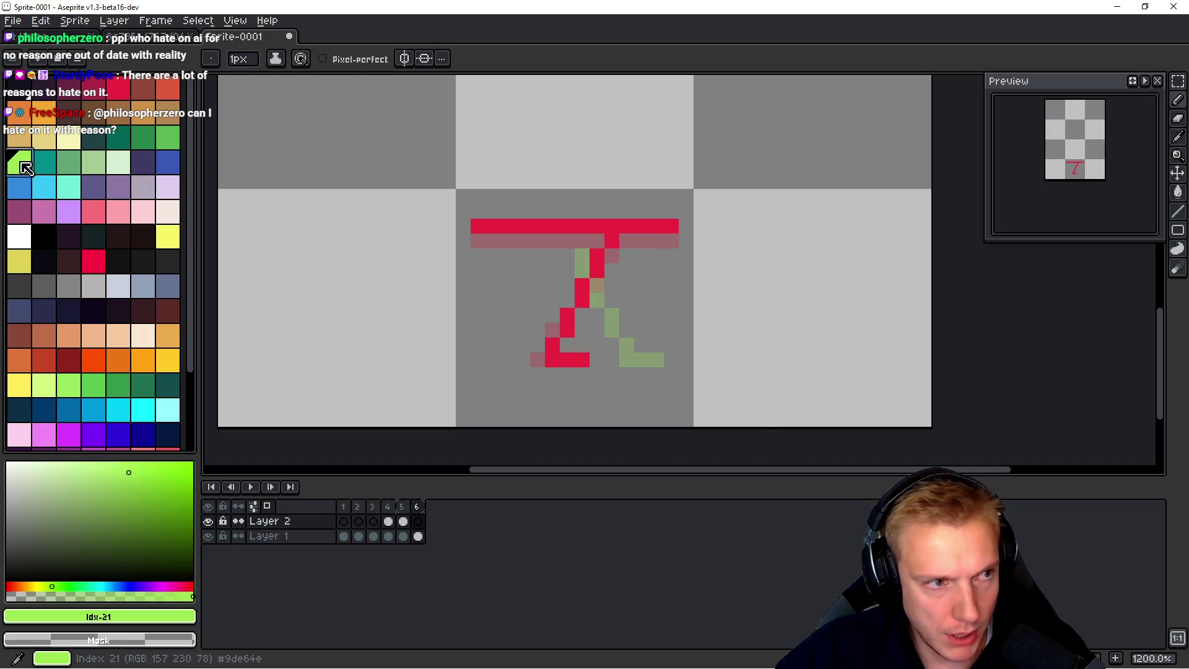
click(582, 241)
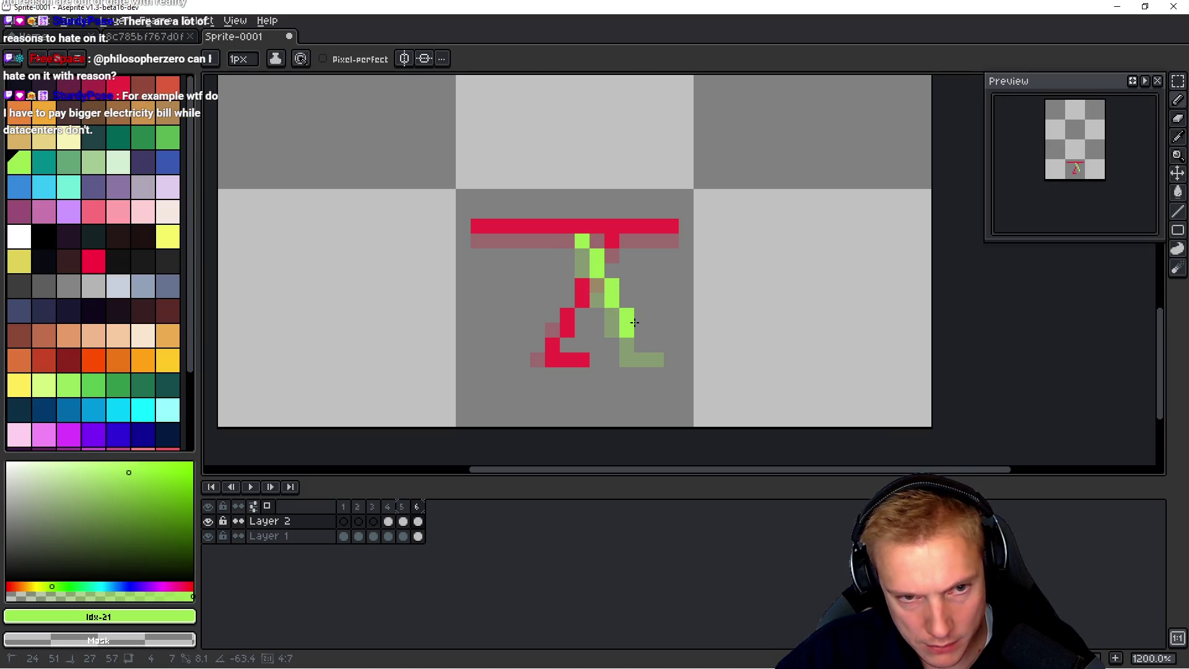
shift+click(637, 329)
shift+click(674, 330)
Step: On Layer 1, erase the red leg and redraw it diagonally down-left ending in a foot
key(space)
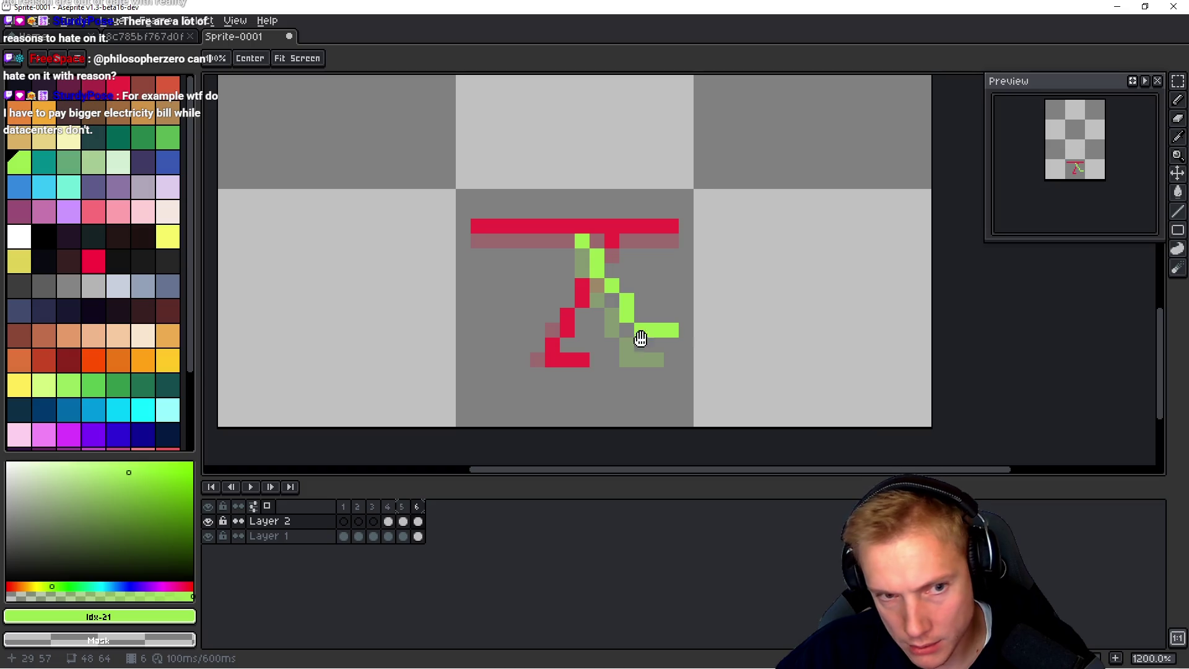
key(Down)
mouse_move(582, 285)
mouse_down()
mouse_move(563, 325)
mouse_move(568, 349)
mouse_up()
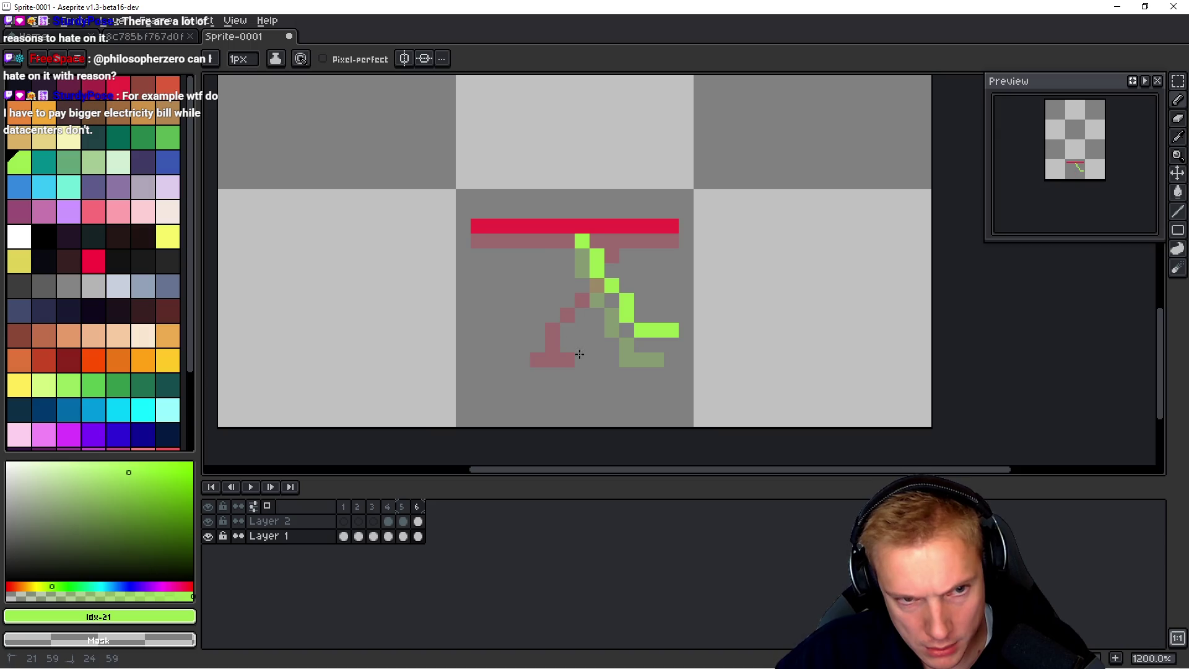
alt+click(618, 222)
click(611, 240)
shift+click(537, 358)
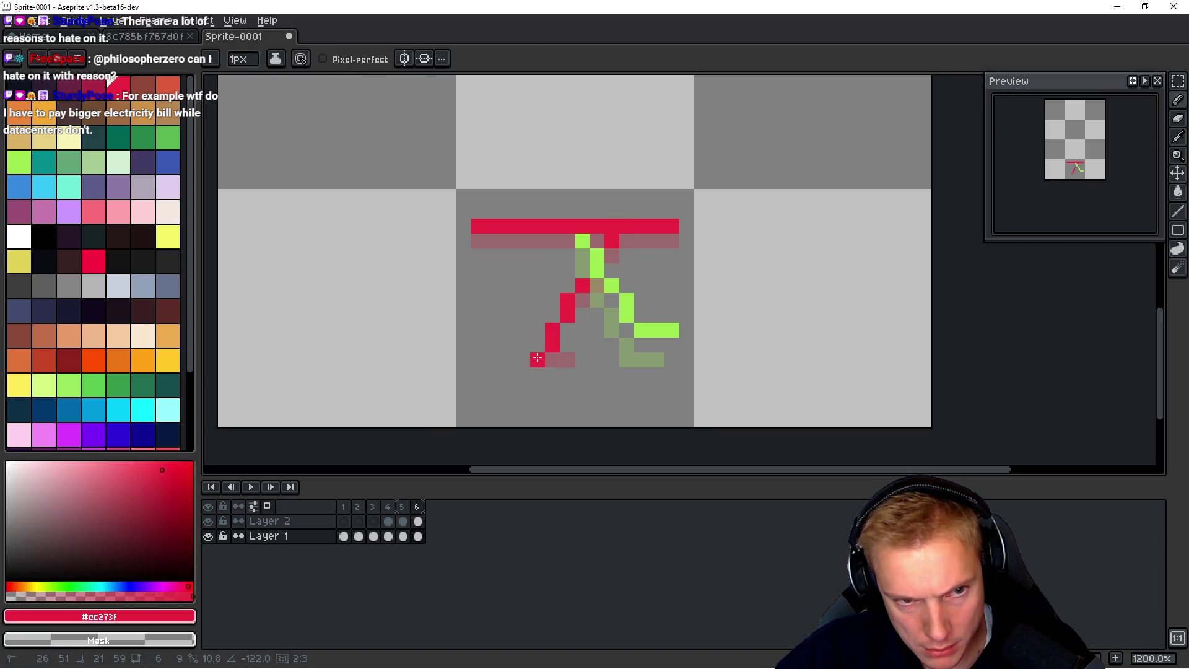
shift+click(526, 361)
drag(526, 360, 565, 356)
key(ctrl+z)
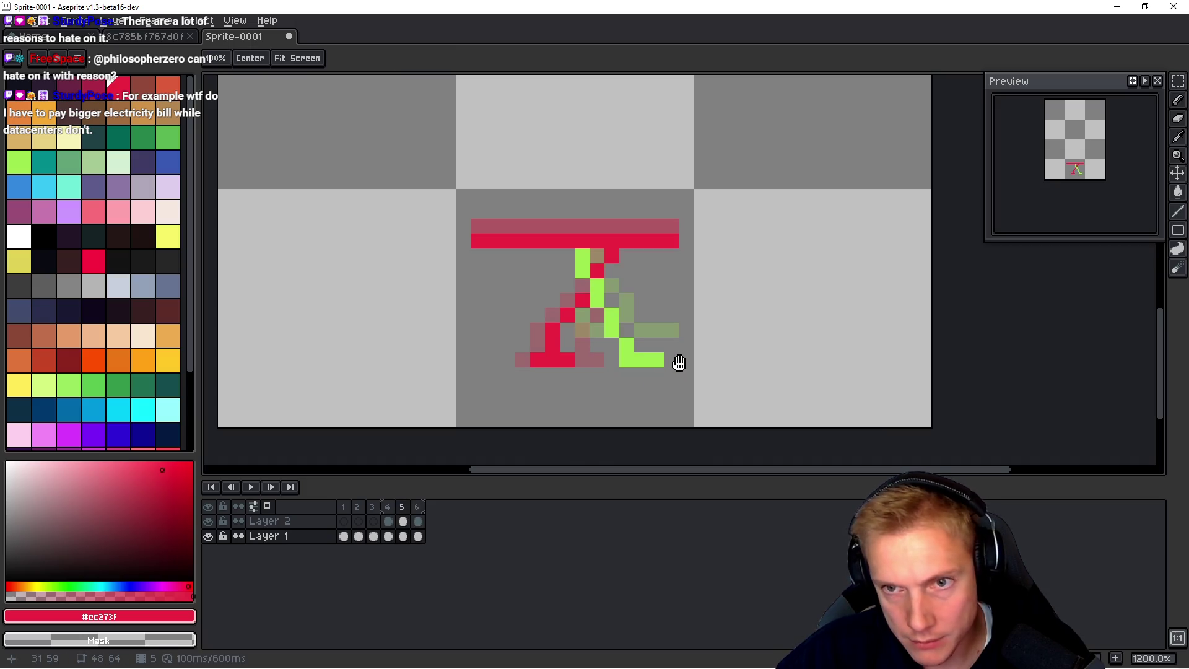
Step: Compare frames 5 and 6, then add a pixel near the green leg on Layer 2
key(Left)
key(Right)
key(Left)
key(Right)
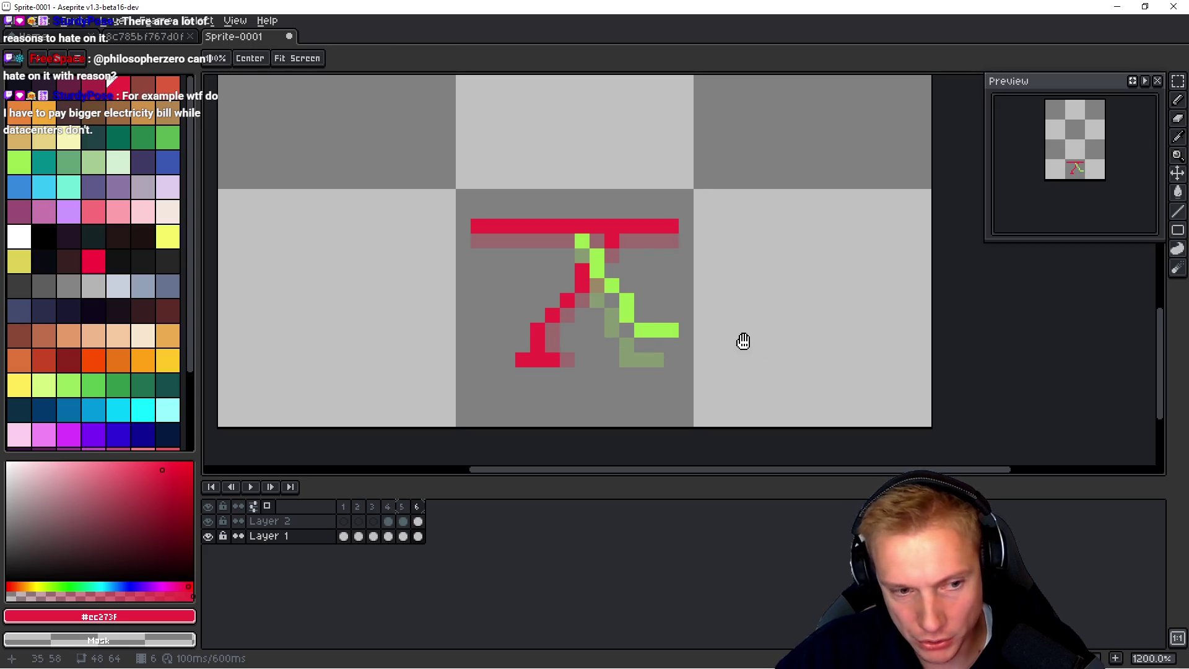
key(Up)
click(632, 310)
Step: Undo the stray red pixel and continue frame 6's green leg diagonal in the leg's green
key(ctrl+z)
key(ctrl+z)
key(ctrl+z)
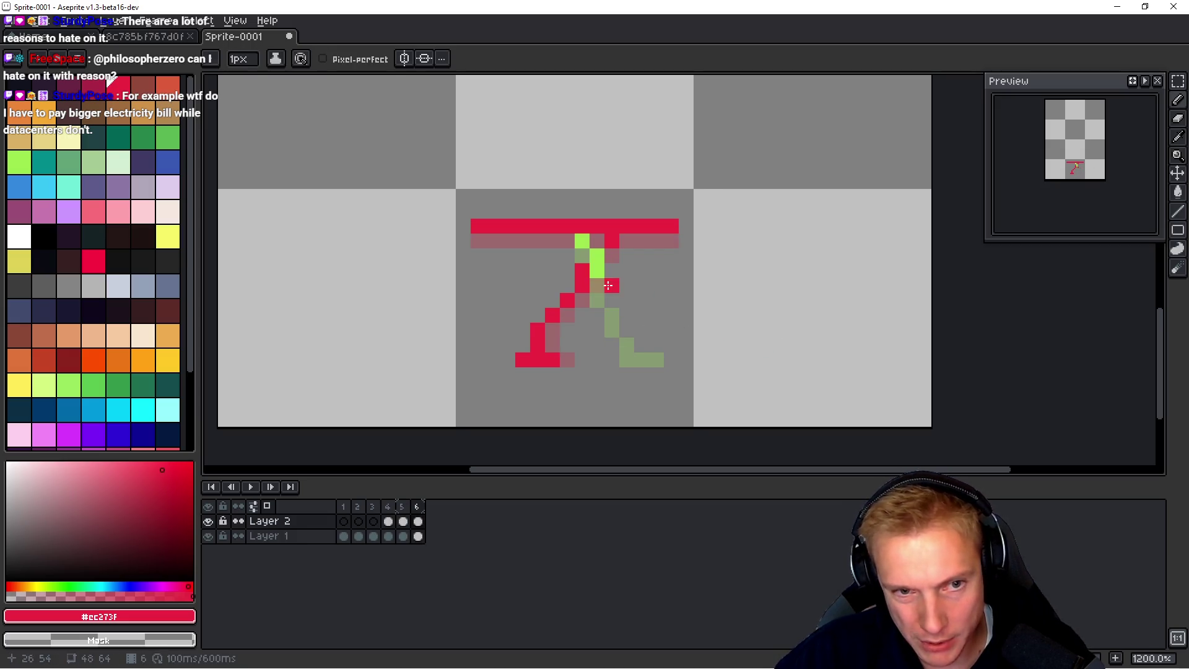
alt+click(598, 257)
mouse_move(611, 285)
mouse_down()
mouse_move(609, 270)
mouse_move(639, 332)
mouse_up()
key(ctrl+z)
key(ctrl+z)
click(627, 285)
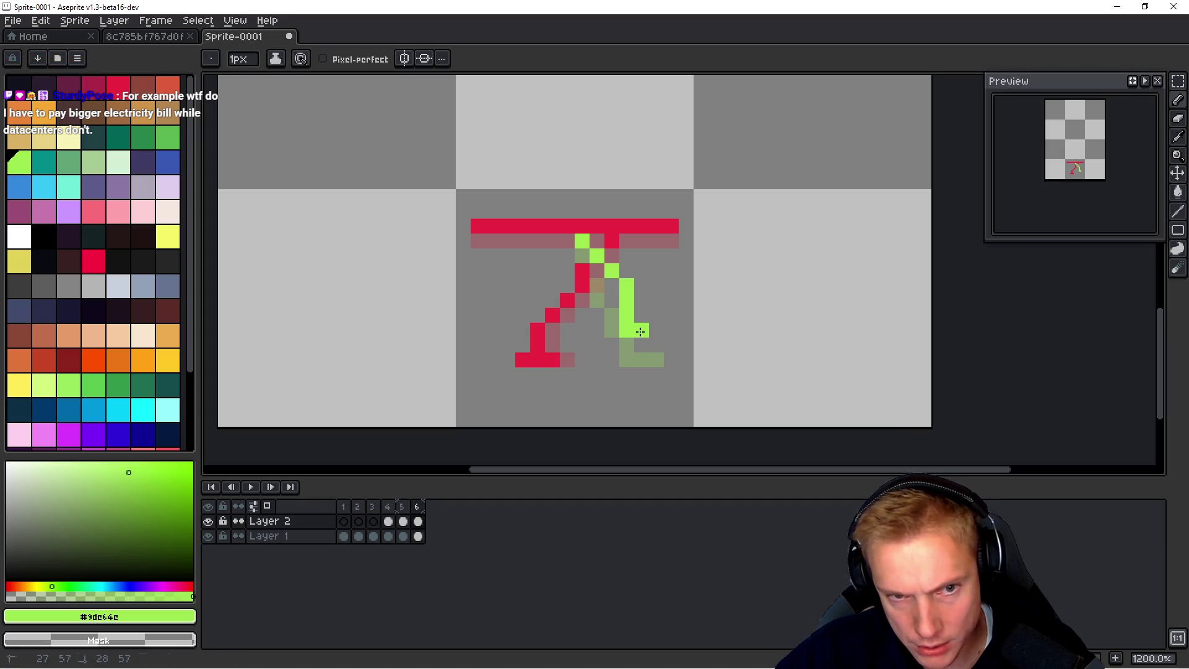
Step: Preview the walk, extend the green leg down and right, and compare against frame 5
key(Return)
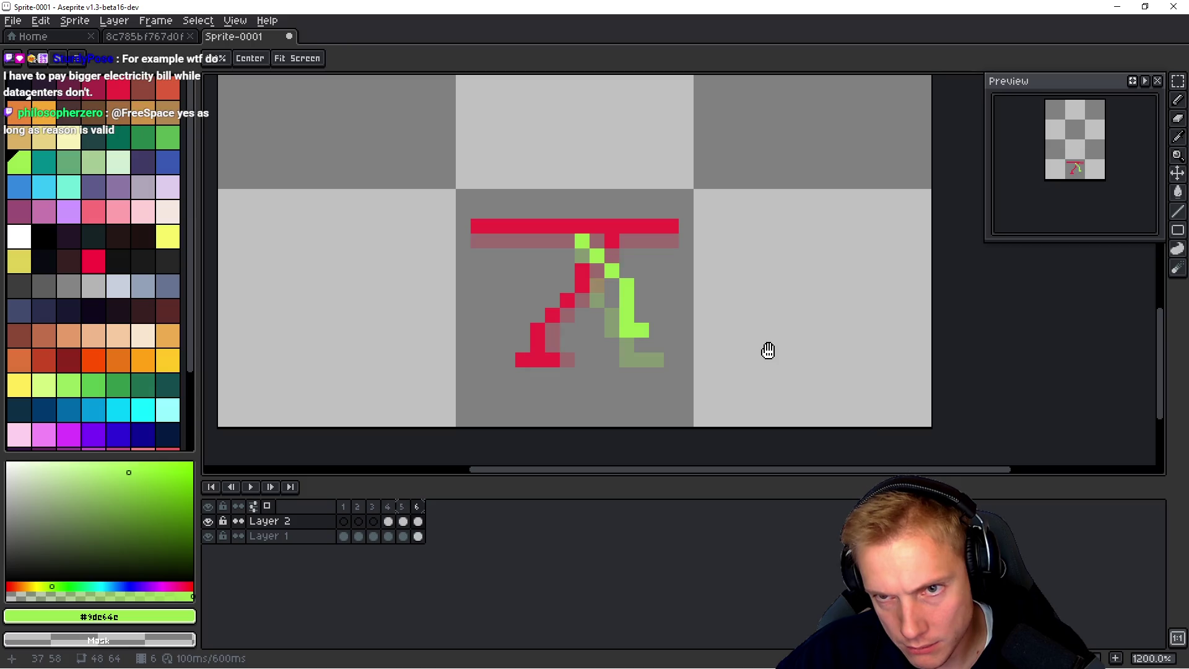
click(639, 319)
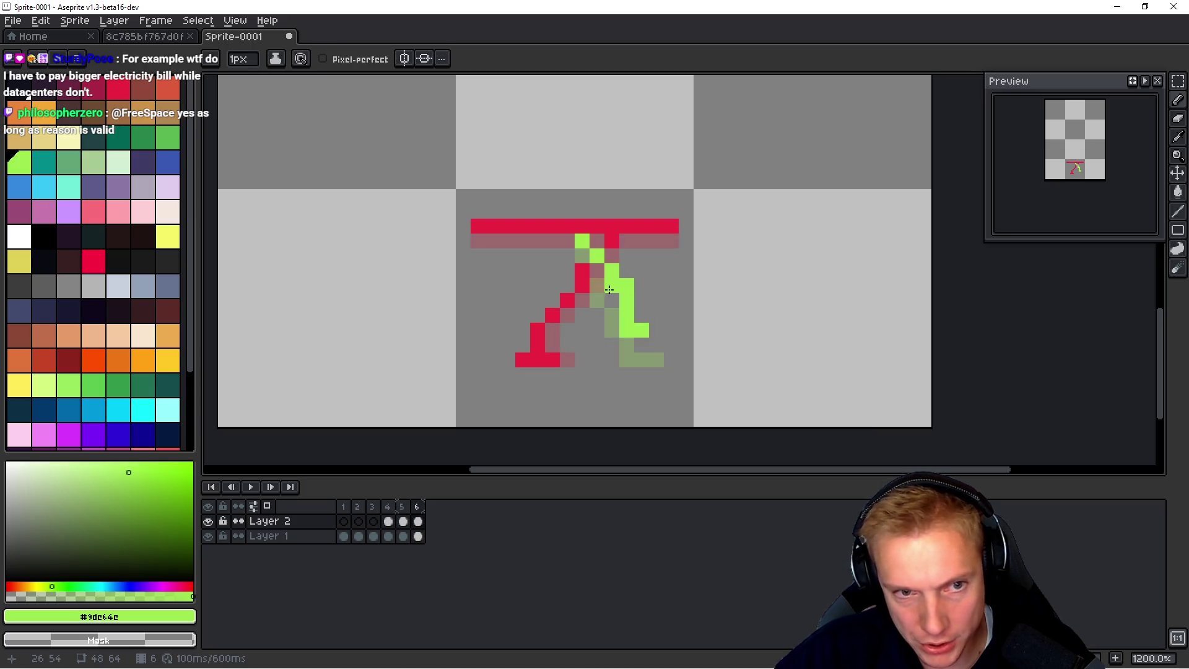
mouse_move(597, 261)
mouse_down()
mouse_move(598, 276)
mouse_move(625, 285)
mouse_up()
key(ctrl+z)
key(ctrl+z)
key(ctrl+y)
key(ctrl+z)
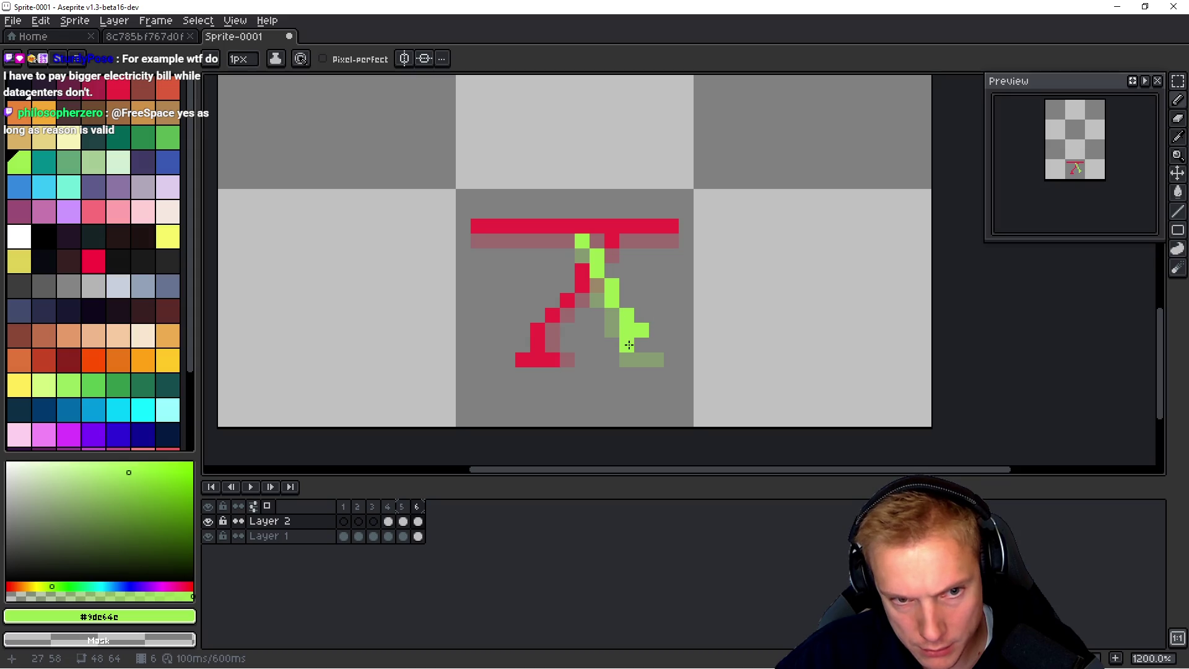
key(space)
key(comma)
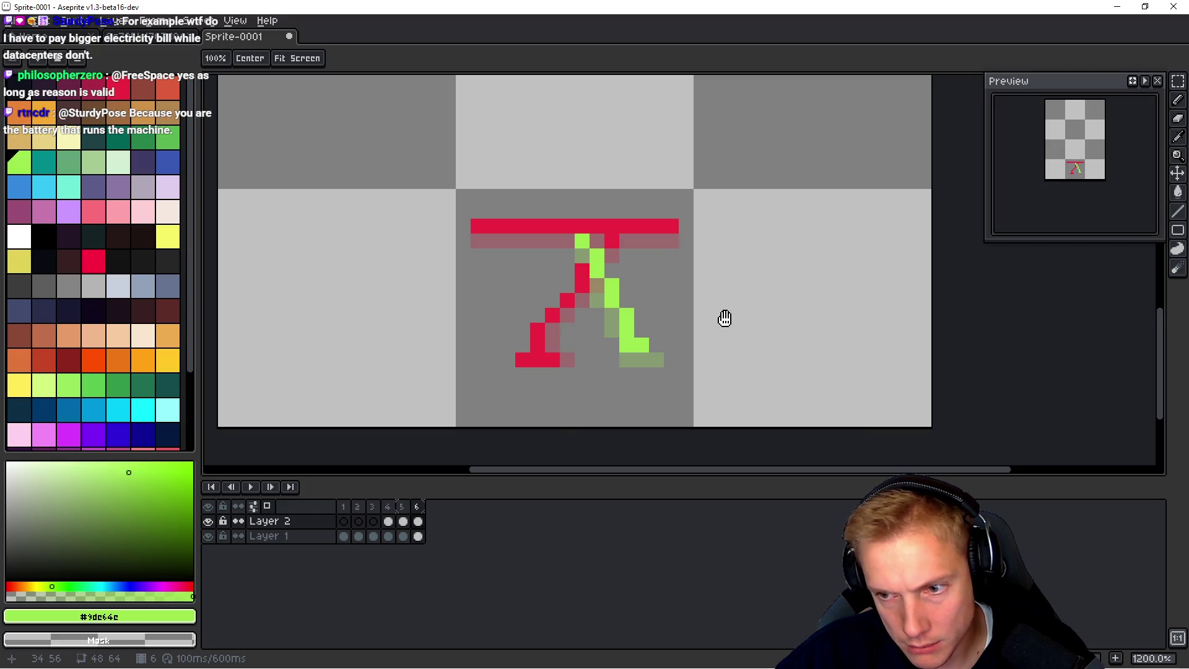
key(b)
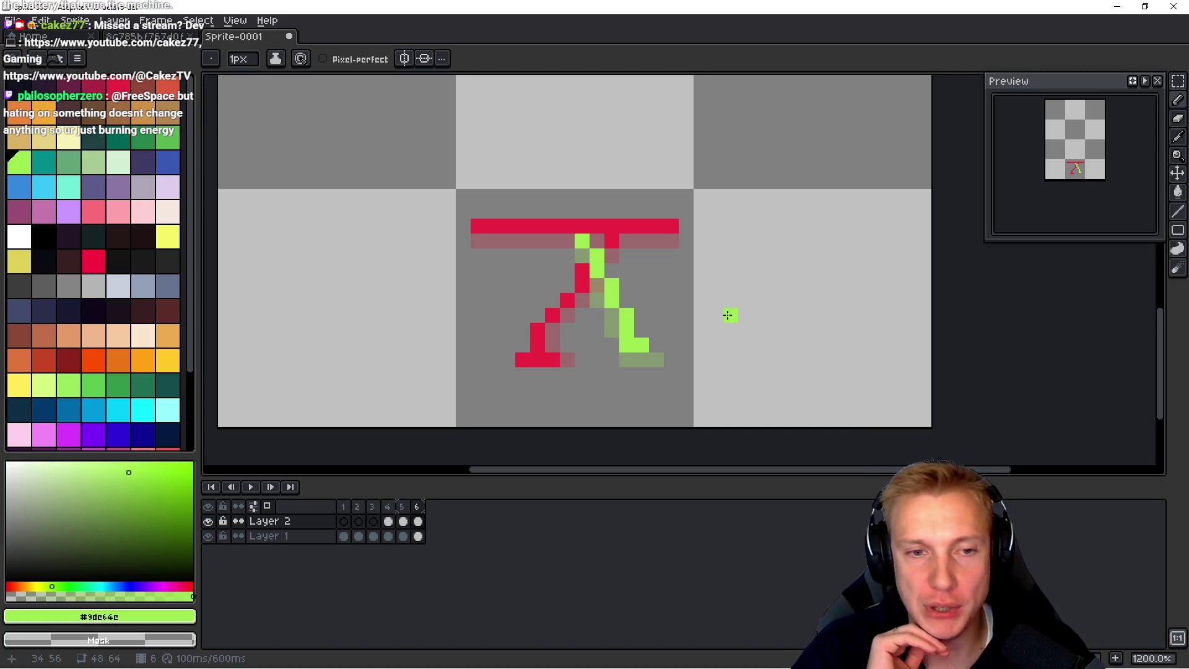
Step: On Layer 1, erase the red leg's diagonal pixels on frame 6
key(h)
key(Down)
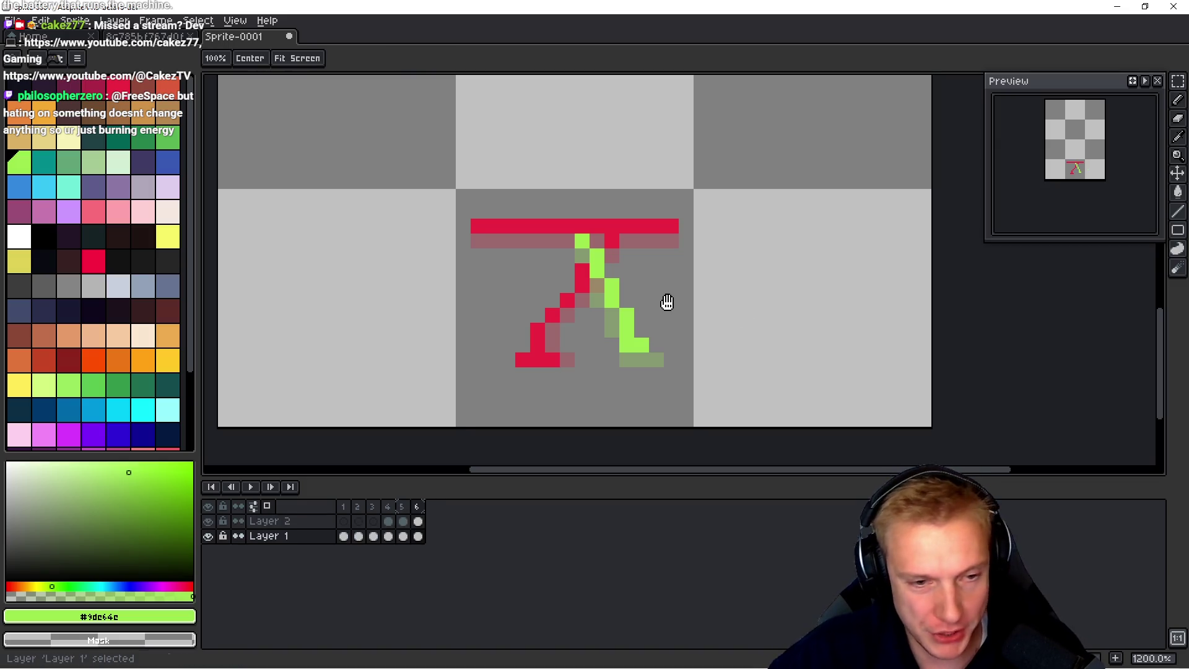
key(b)
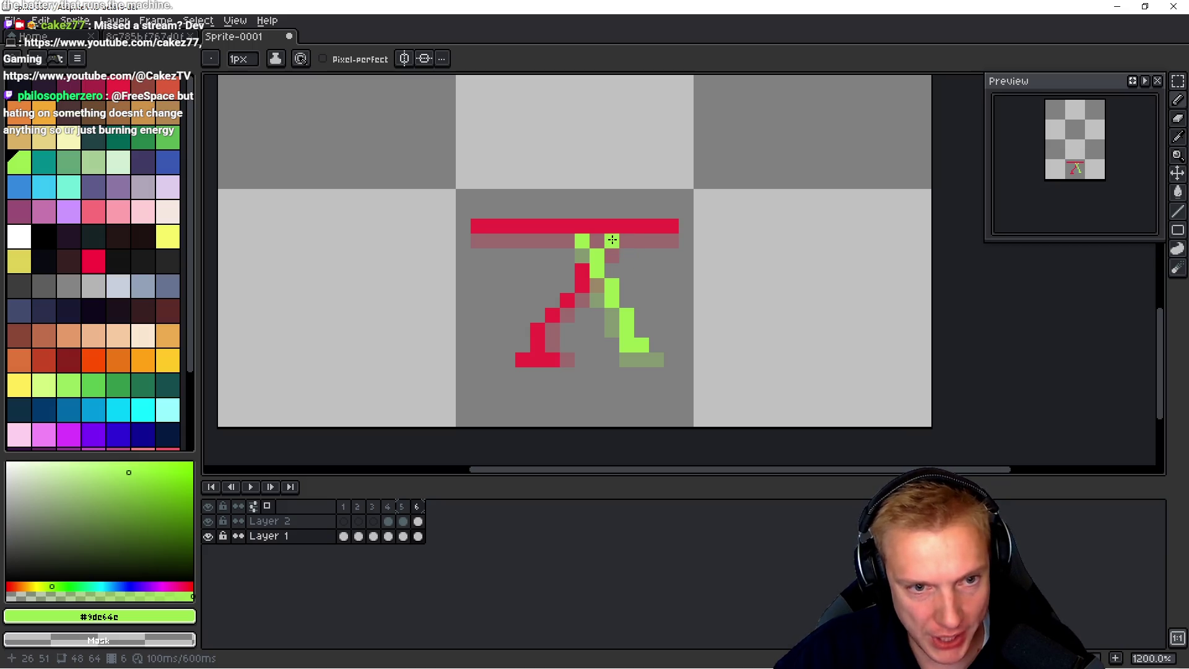
right_click(582, 270)
right_click(582, 285)
right_click(568, 301)
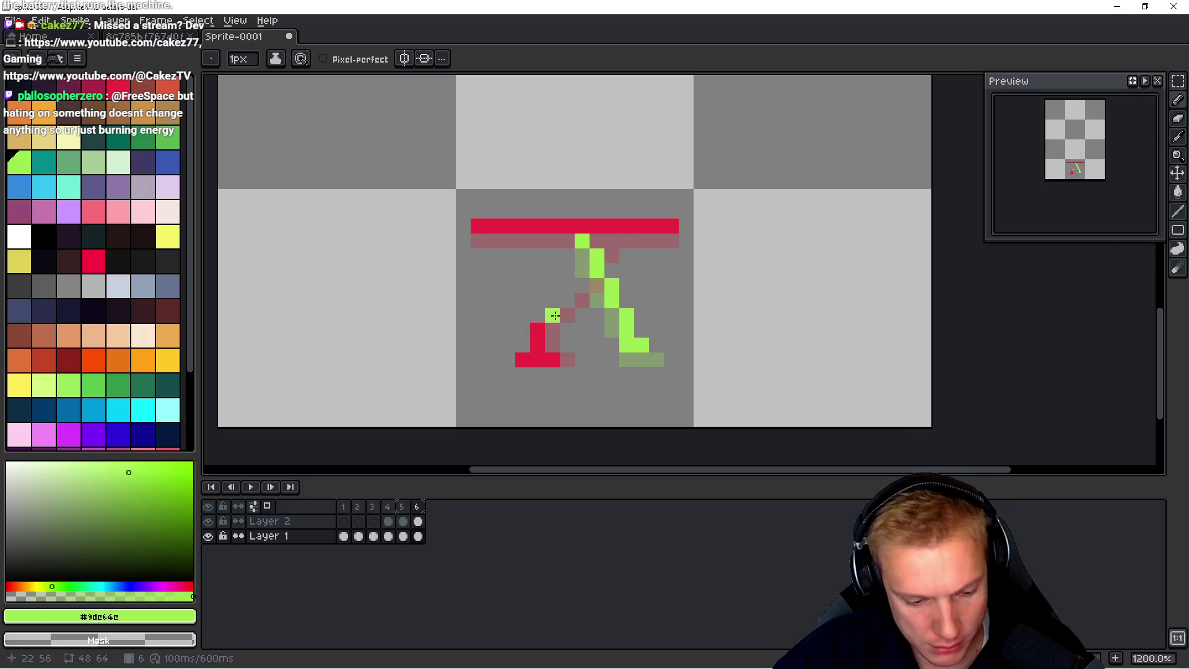
Step: Move the red foot one pixel to the right
key(m)
drag(469, 399, 591, 306)
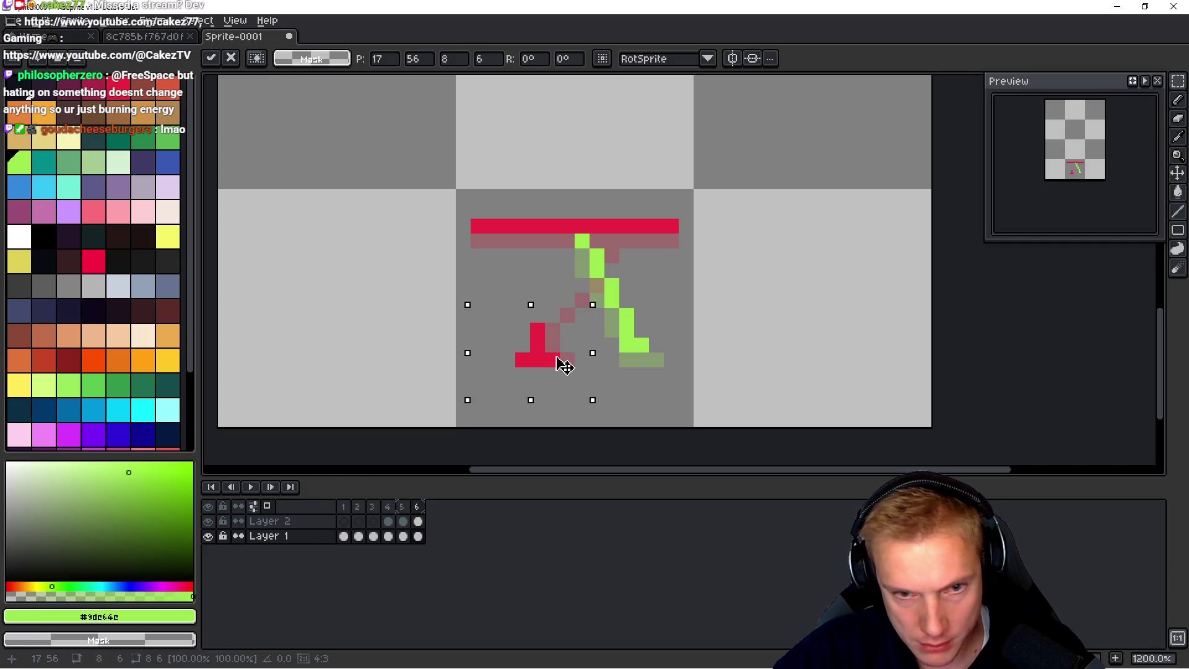
drag(564, 366, 578, 365)
key(ctrl+d)
Step: Redraw the red leg diagonal from the shifted foot up to the hip bar
key(b)
click(539, 330)
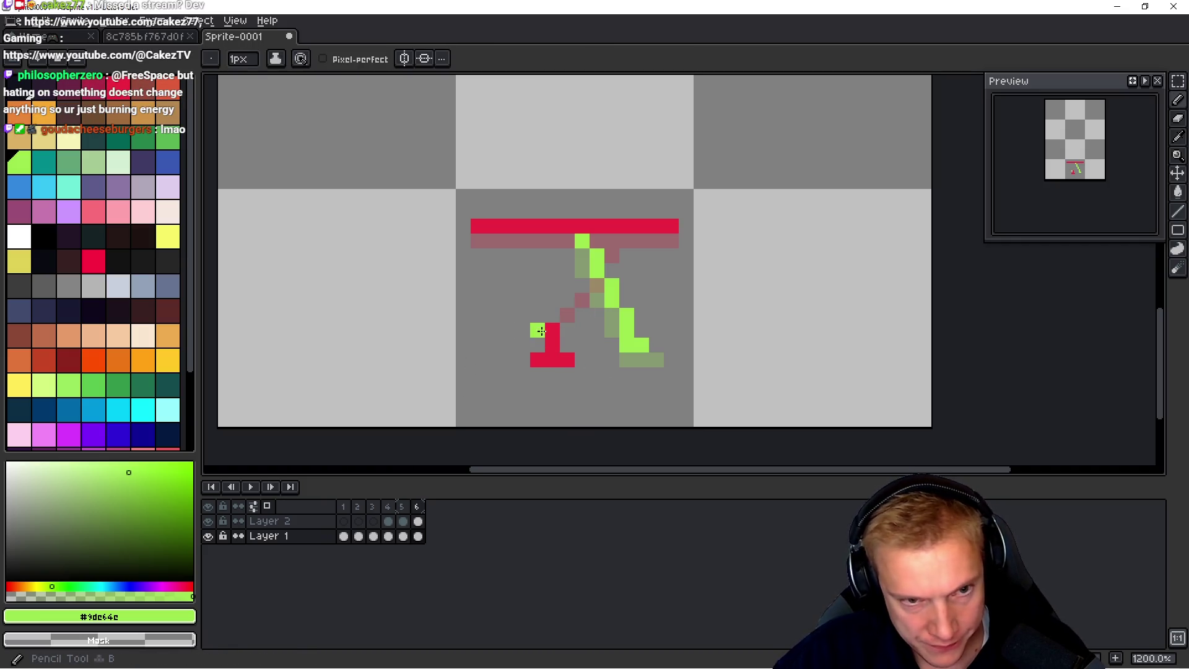
alt+click(552, 332)
drag(559, 328, 582, 285)
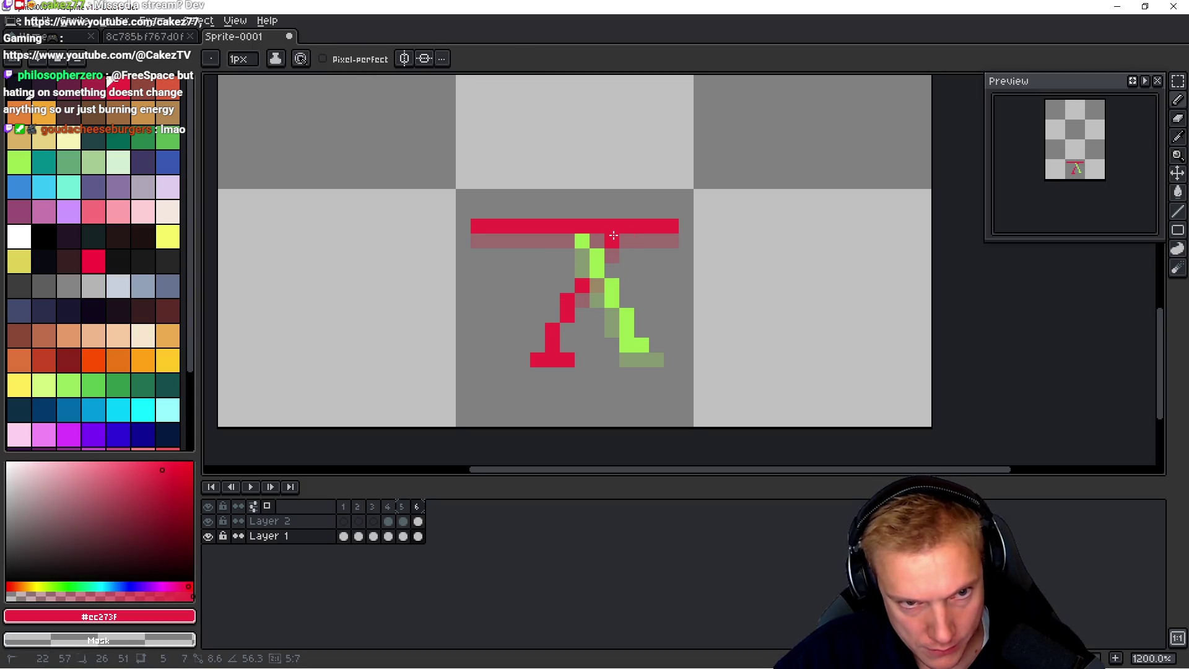
Step: Flip between frames 5 and 6 to compare the leg poses
key(h)
key(Left)
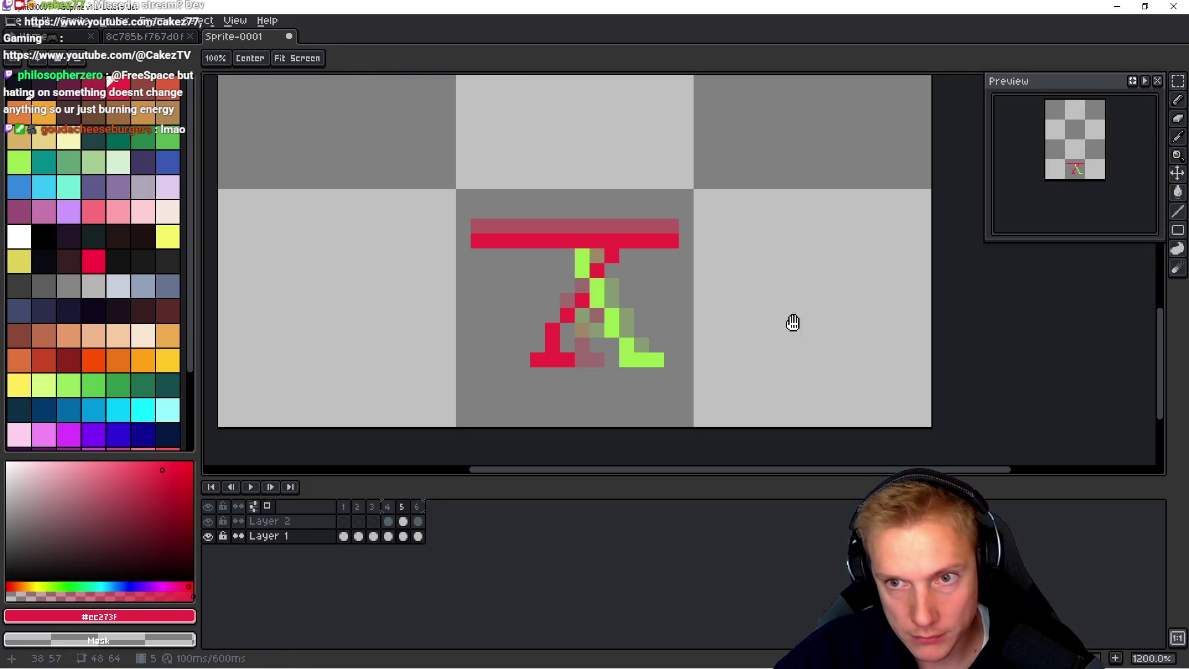
key(Right)
key(Left)
key(Right)
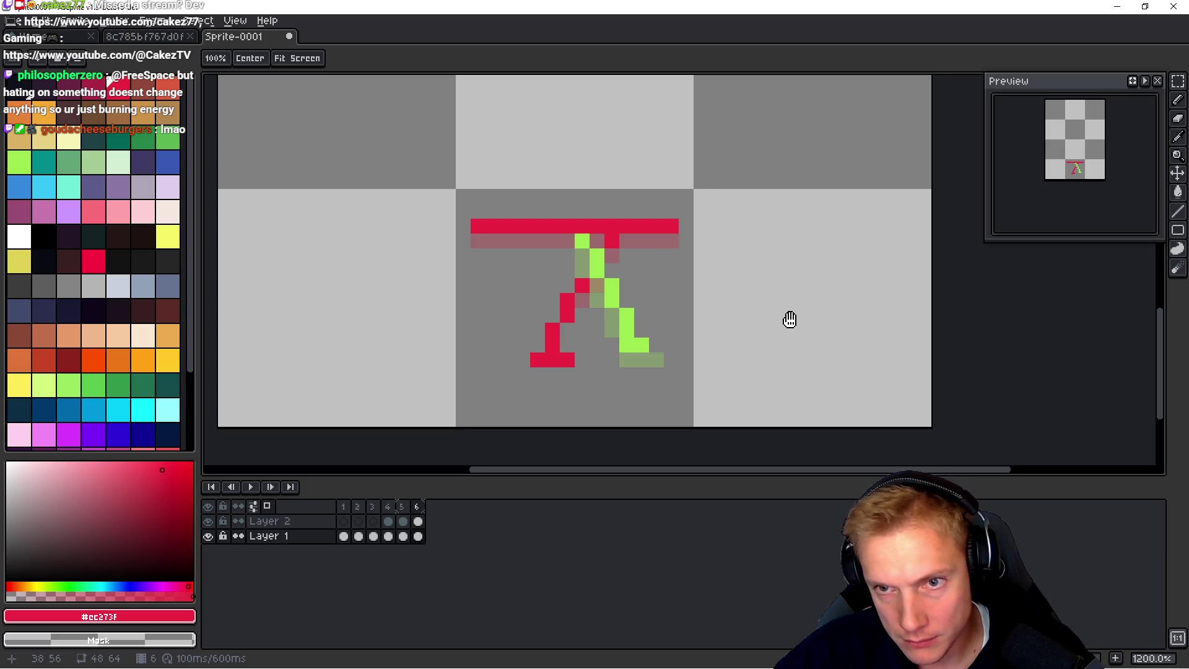
key(Left)
key(Left)
key(Right)
key(Right)
key(Left)
key(Right)
Step: Extend frame 6's green foot with extra green pixels, checking it against frame 5
key(b)
click(667, 350)
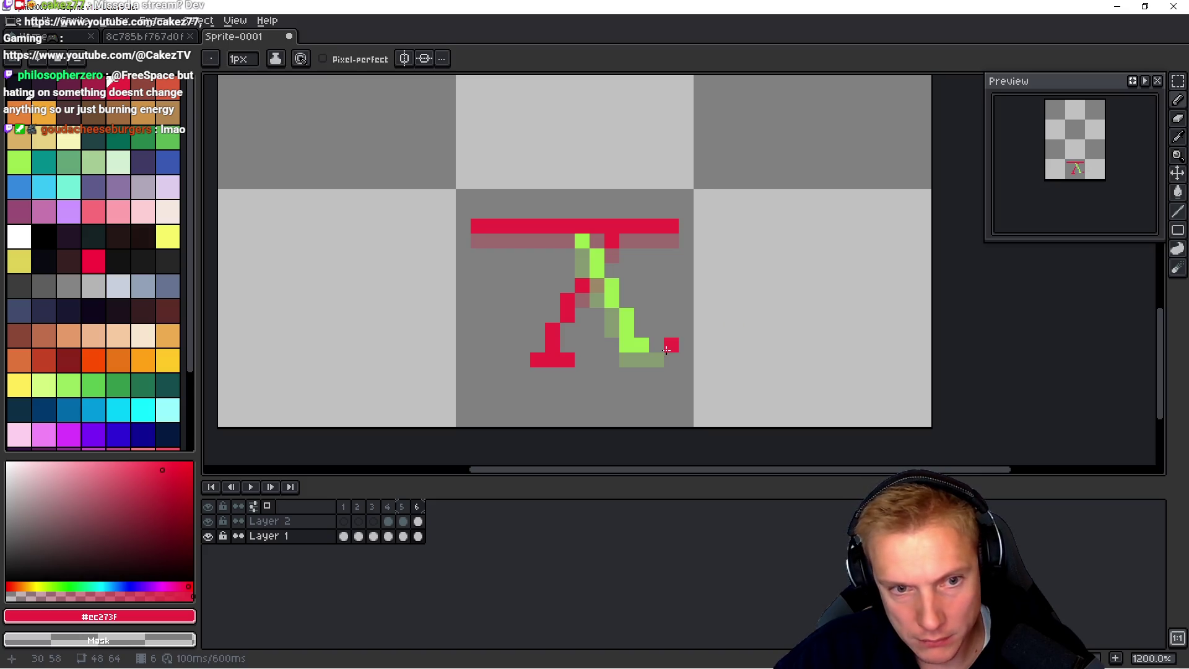
alt+click(651, 347)
key(h)
key(Left)
key(Right)
key(Left)
key(Right)
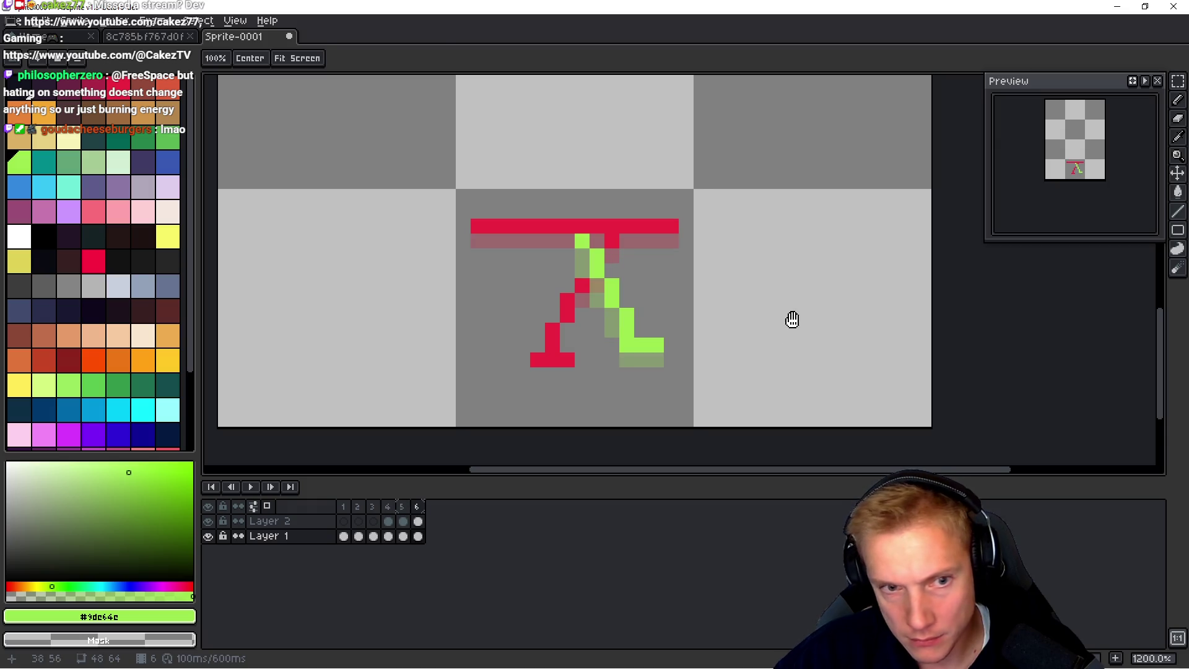
key(b)
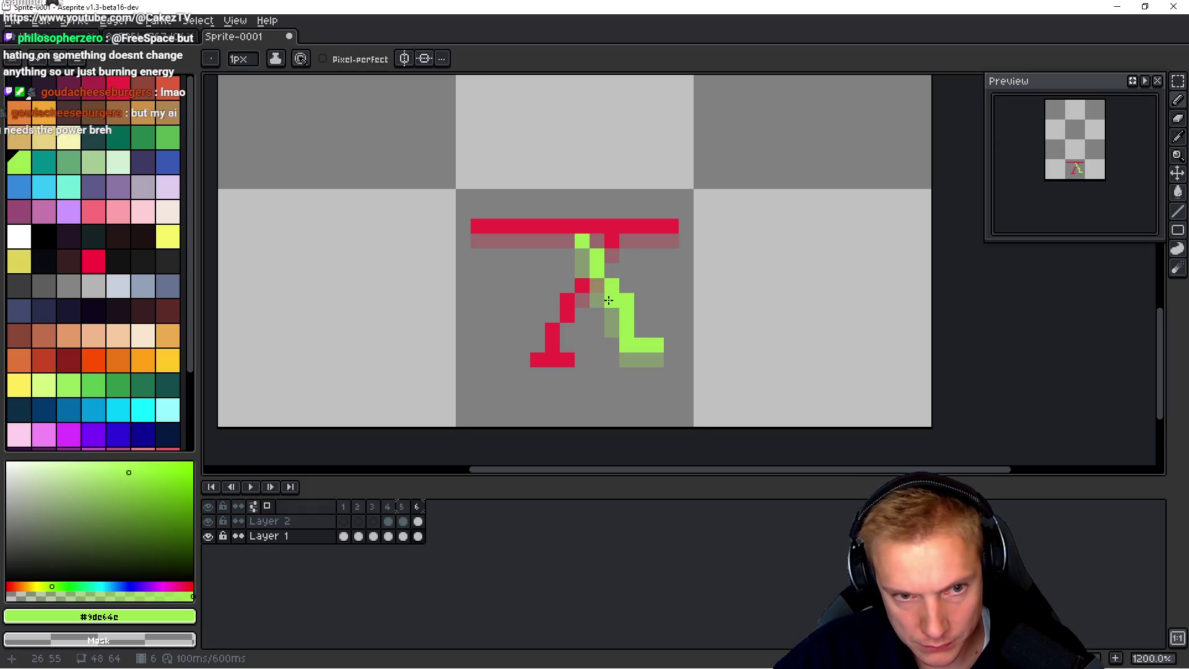
click(650, 316)
key(Up)
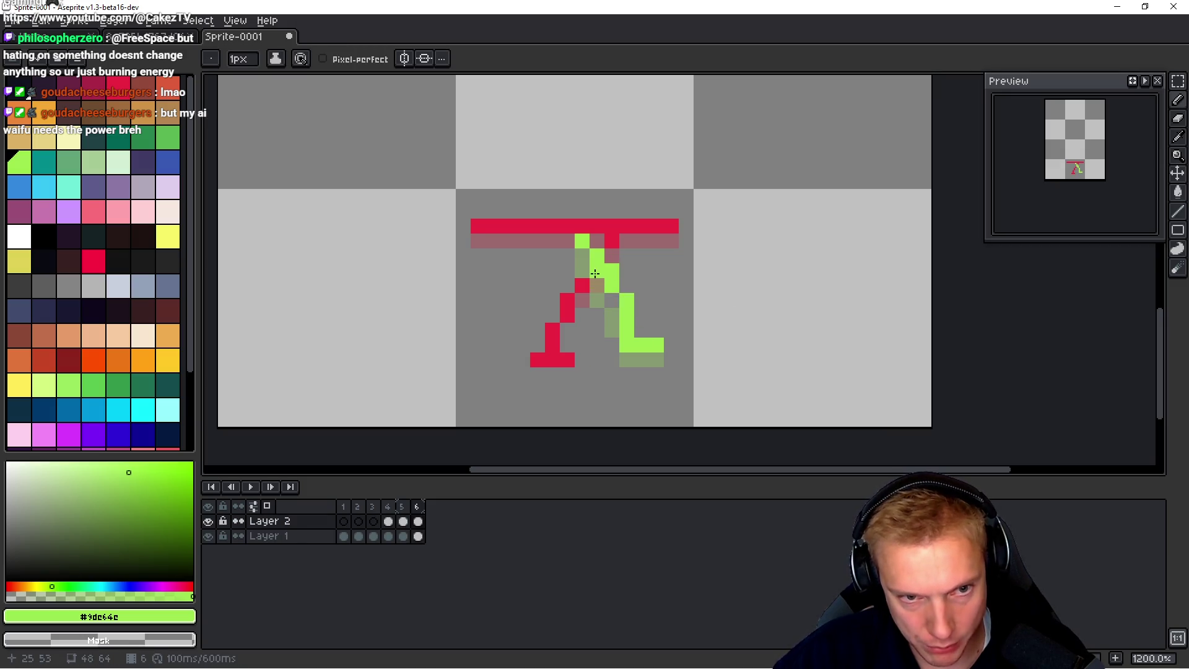
Step: Append a blank frame 7 after frame 6 in the walk cycle
key(h)
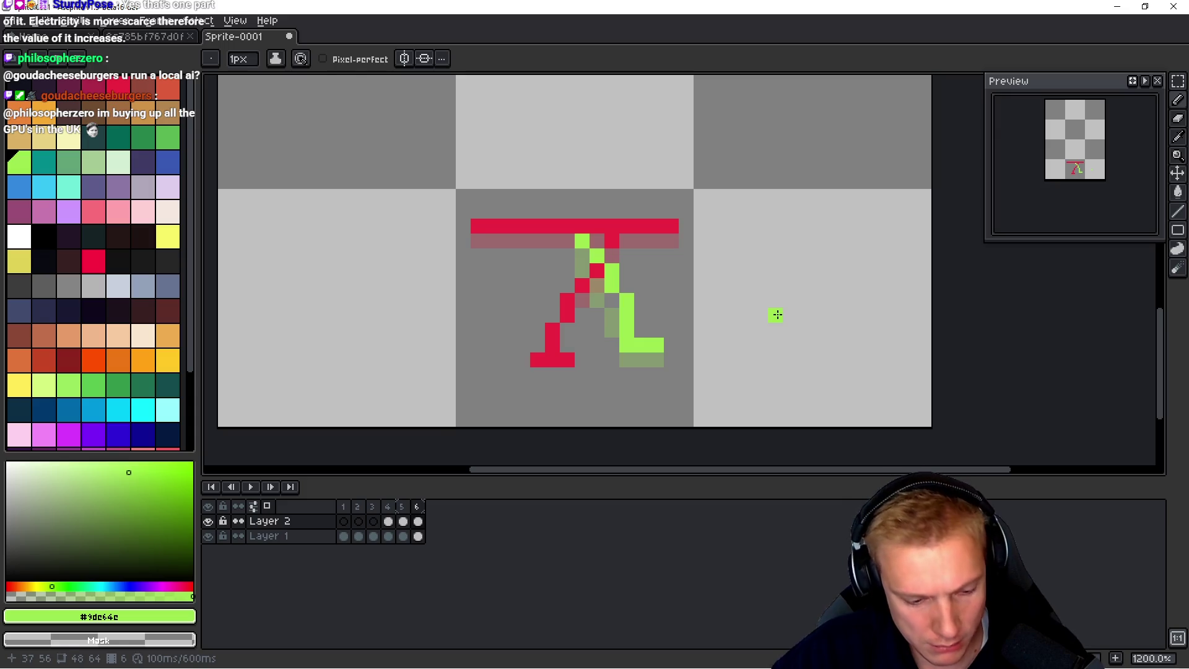
key(alt+b)
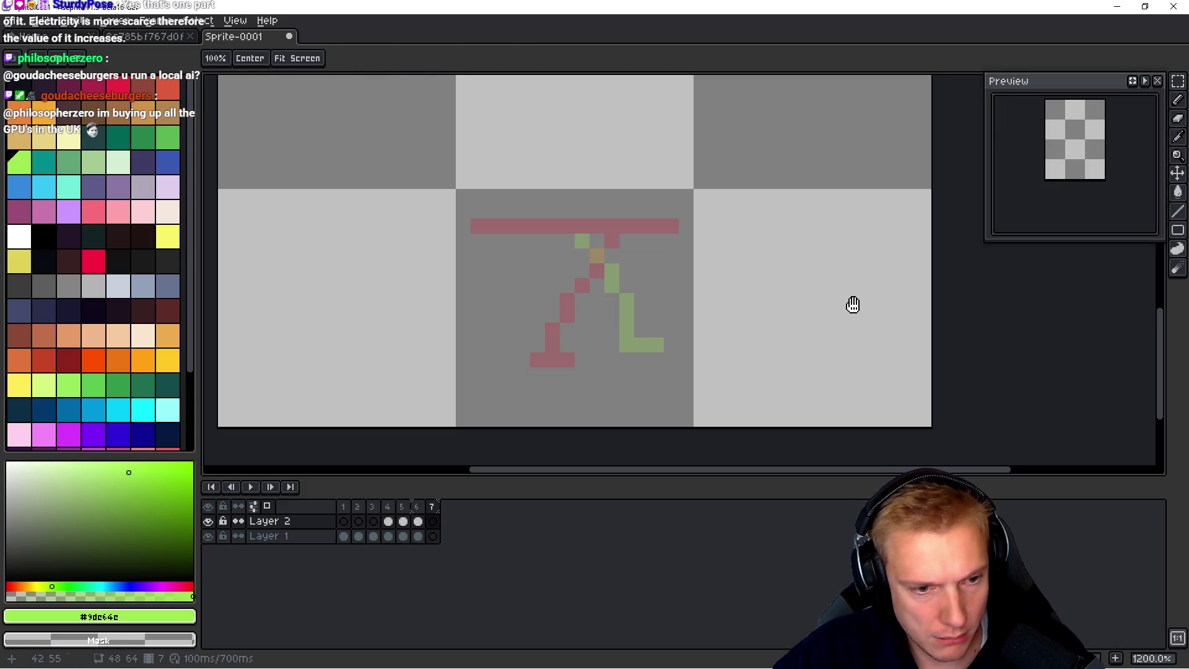
Step: On Layer 1, draw frame 7's red hip bar and leg with a red foot
key(Down)
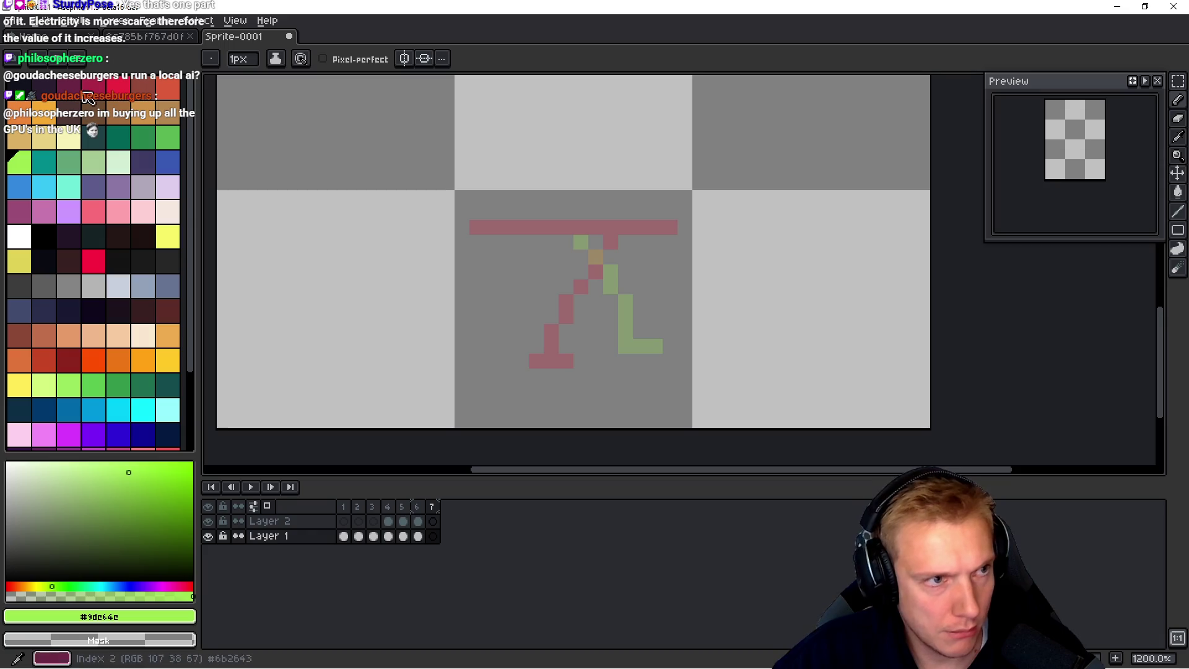
click(118, 87)
mouse_move(477, 227)
mouse_down()
mouse_move(615, 242)
mouse_move(672, 228)
mouse_move(554, 360)
mouse_move(564, 358)
mouse_up()
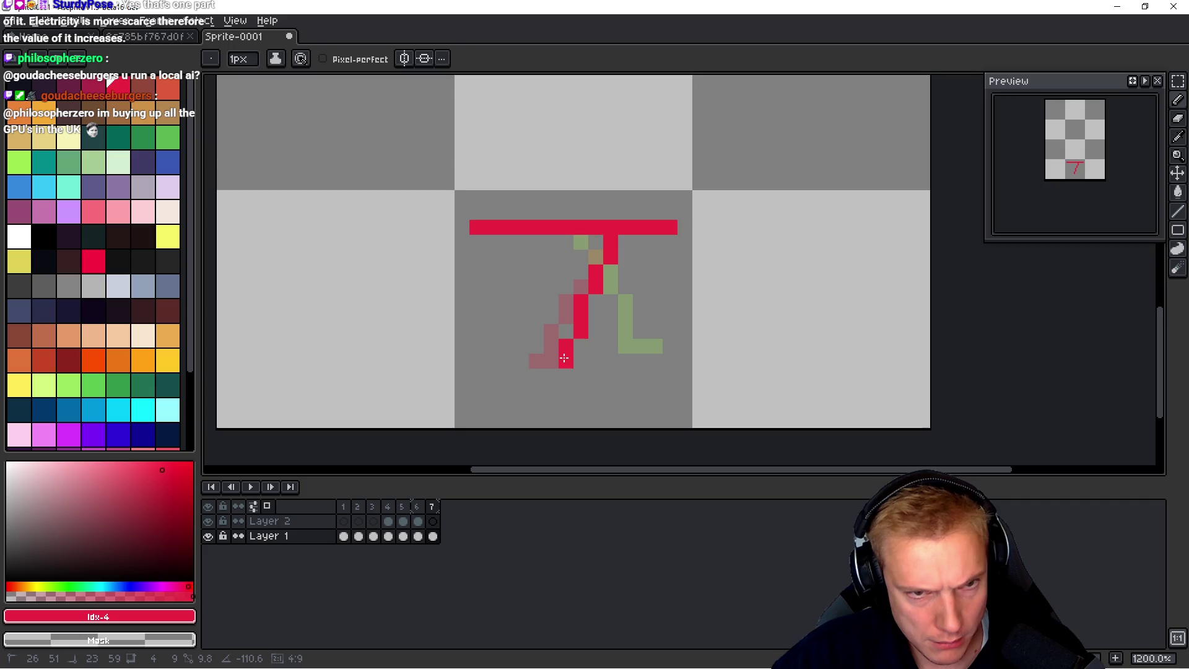
shift+click(595, 360)
key(space)
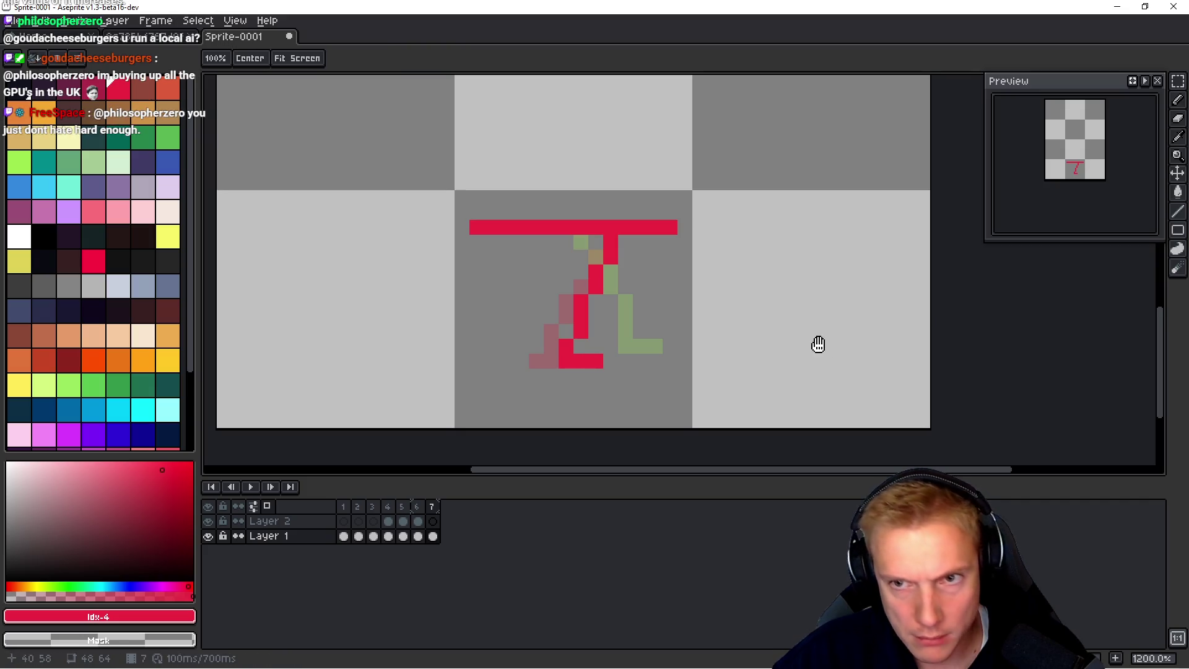
key(Left)
key(Right)
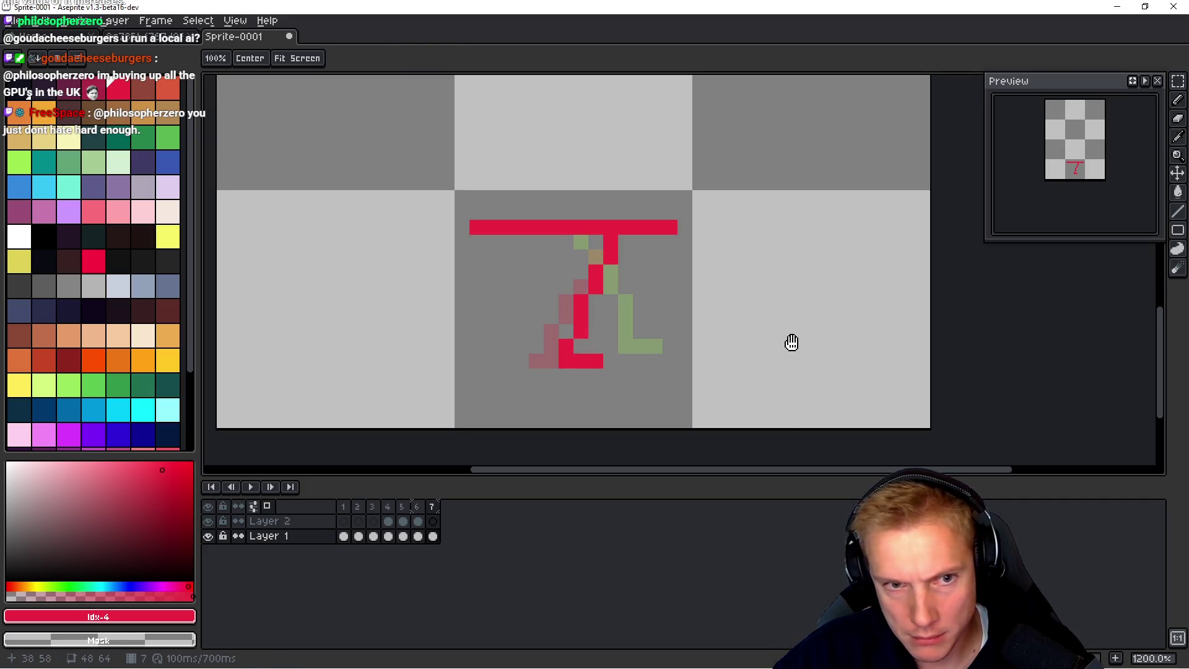
Step: On Layer 2, draw a green diagonal leg line down to the foot and play the animation
key(Up)
click(17, 167)
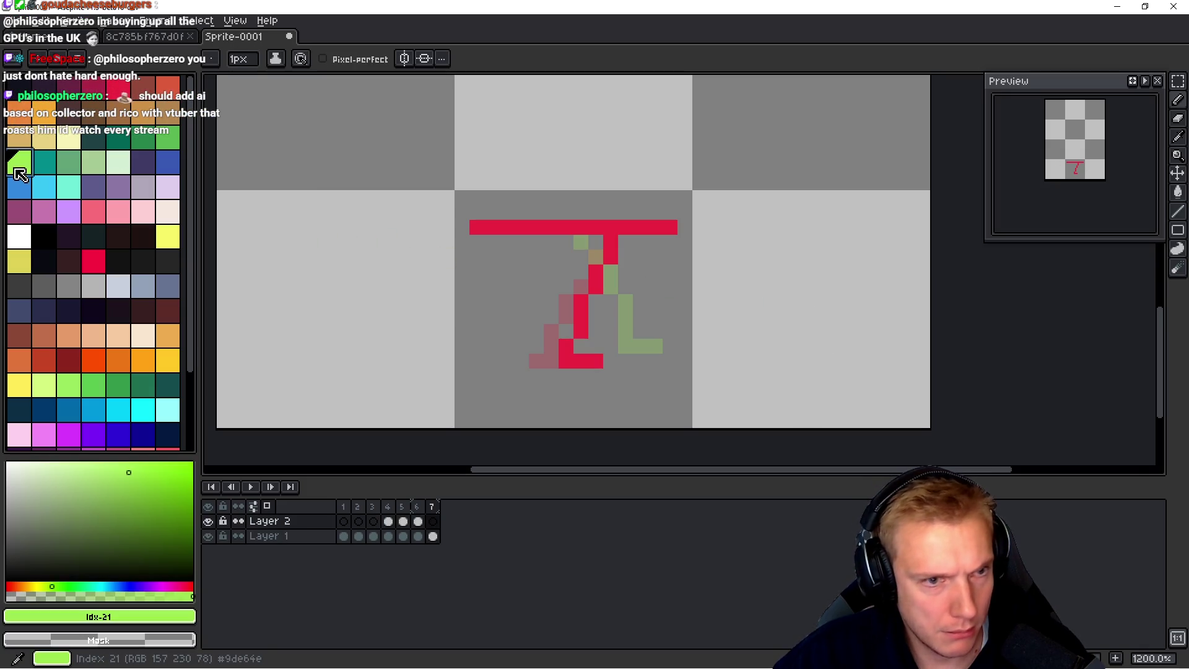
click(566, 242)
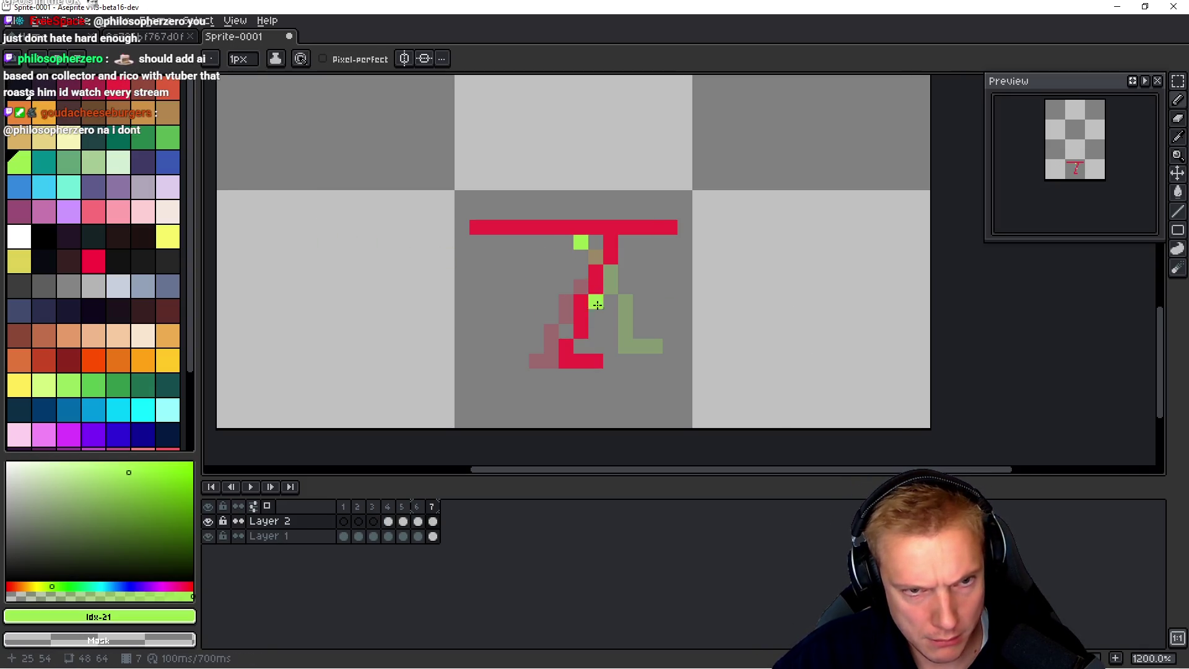
shift+click(628, 361)
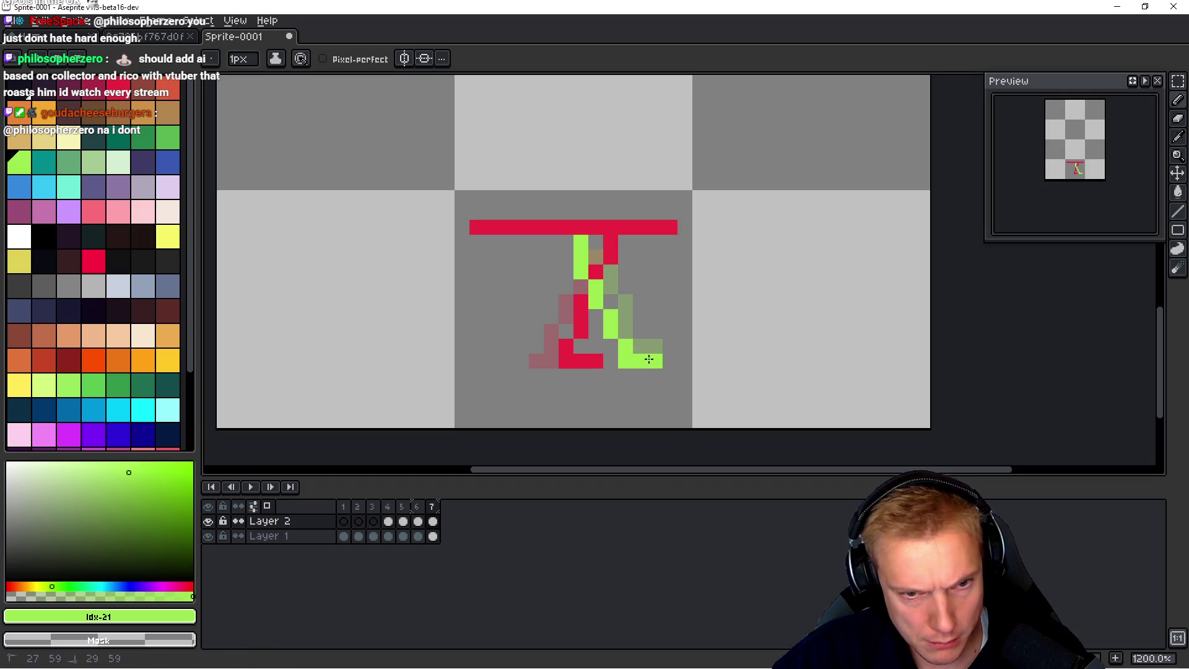
key(Return)
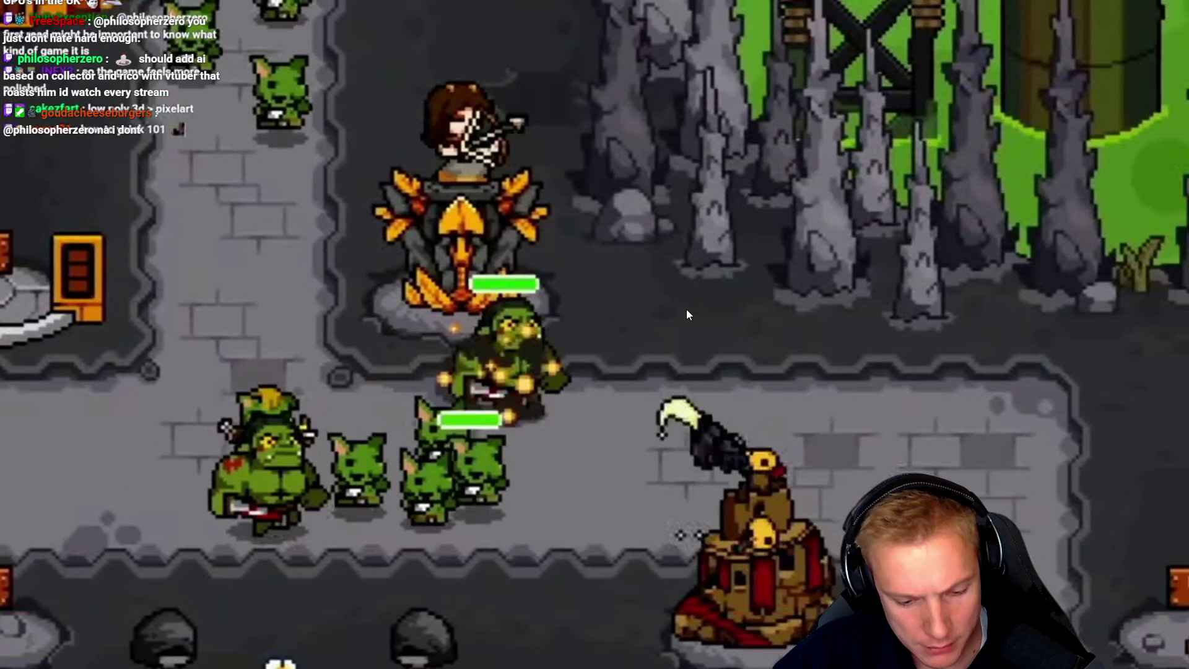
mouse_move(688, 295)
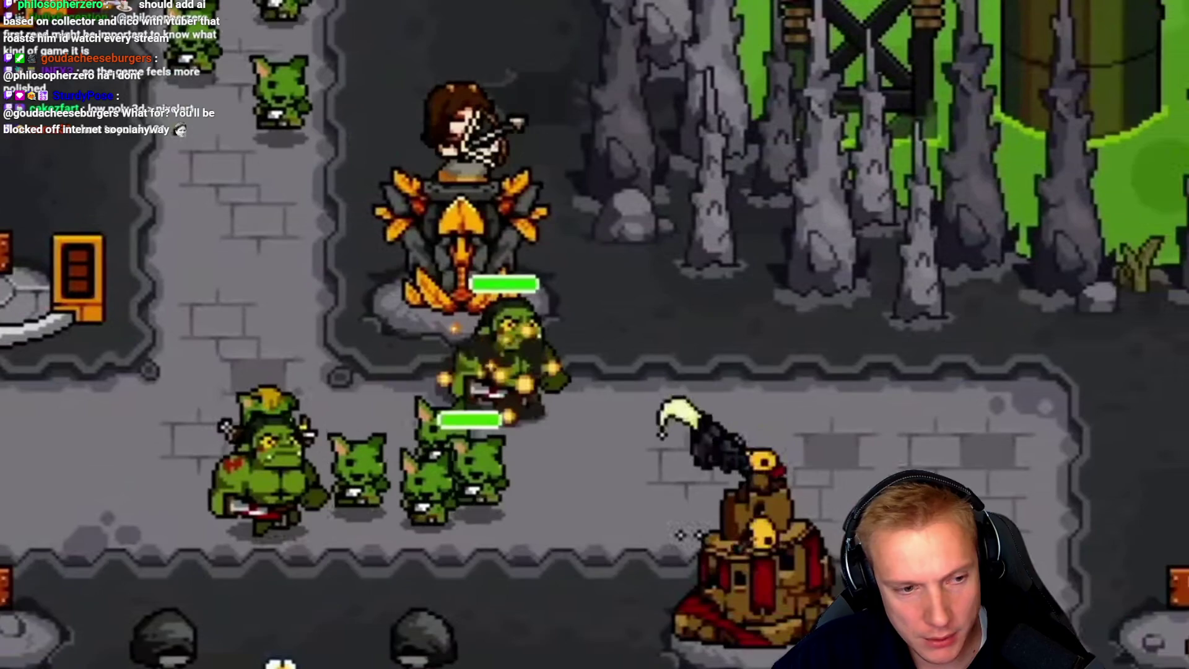
Step: Pause the reference gameplay video in the YouTube player
click(536, 368)
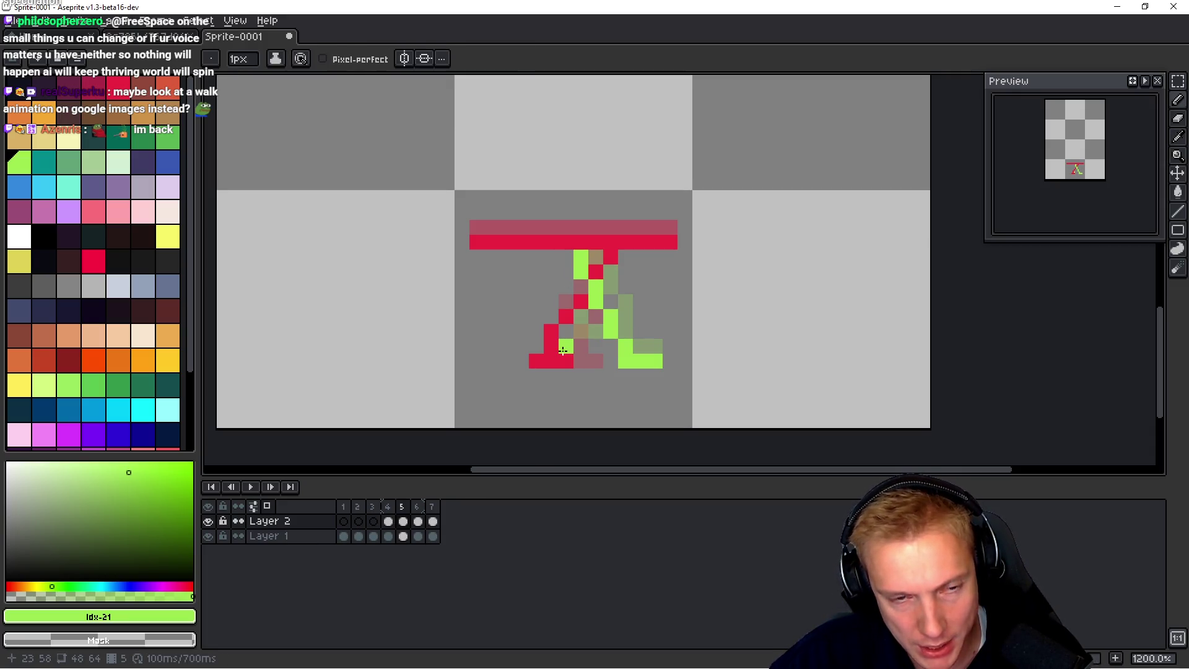
Step: Return to Aseprite and undo the two latest green leg strokes on Layer 2
key(h)
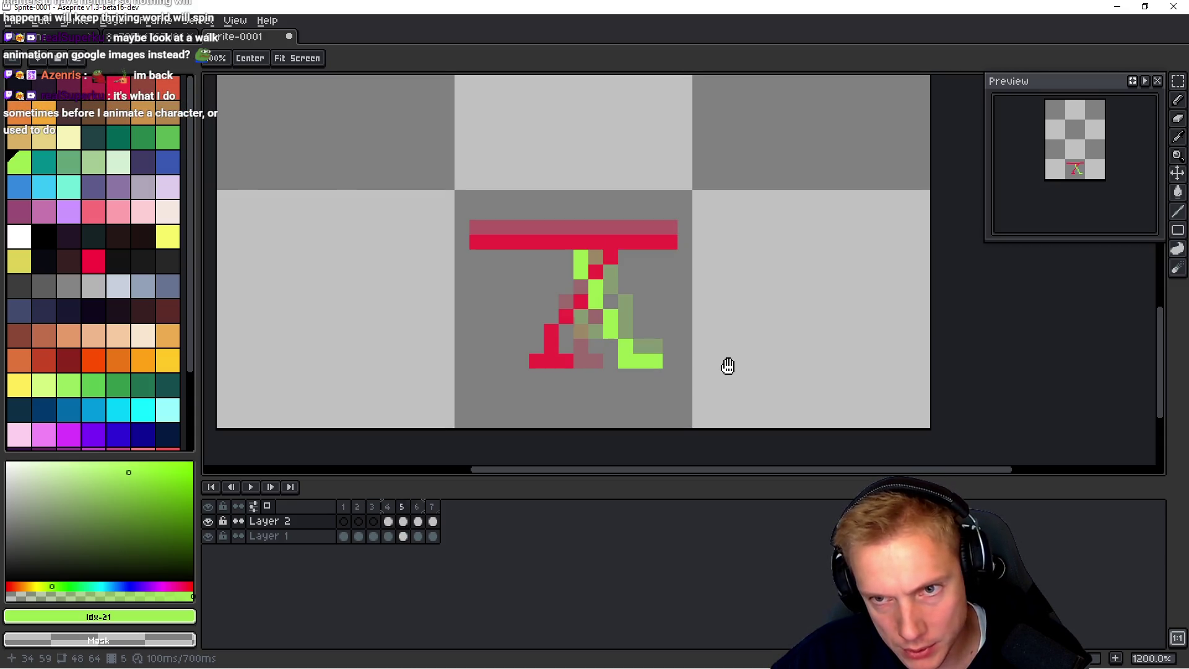
key(alt+Tab)
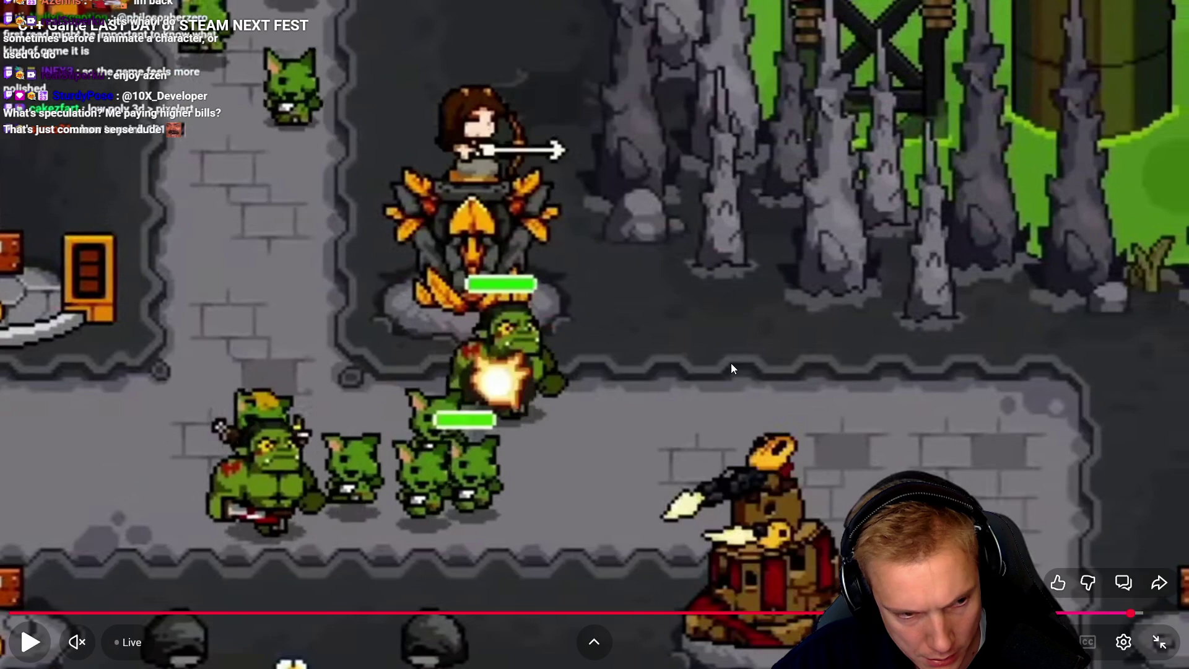
key(alt+Tab)
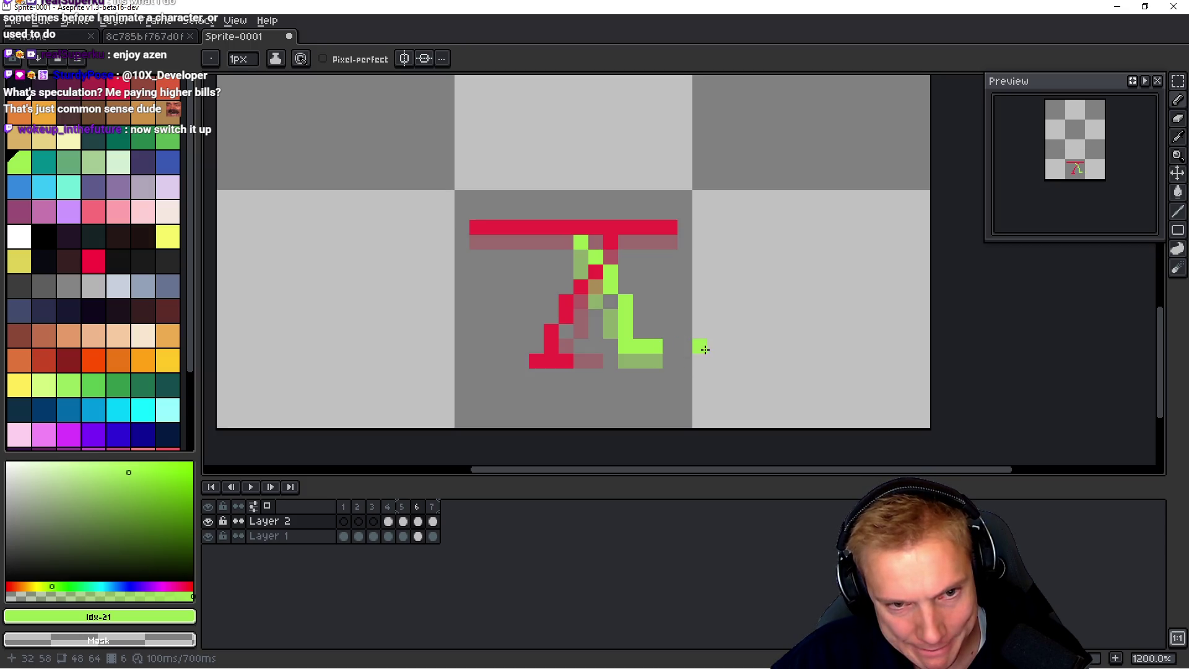
key(ctrl+z)
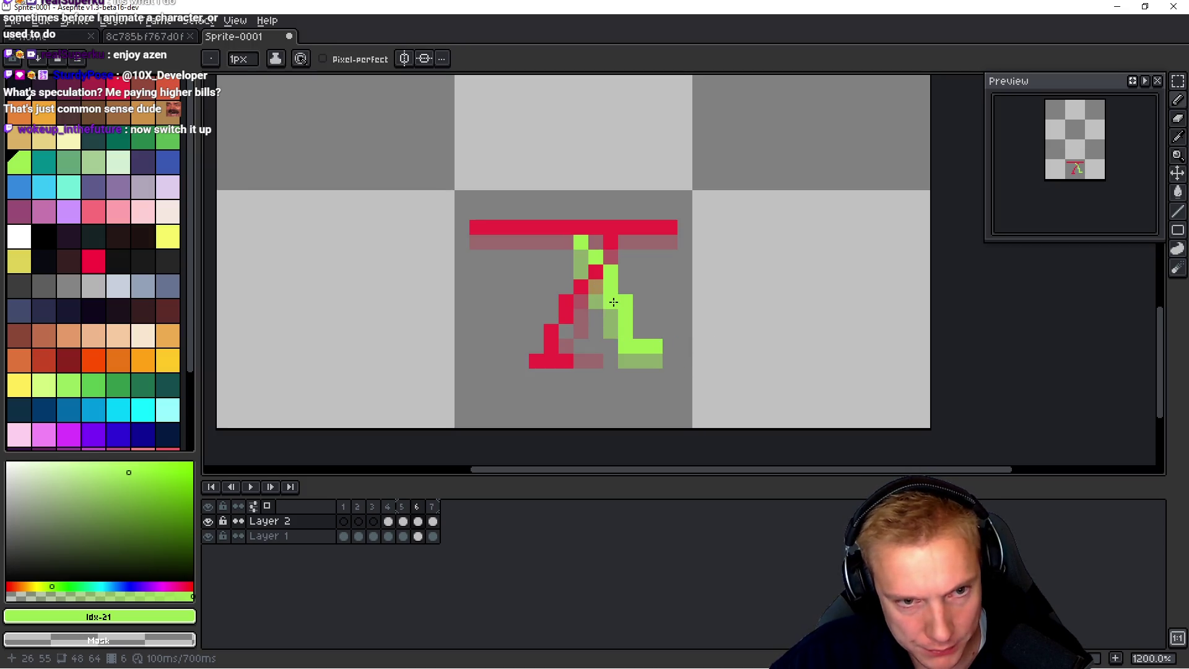
key(ctrl+z)
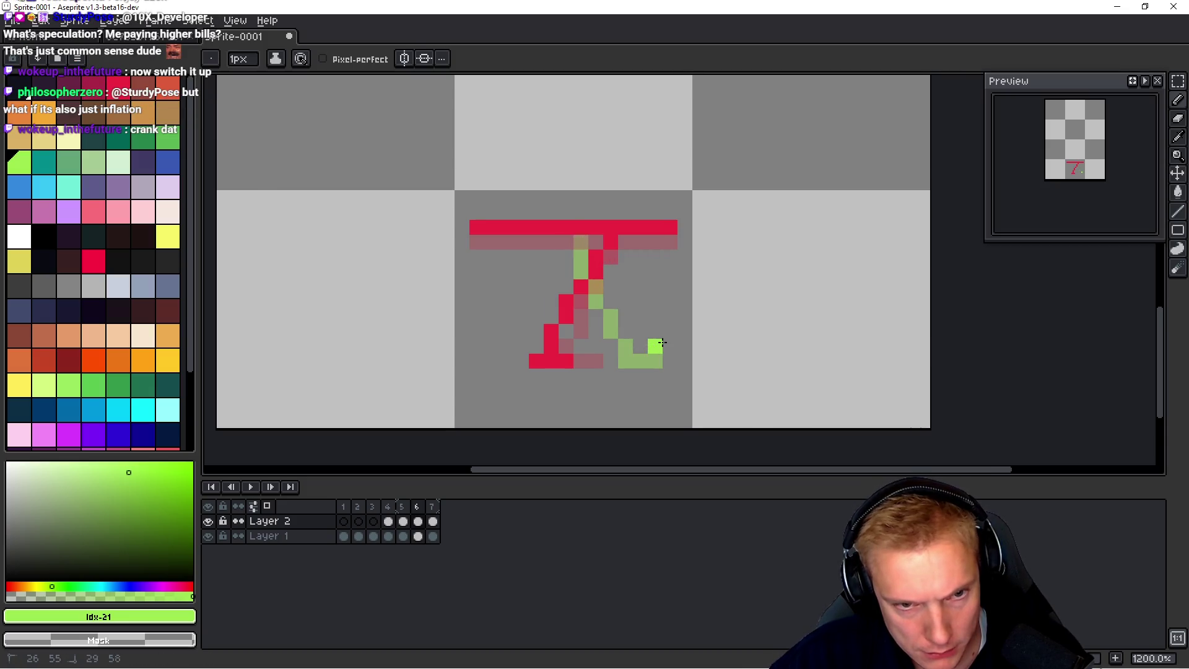
Step: Select Layer 1 and retouch frame 7's red leg with a few pencil clicks
key(alt+Down)
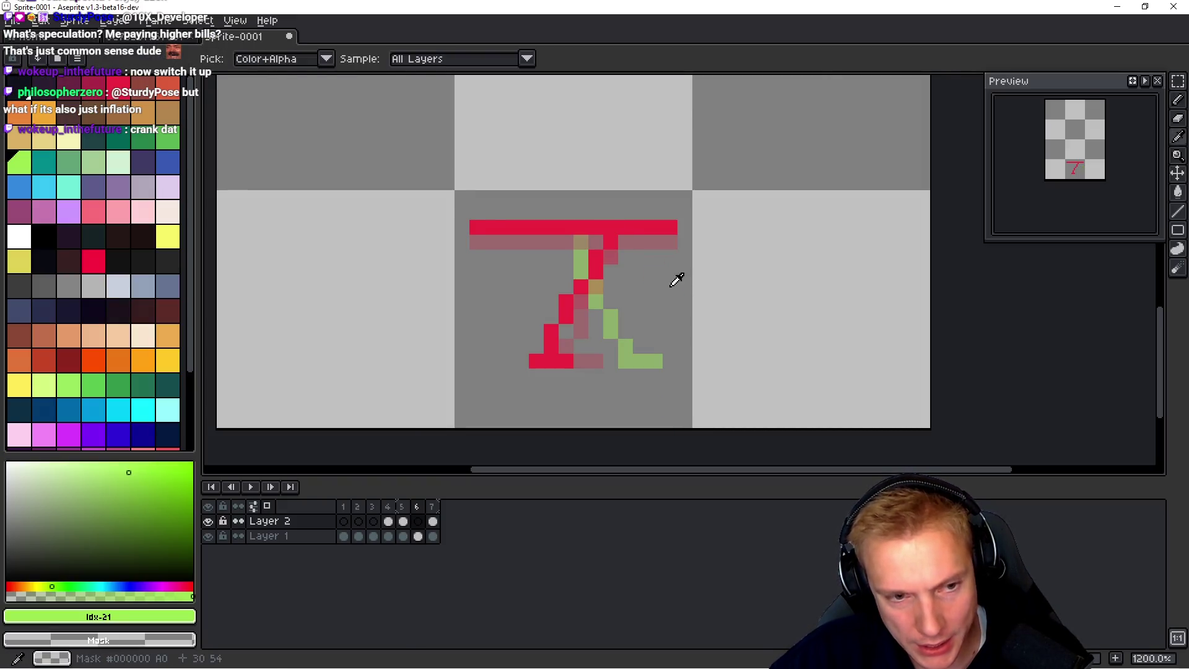
click(673, 291)
click(667, 283)
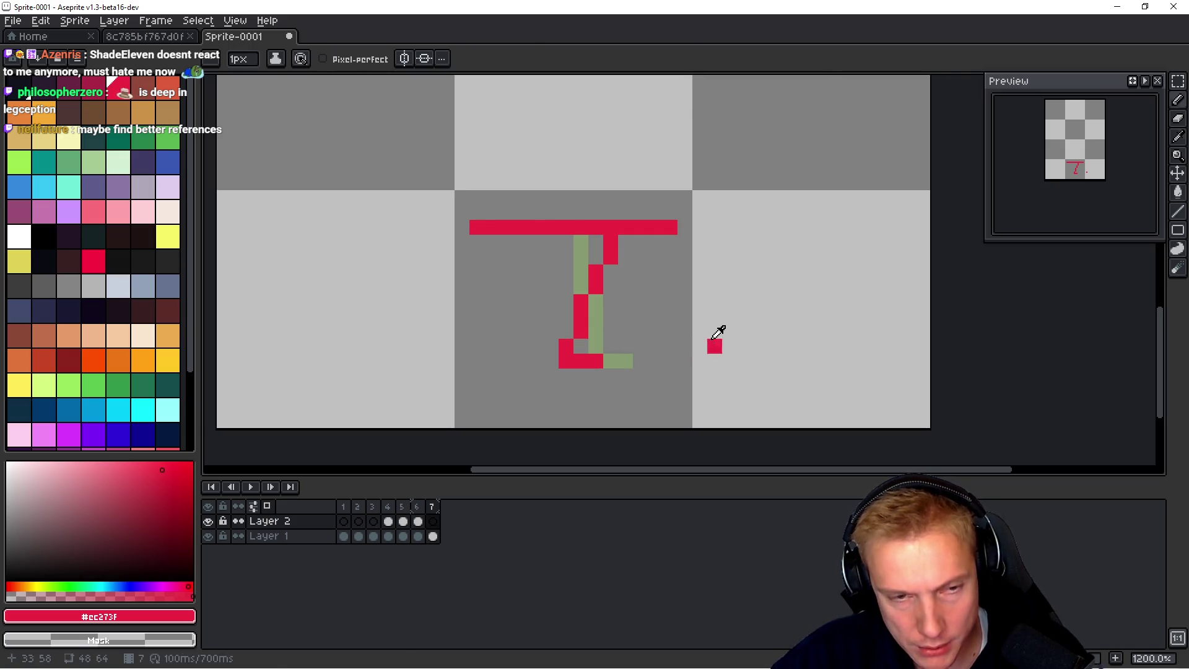
click(711, 345)
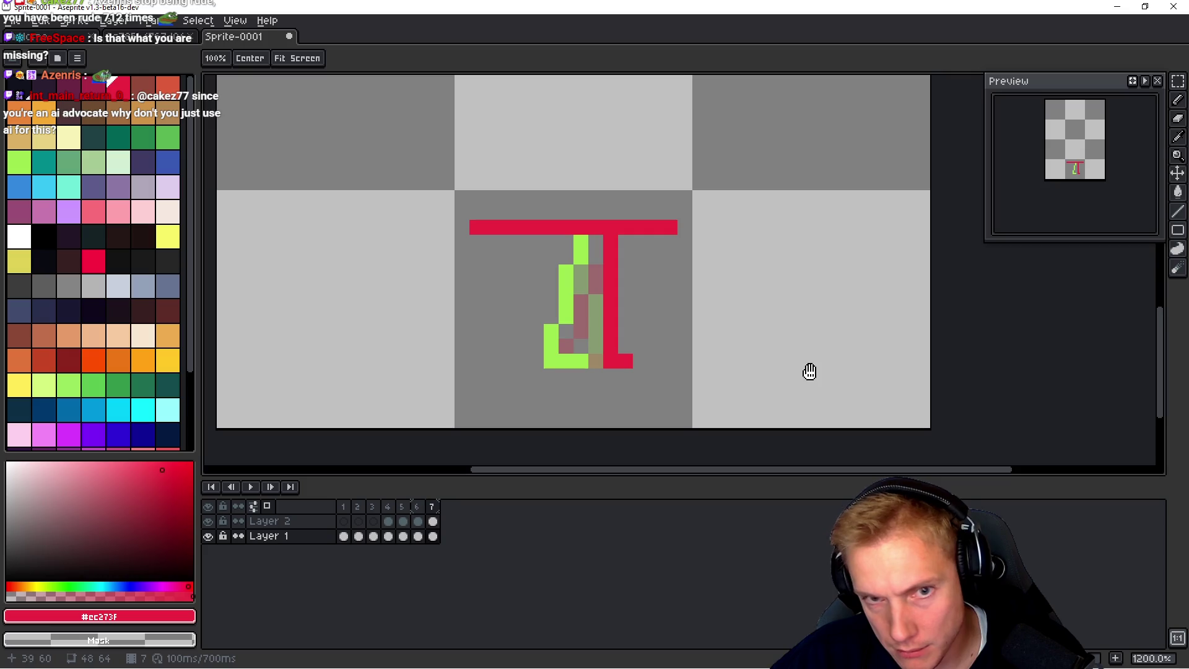
Step: Extend frame 7's red leg down toward the bottom right
key(b)
click(621, 267)
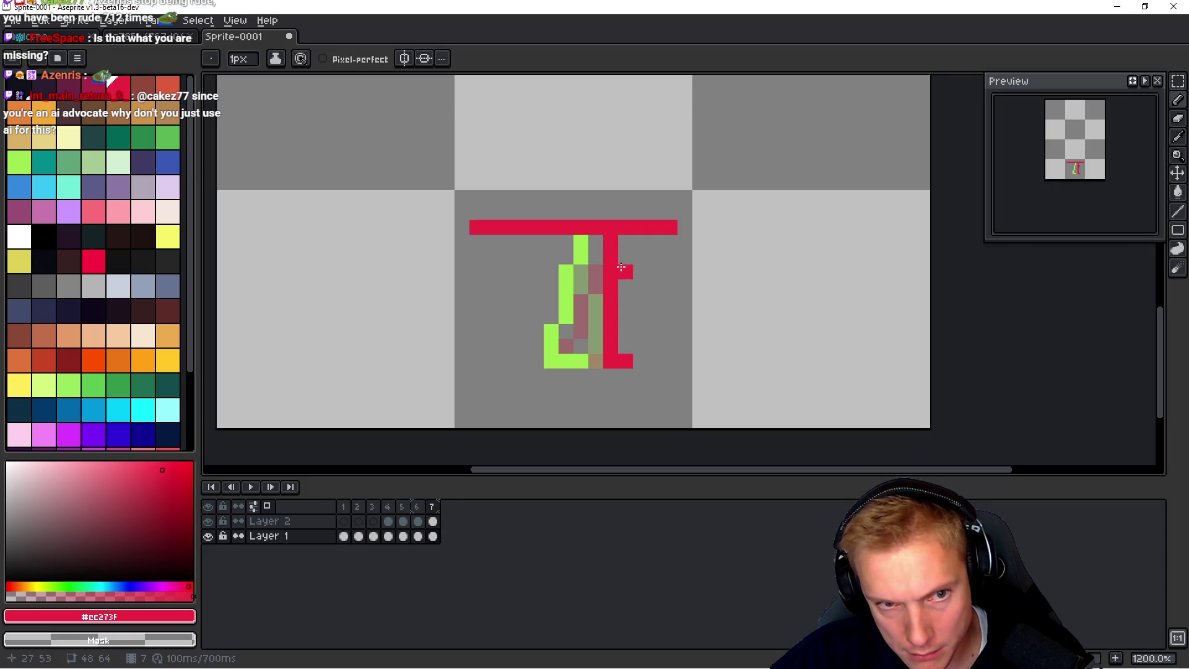
mouse_move(625, 287)
mouse_down()
mouse_move(627, 306)
mouse_move(623, 282)
mouse_move(610, 295)
mouse_move(611, 332)
mouse_move(625, 357)
mouse_move(638, 335)
mouse_move(655, 362)
mouse_up()
Step: Add empty frame 8 and paint its red hip bar across the top
key(space)
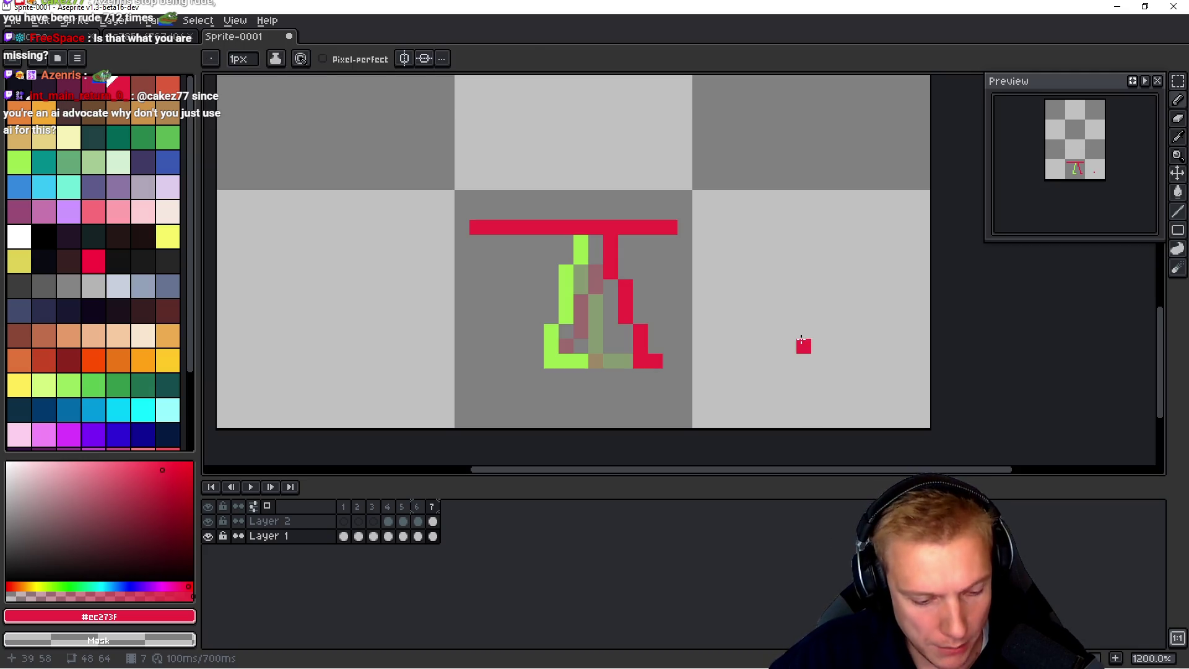
key(alt+n)
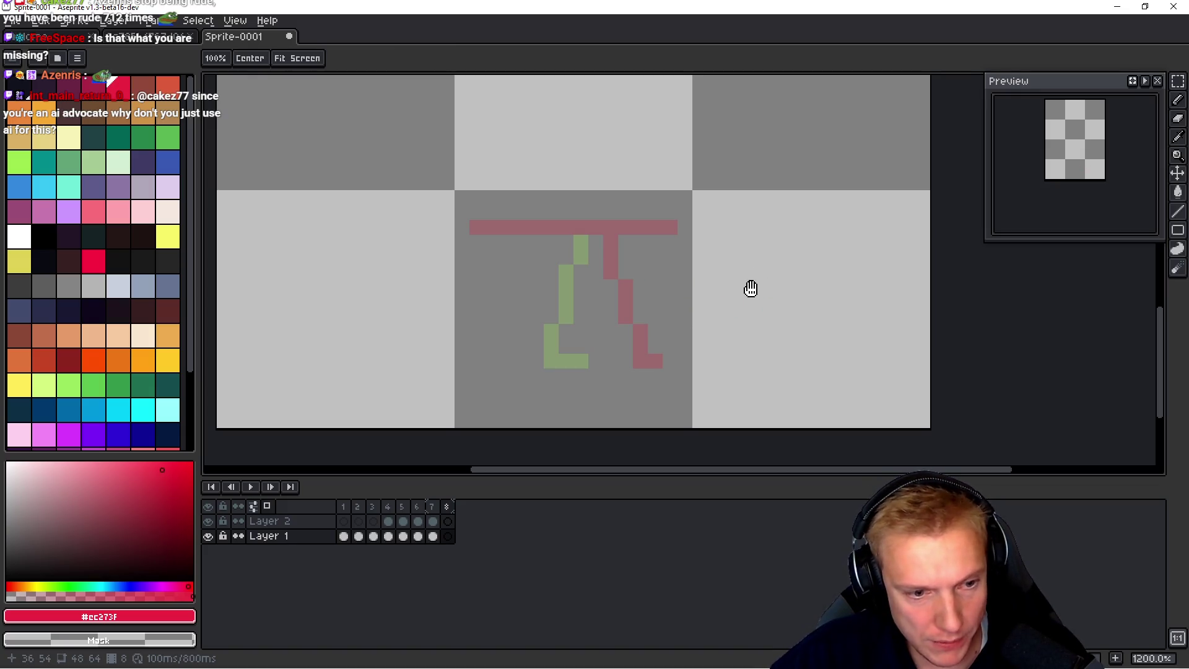
drag(475, 211, 670, 211)
Step: On Layer 2, draw a light-green leg stepping down-left and compare with frame 7
key(i)
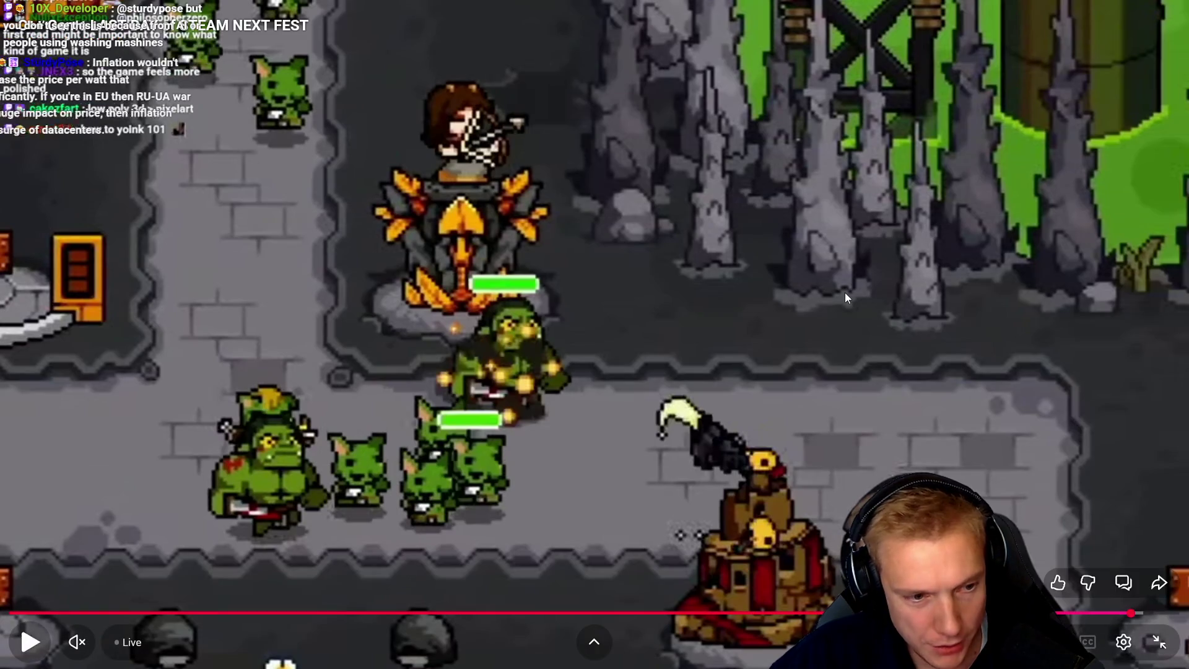
key(b)
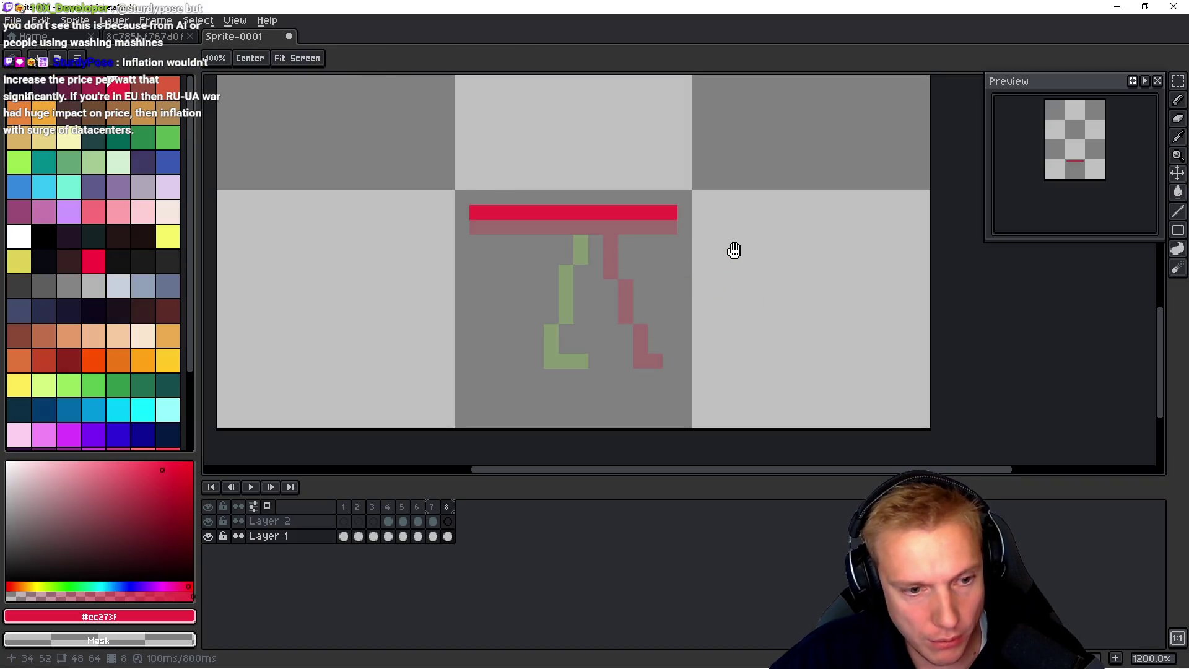
key(Up)
click(30, 166)
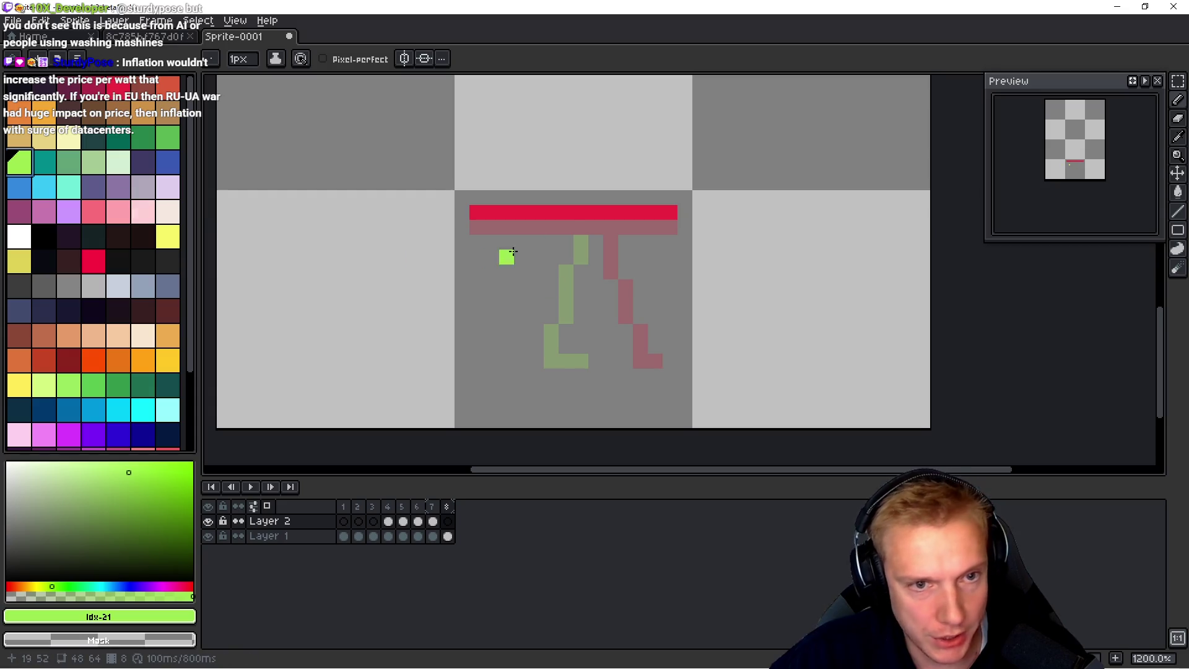
mouse_move(581, 226)
mouse_down()
mouse_move(525, 370)
mouse_move(555, 361)
mouse_up()
key(h)
key(Left)
key(Right)
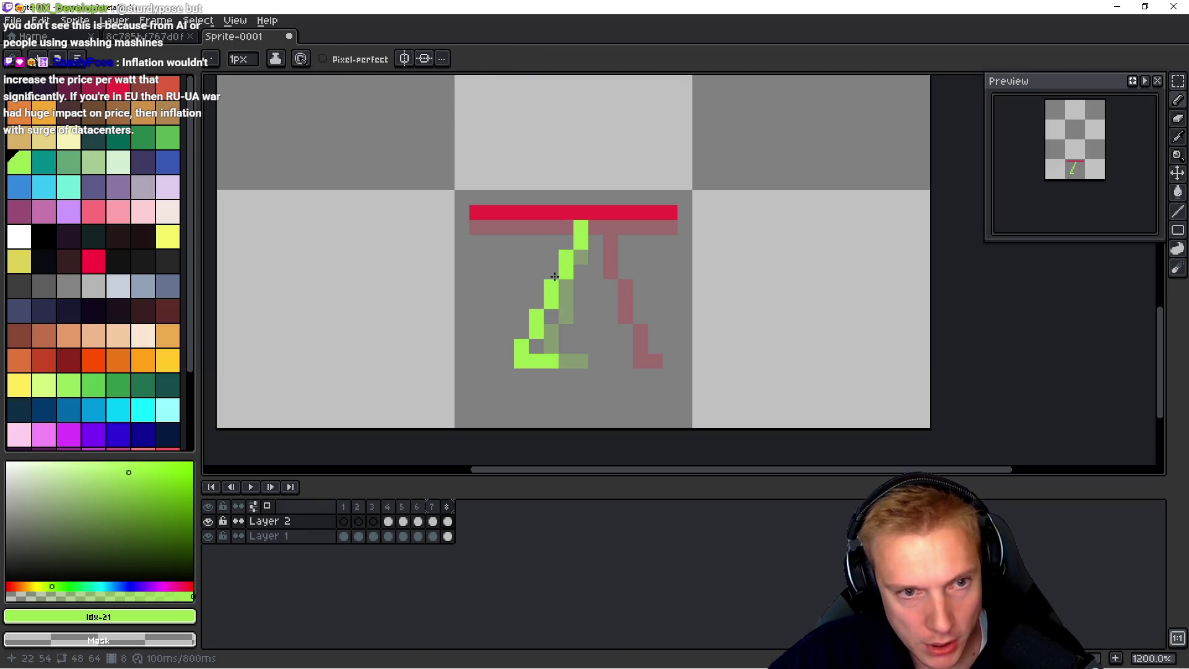
Step: Lengthen the green leg to the bottom, preview the cycle, and start the red leg
key(ctrl+z)
key(ctrl+z)
mouse_move(562, 268)
mouse_down()
mouse_move(580, 254)
mouse_move(552, 362)
mouse_up()
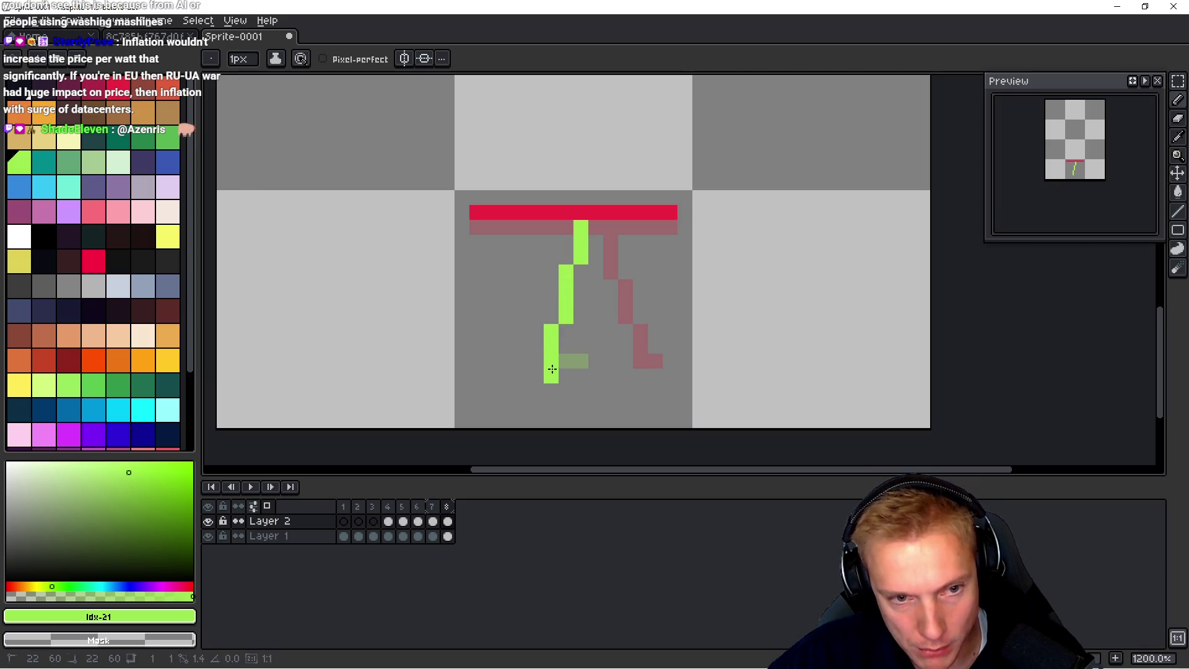
click(570, 358)
key(Return)
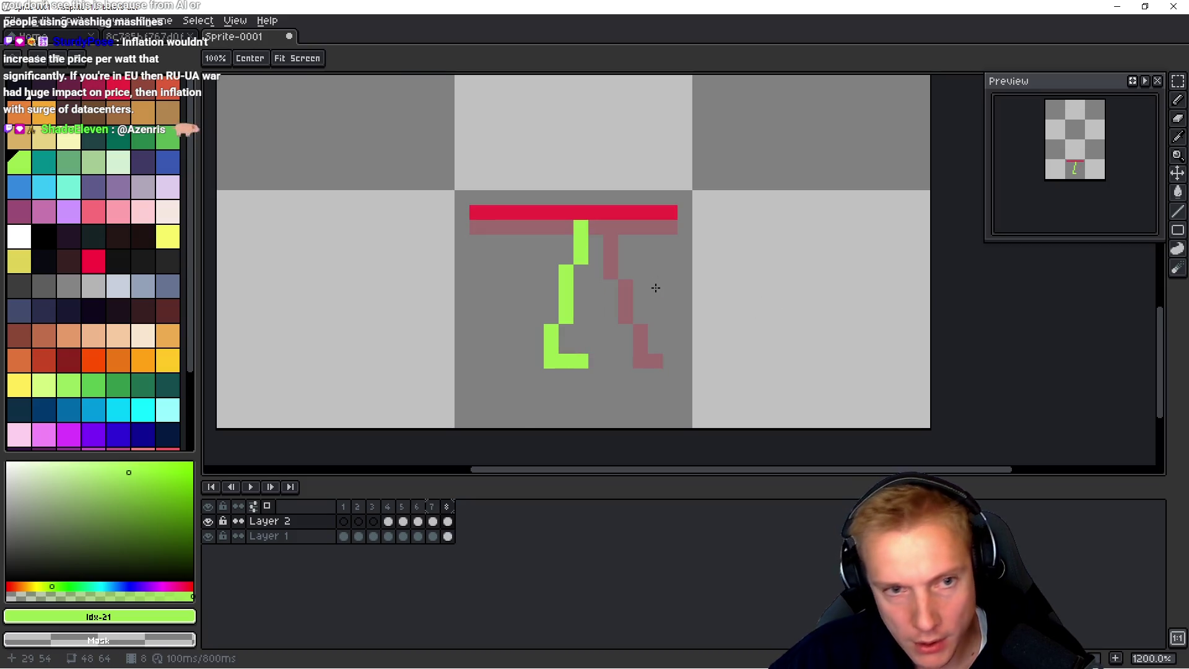
key(Return)
ctrl+alt+click(619, 209)
click(612, 227)
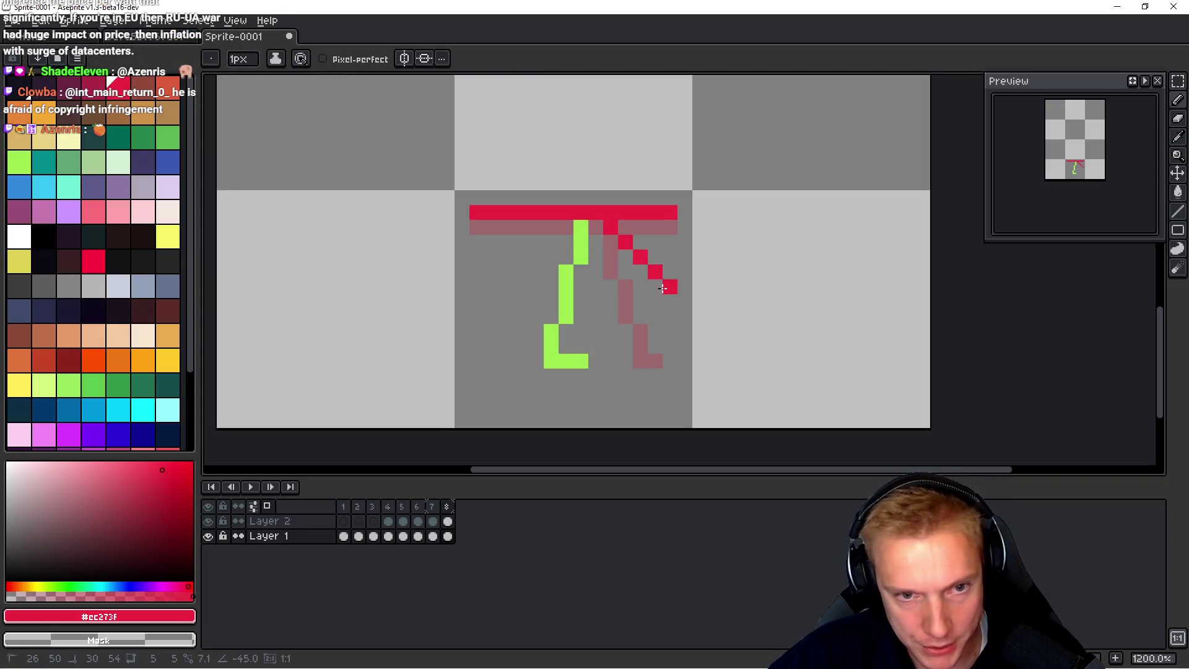
Step: Draw a red diagonal down-right from the hip with zigzag pixels below it
shift+click(672, 287)
click(655, 301)
click(641, 316)
click(655, 330)
key(space)
key(Left)
key(Right)
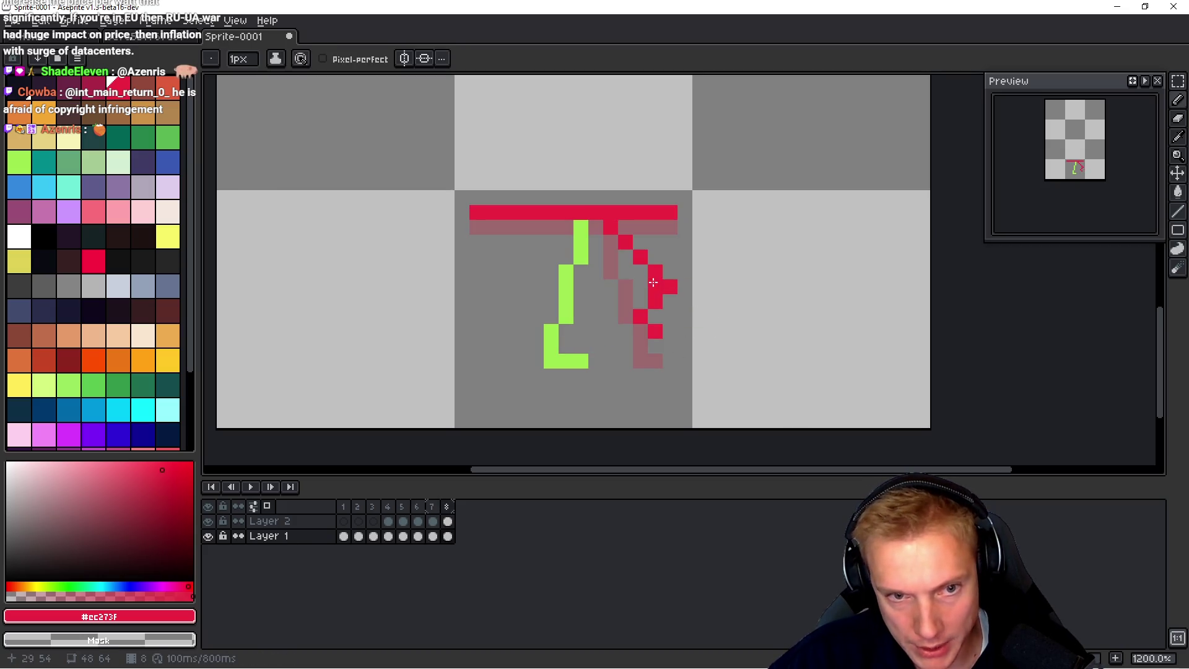
Step: Nudge the lower red leg up-left and redraw the thigh as a straight diagonal
key(m)
drag(706, 277, 616, 383)
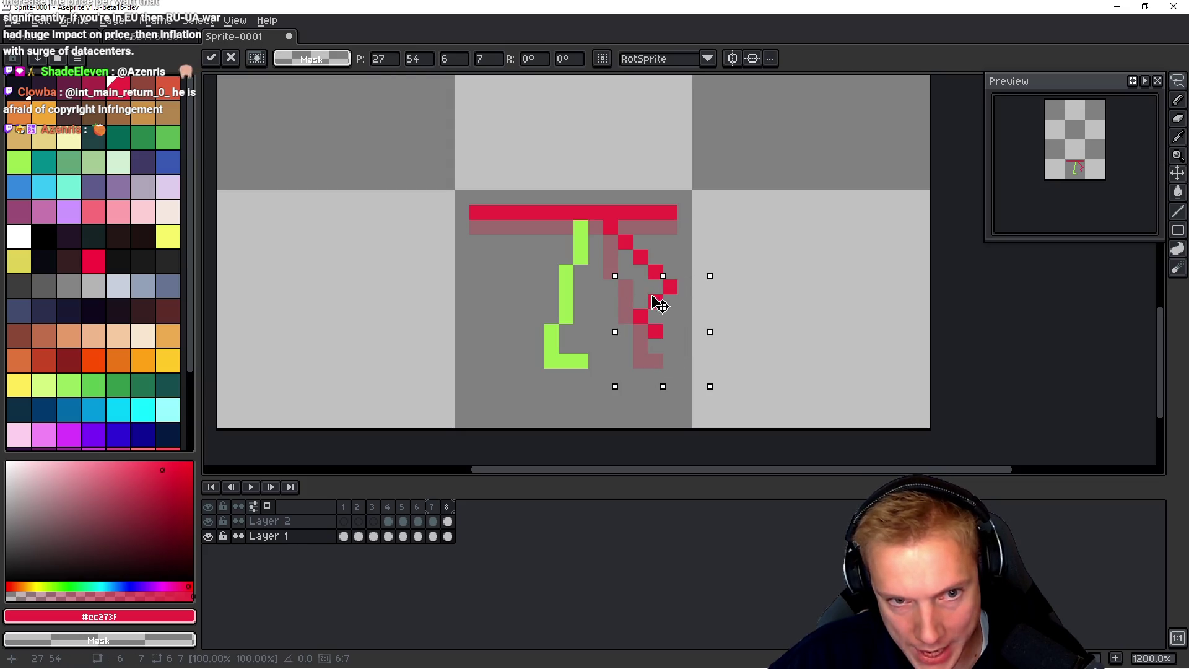
drag(660, 304, 642, 292)
click(801, 344)
key(Left)
key(Right)
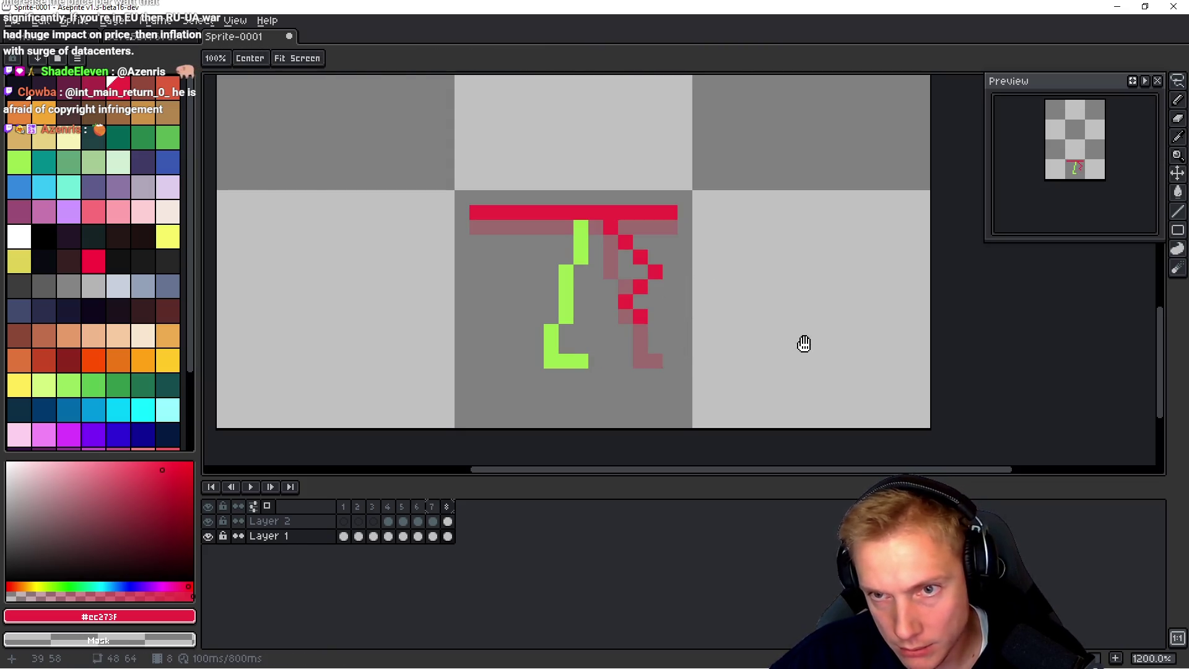
drag(611, 226, 639, 288)
key(ctrl+z)
mouse_move(610, 226)
mouse_down()
mouse_move(666, 286)
mouse_move(667, 270)
mouse_up()
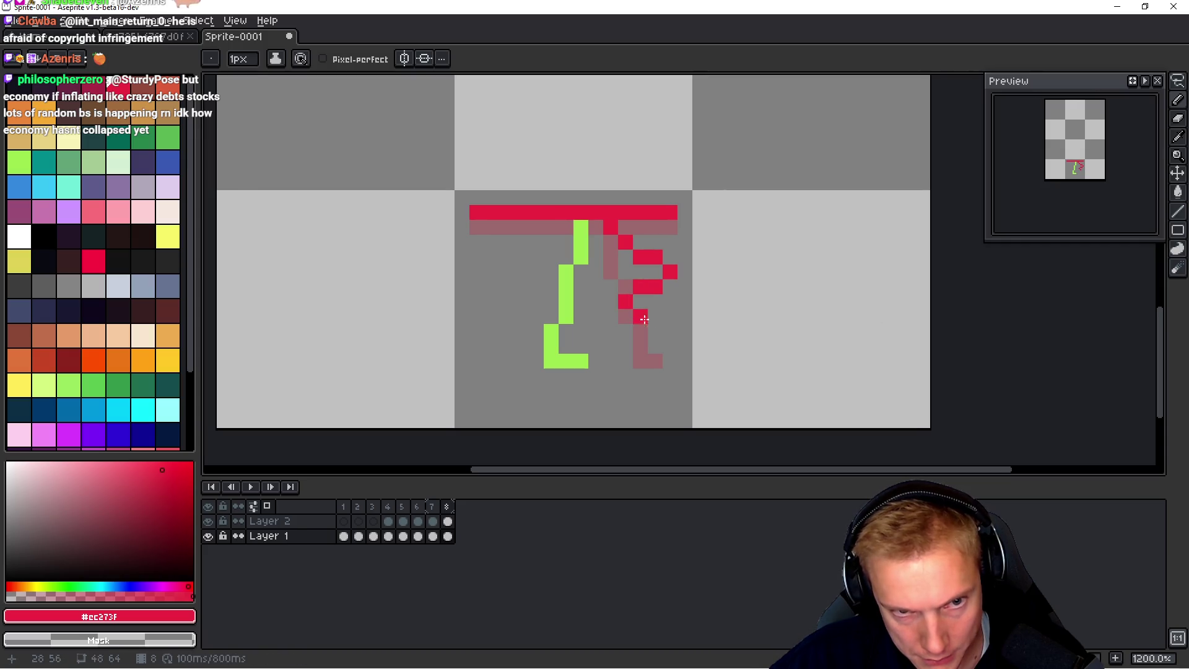
Step: Adjust the red pixels around frame 8's knee
key(space)
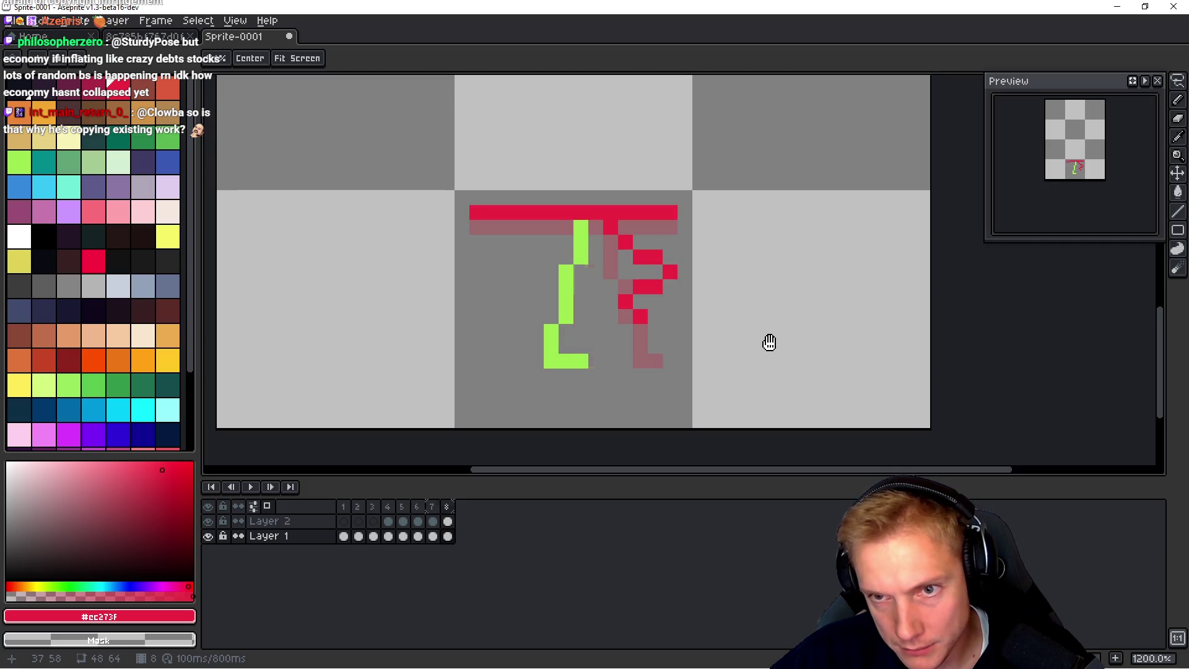
click(641, 242)
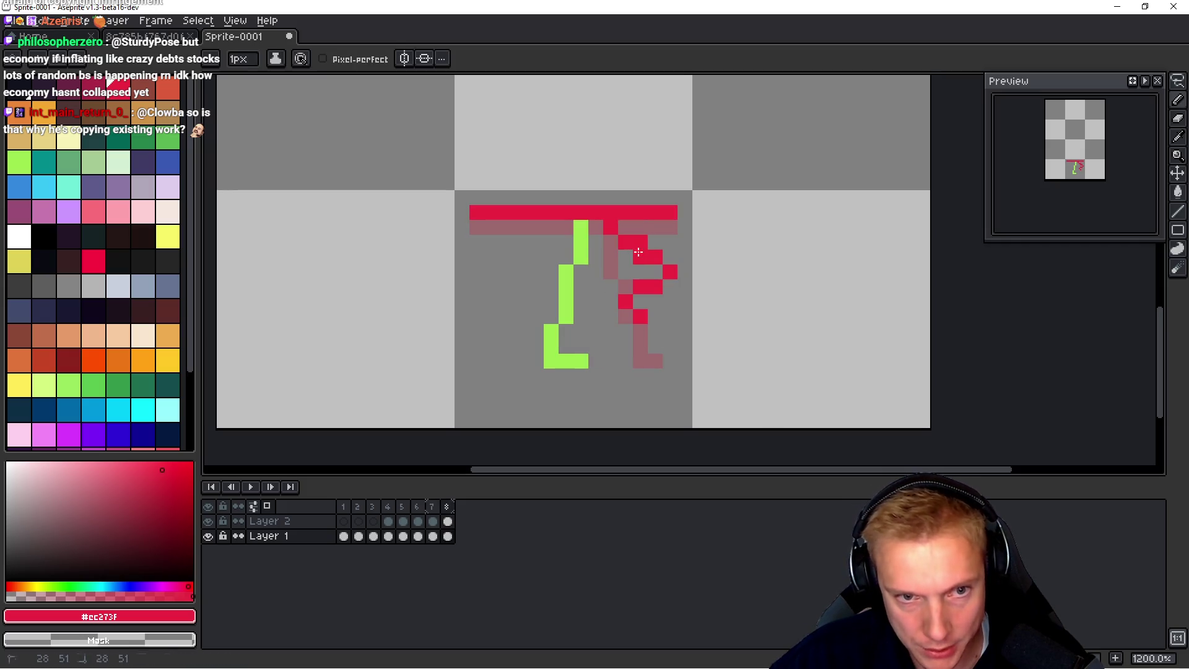
right_click(640, 256)
click(641, 272)
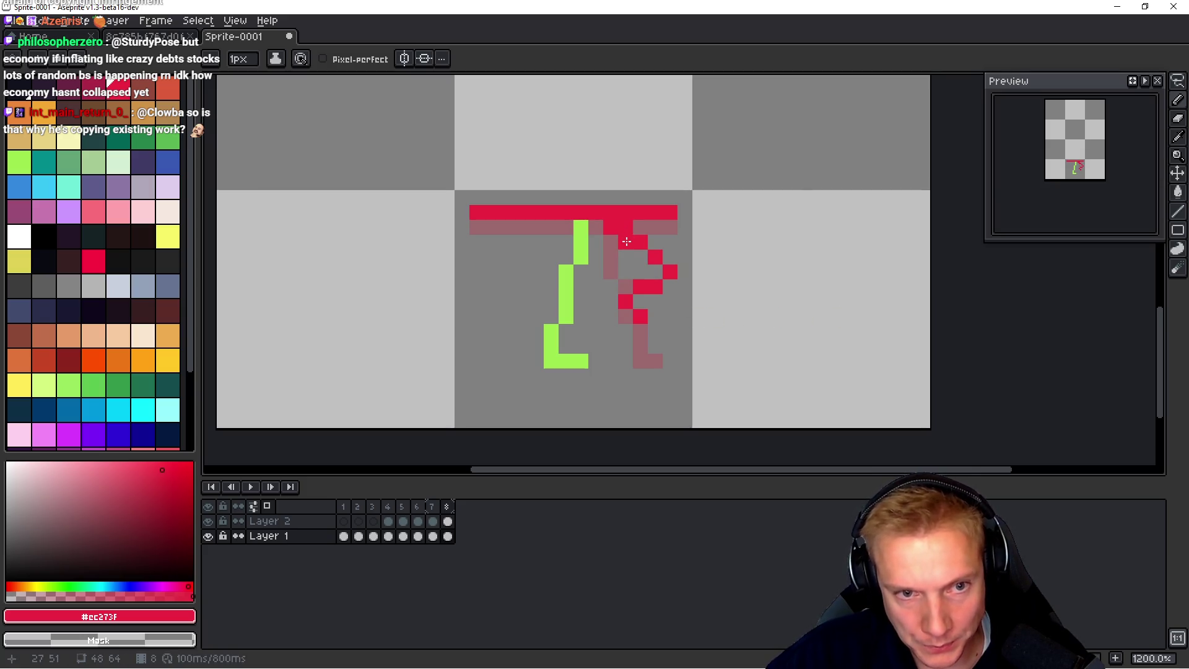
Step: Redraw the red thigh down-right to the knee and the shin back down-left
key(space)
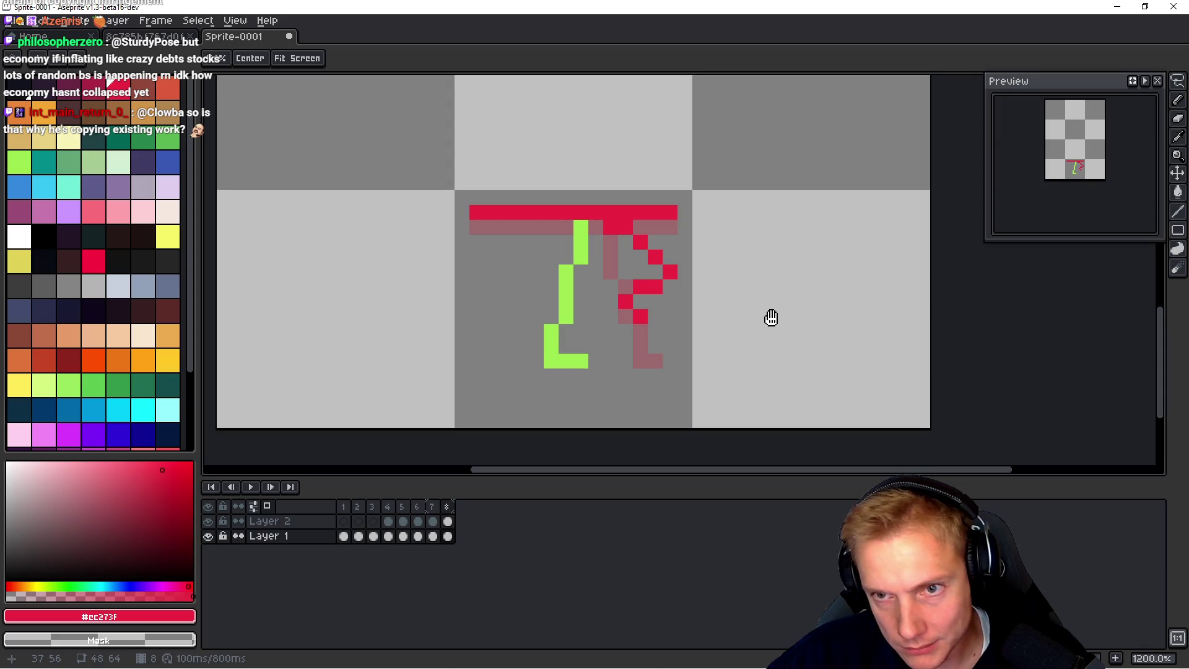
mouse_move(607, 225)
mouse_down()
mouse_move(632, 245)
mouse_move(618, 302)
mouse_up()
mouse_move(610, 226)
mouse_down()
mouse_move(661, 281)
mouse_move(610, 227)
mouse_up()
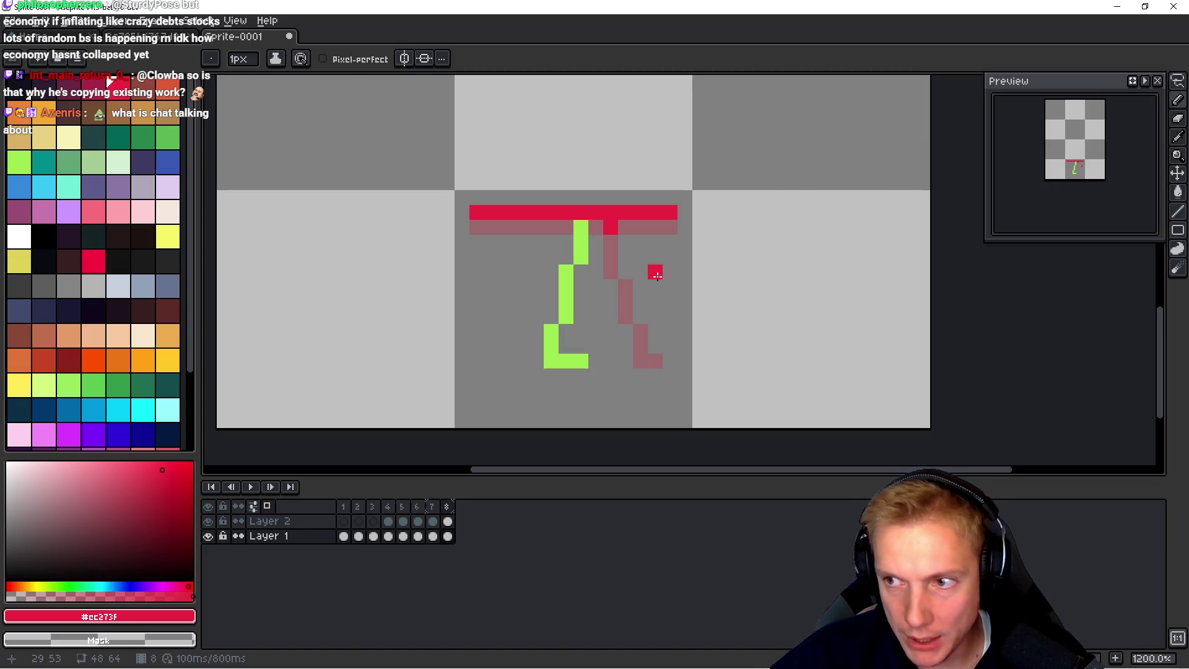
shift+click(670, 286)
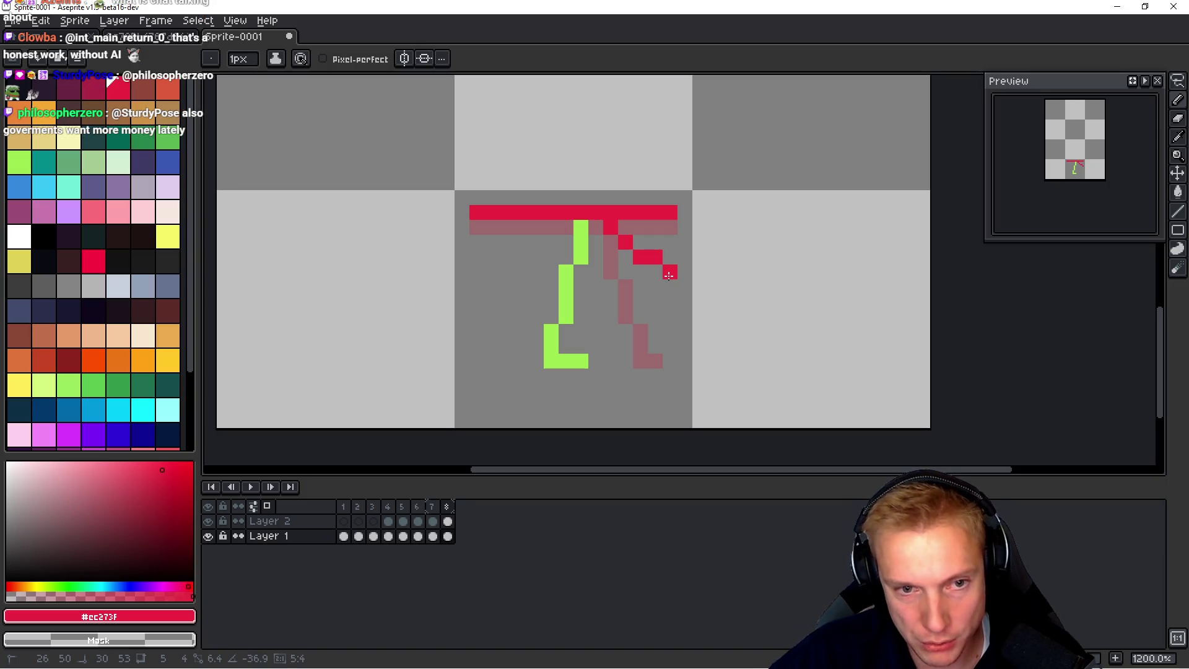
shift+click(666, 277)
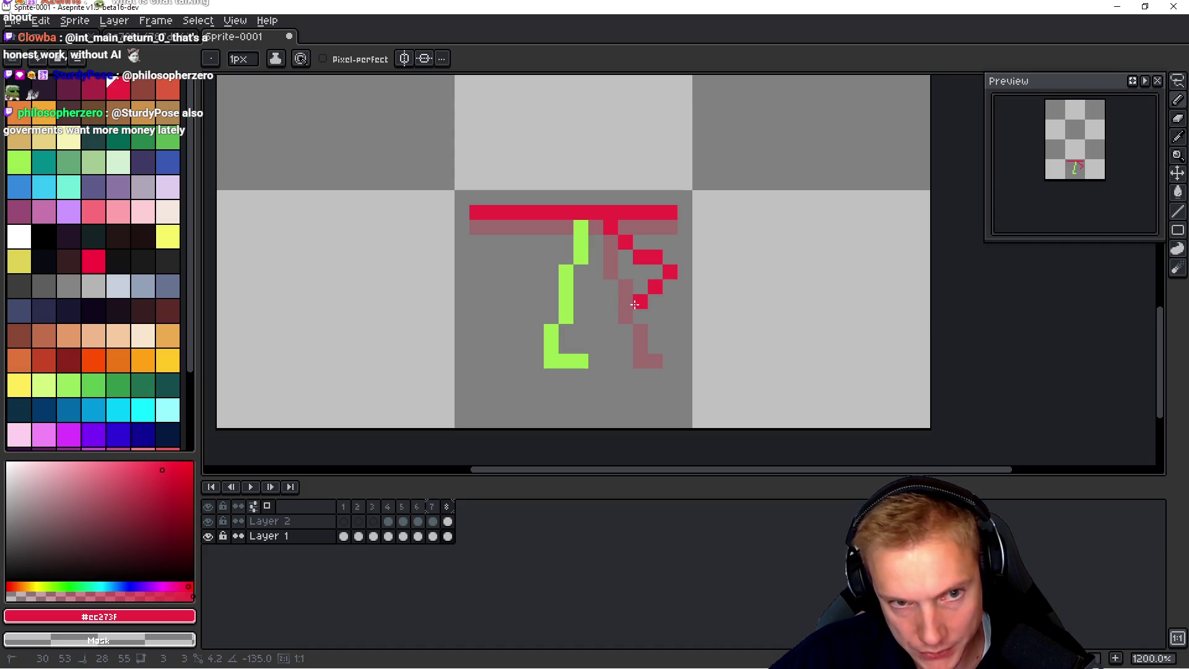
click(655, 286)
Step: Try a zigzag red shin on frame 8, preview the walk, then undo it
click(640, 301)
key(Return)
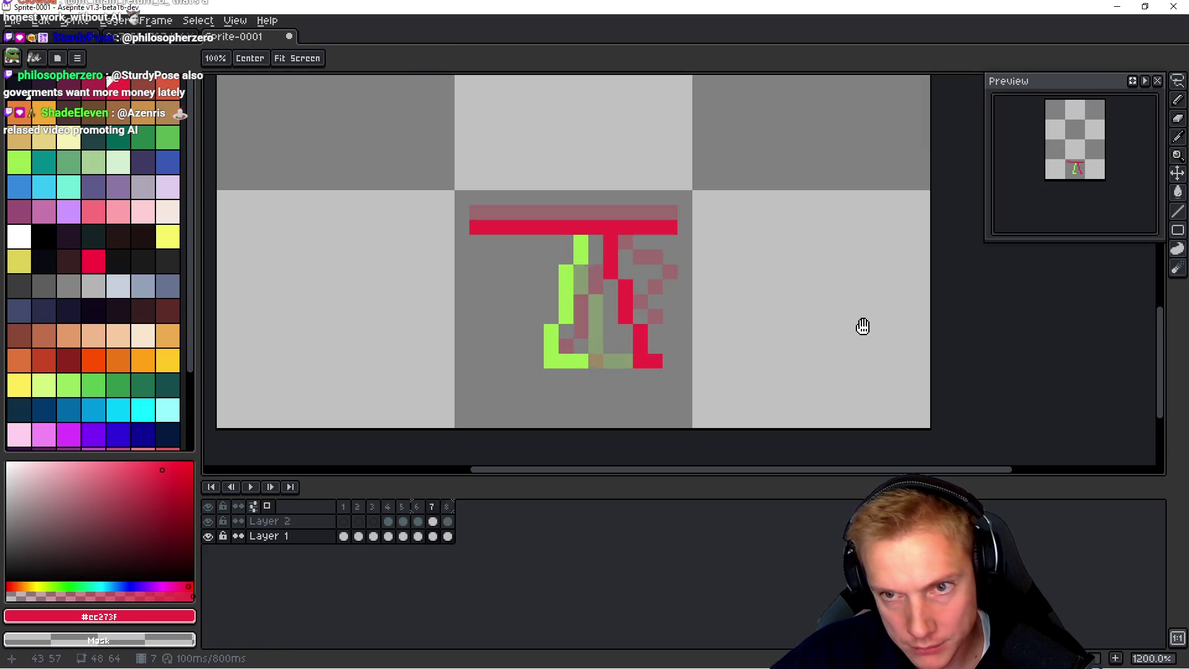
key(Return)
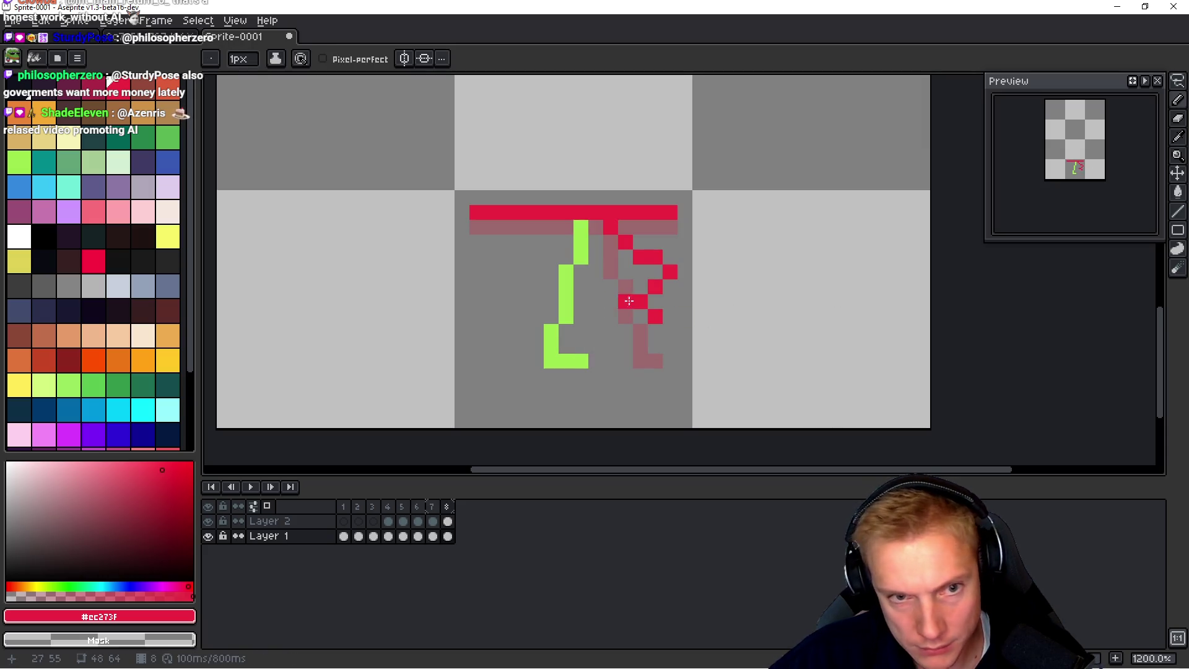
key(ctrl+z)
key(ctrl+z)
key(ctrl+z)
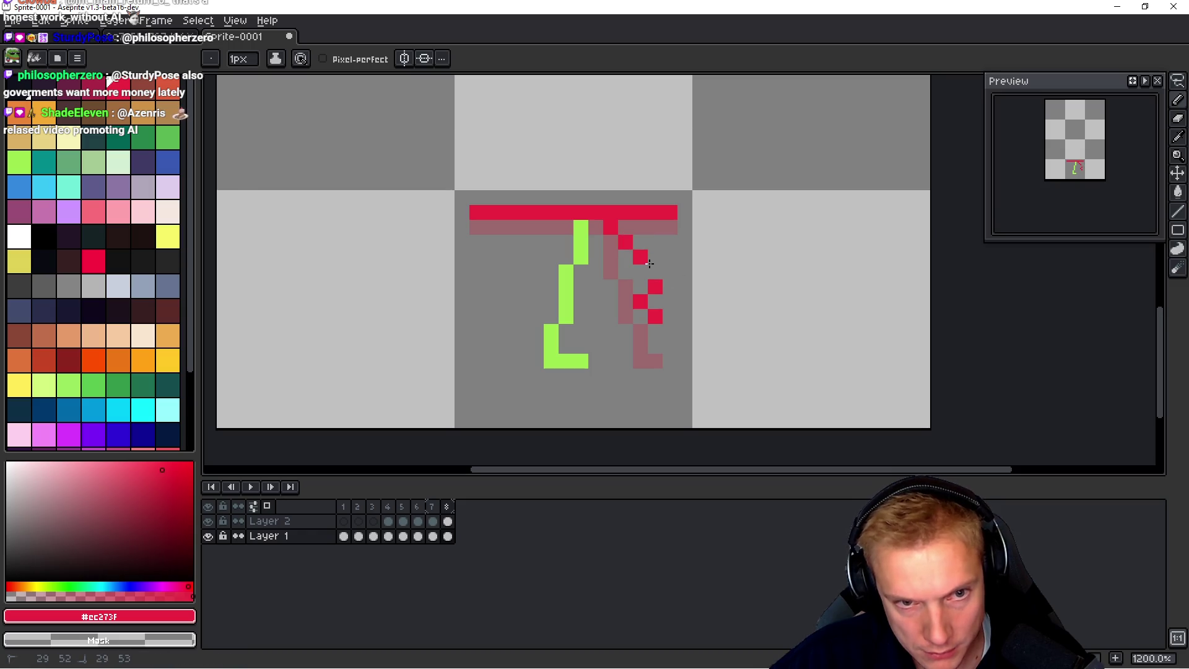
Step: Extend the red leg diagonally downward pixel by pixel, then undo those four pixels
click(642, 259)
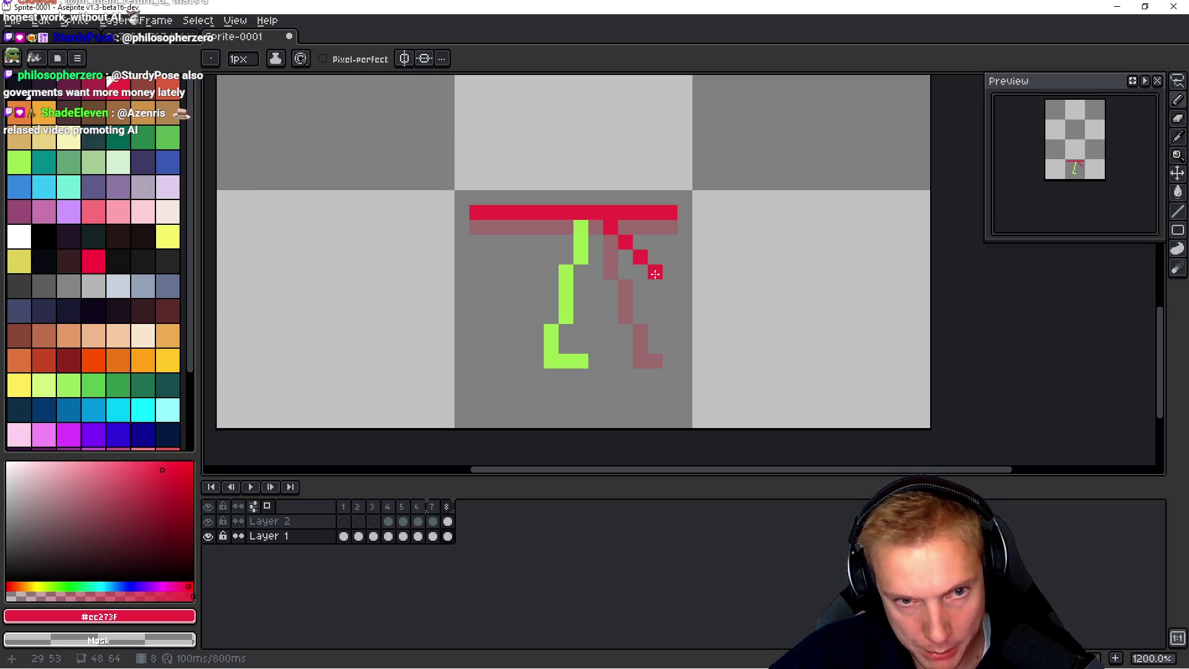
click(669, 286)
click(655, 302)
click(640, 317)
click(655, 331)
key(space)
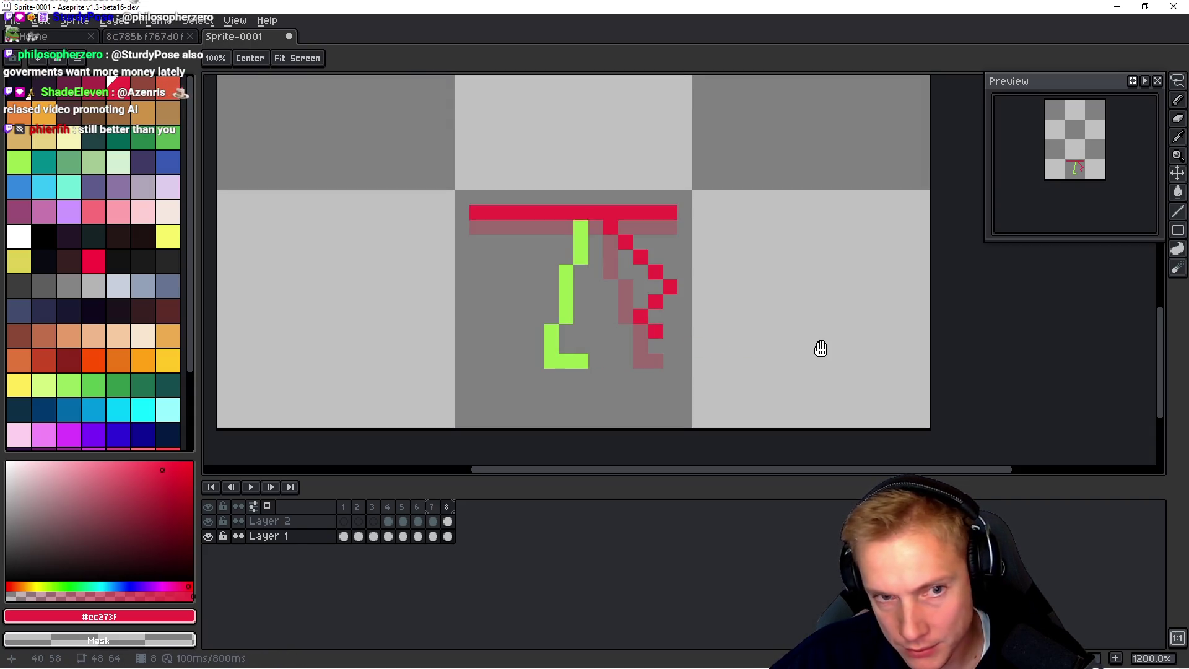
key(ctrl+z)
key(ctrl+z)
key(ctrl+z)
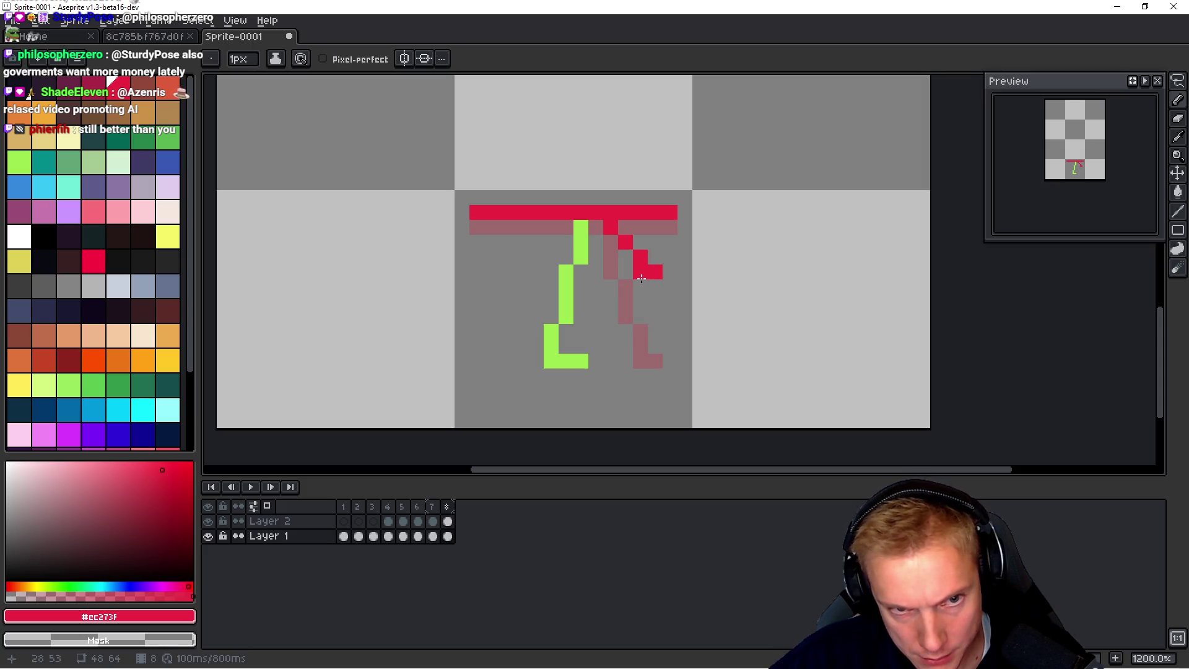
Step: Try a straight red lower leg, compare with the previous frame, and undo back to the hip
shift+click(611, 303)
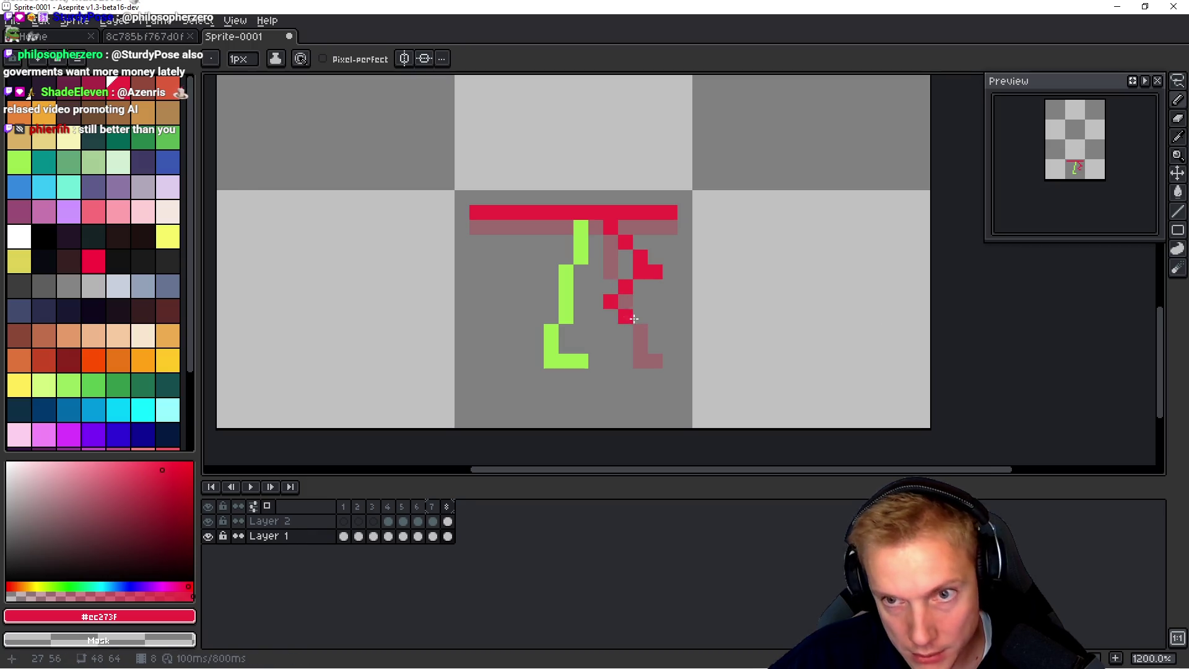
key(space)
key(Left)
key(Right)
key(Left)
key(Right)
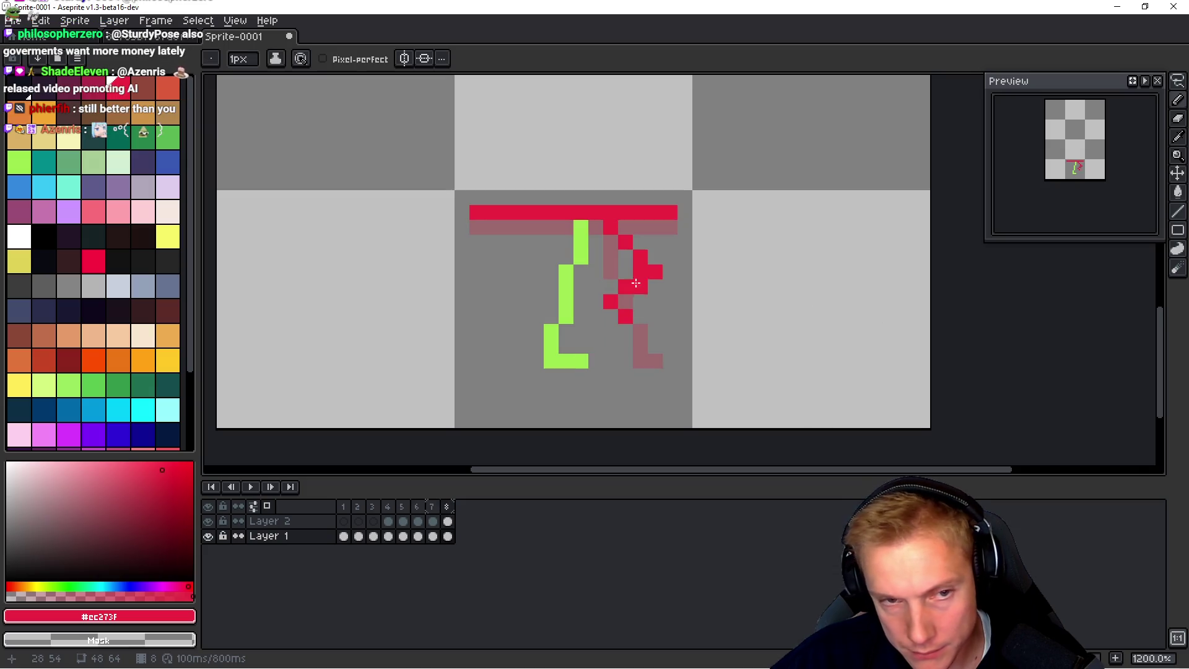
key(ctrl+z)
key(ctrl+z)
key(ctrl+z)
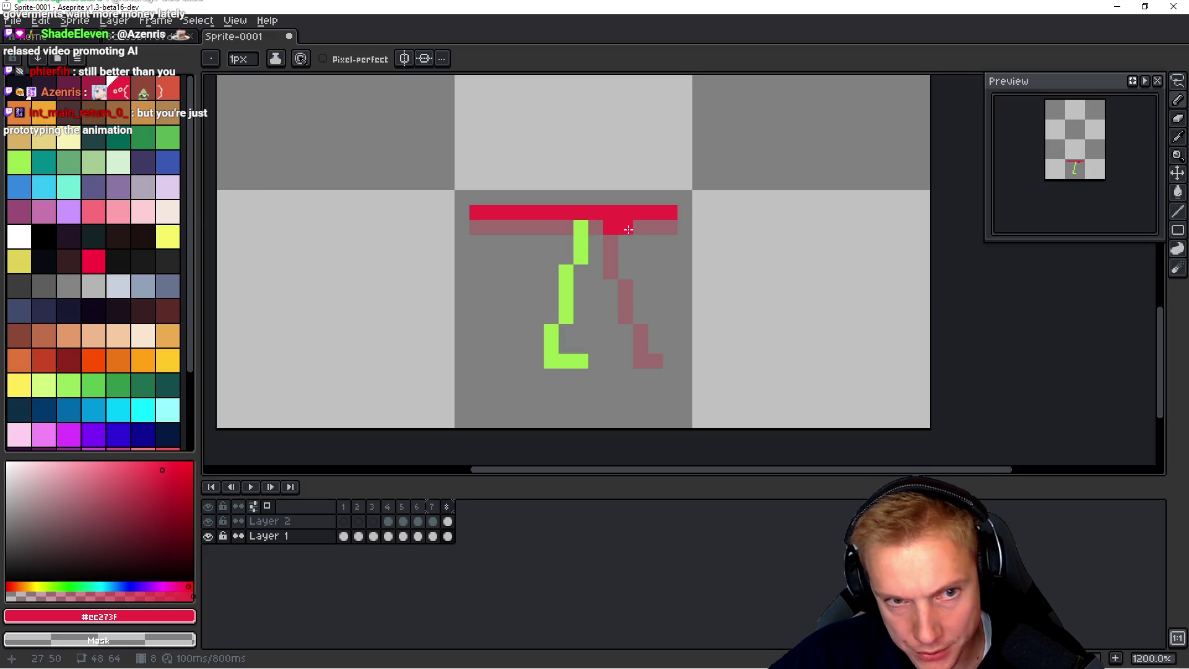
Step: Draw the red leg curving forward then down, with pixels below its end and at the knee
mouse_move(640, 241)
mouse_down()
mouse_move(684, 258)
mouse_move(649, 307)
mouse_up()
click(655, 316)
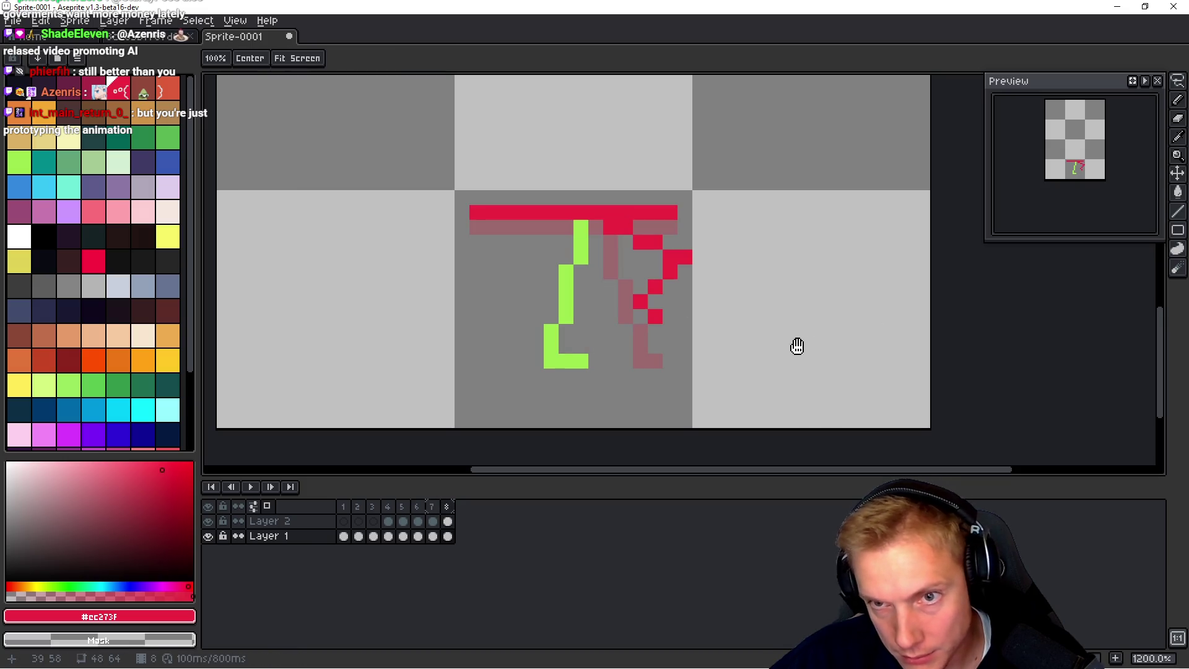
key(Left)
key(Right)
click(687, 270)
Step: Flip between frames 7 and 8 to check the red leg's swing, ending on frame 8
key(Left)
key(Right)
key(Left)
key(Right)
key(Left)
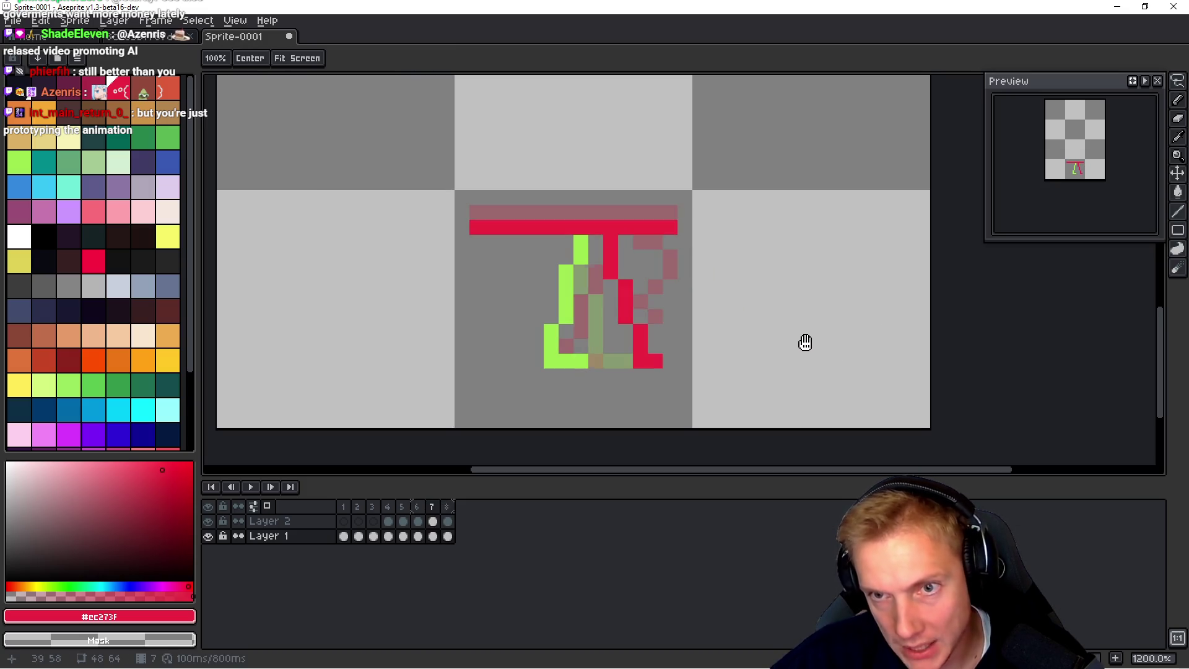
key(Right)
key(Left)
key(Right)
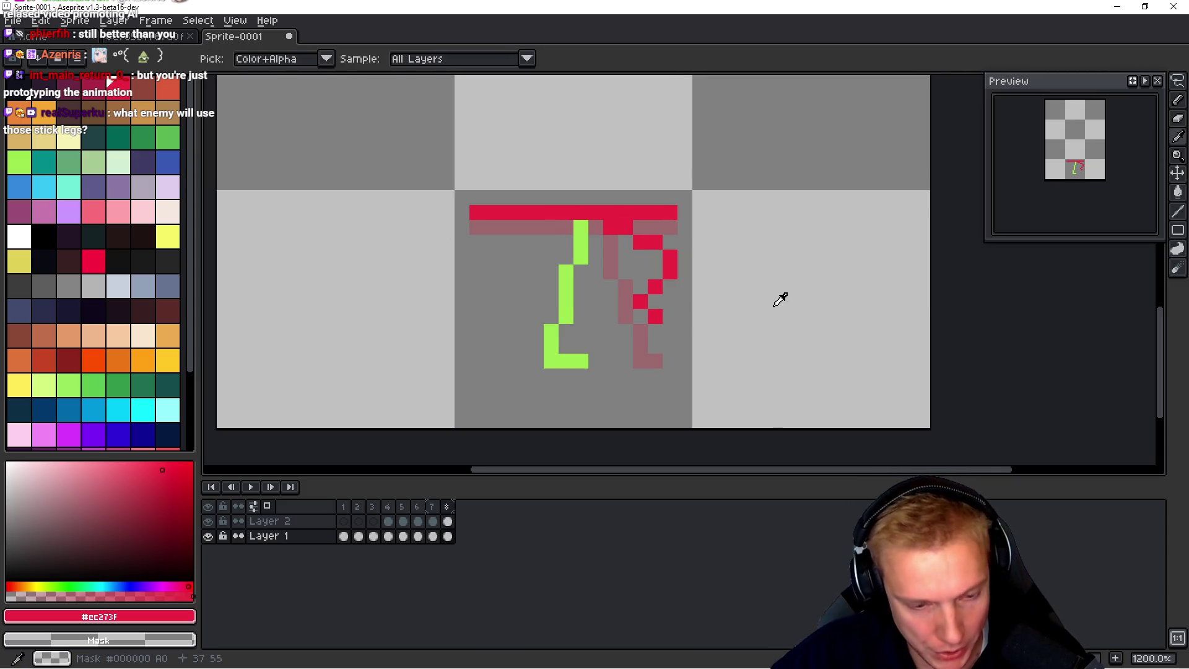
Step: Add frame 9 and draw a straight red hip bar across it
key(alt+b)
key(b)
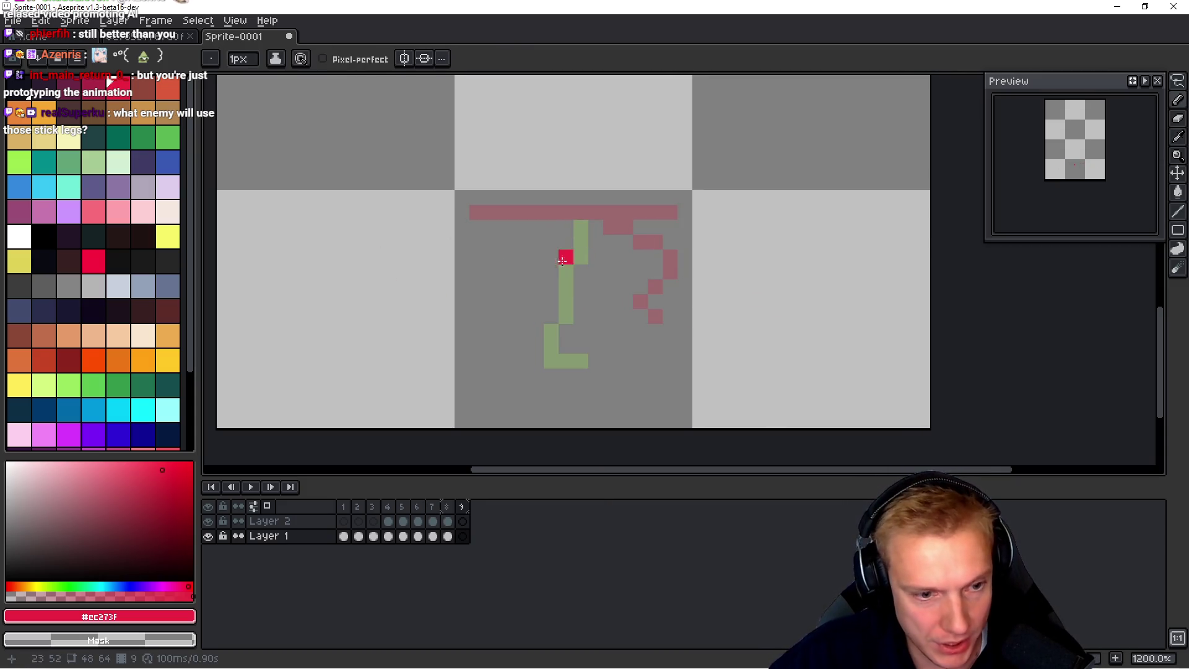
click(475, 227)
shift+click(673, 226)
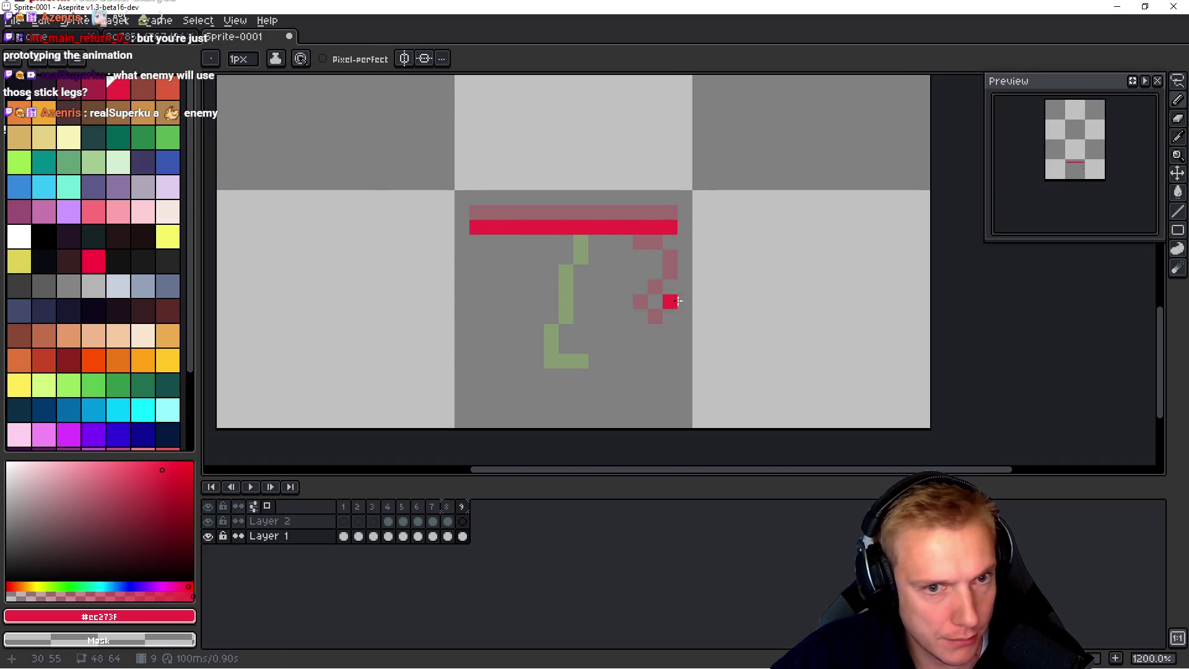
Step: On Layer 2, draw a green leg down from the hip ending in a flat foot
key(h)
key(Up)
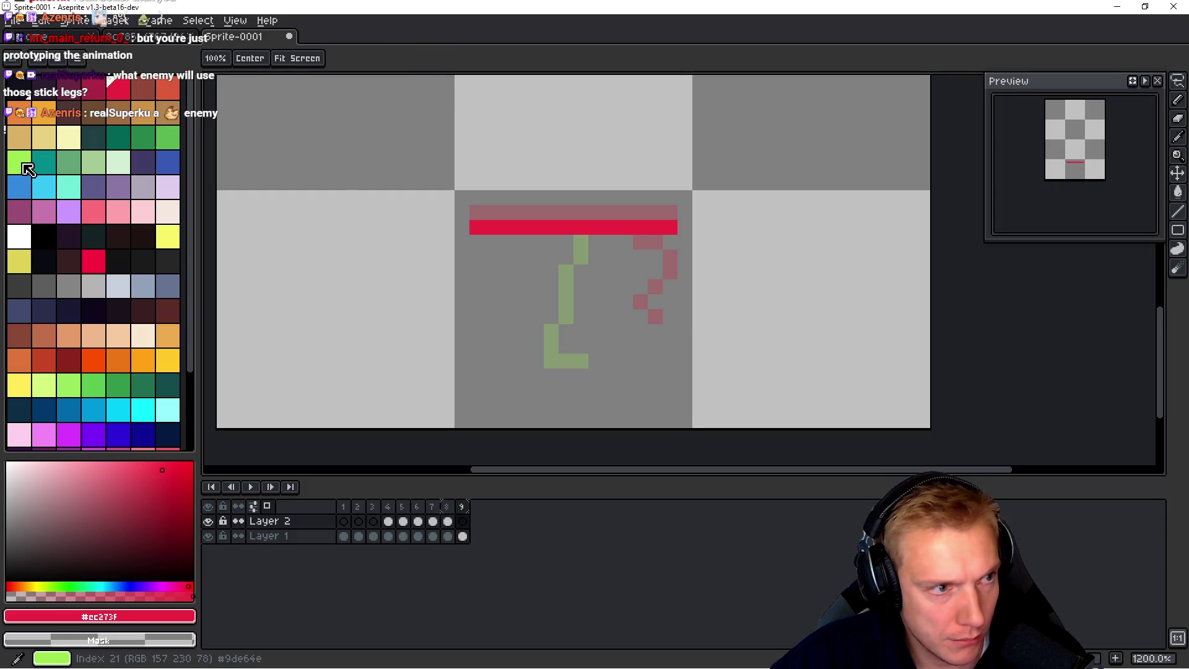
click(22, 167)
click(580, 241)
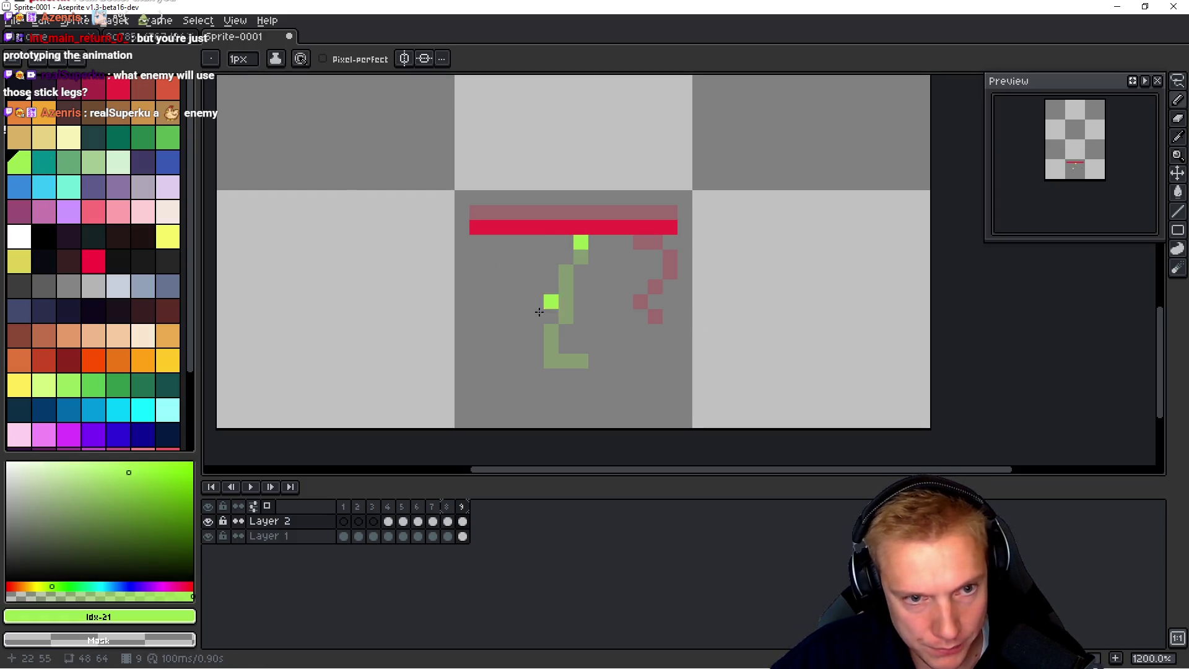
click(530, 367)
click(581, 361)
Step: Step through the walk-cycle frames comparing frame 9 with frames 8 and 1, ending on frame 9
key(h)
key(Left)
key(Right)
key(Left)
key(Right)
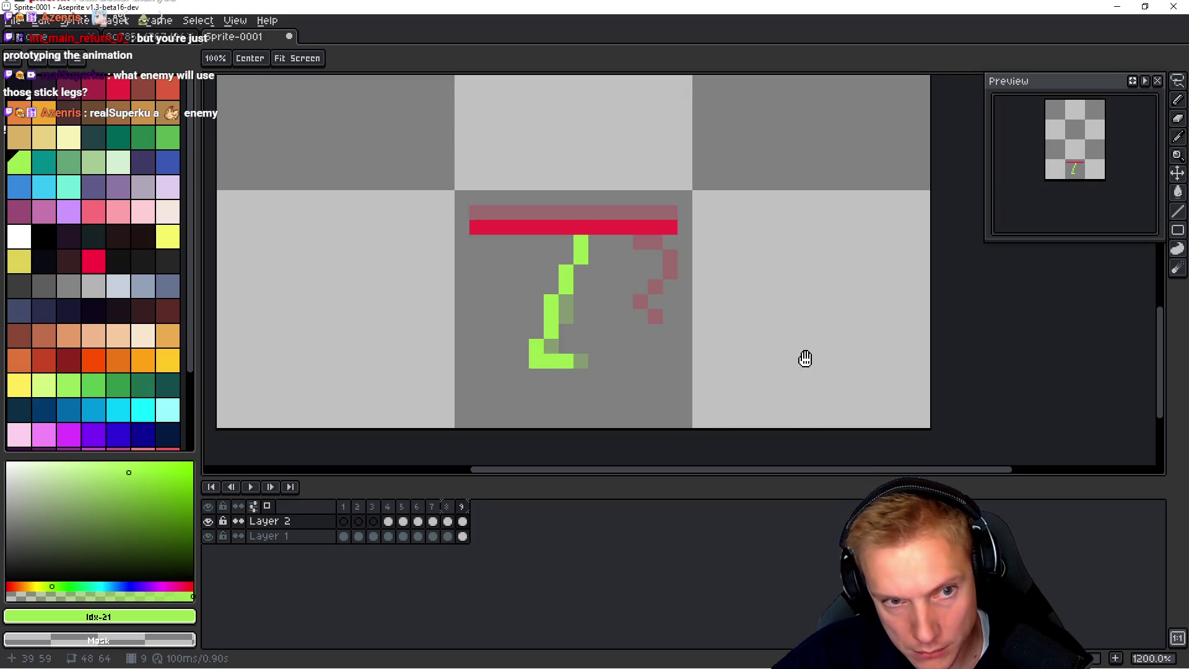
key(Right)
key(Left)
key(Right)
key(Left)
key(Right)
key(Left)
key(Right)
key(Left)
key(Left)
key(Left)
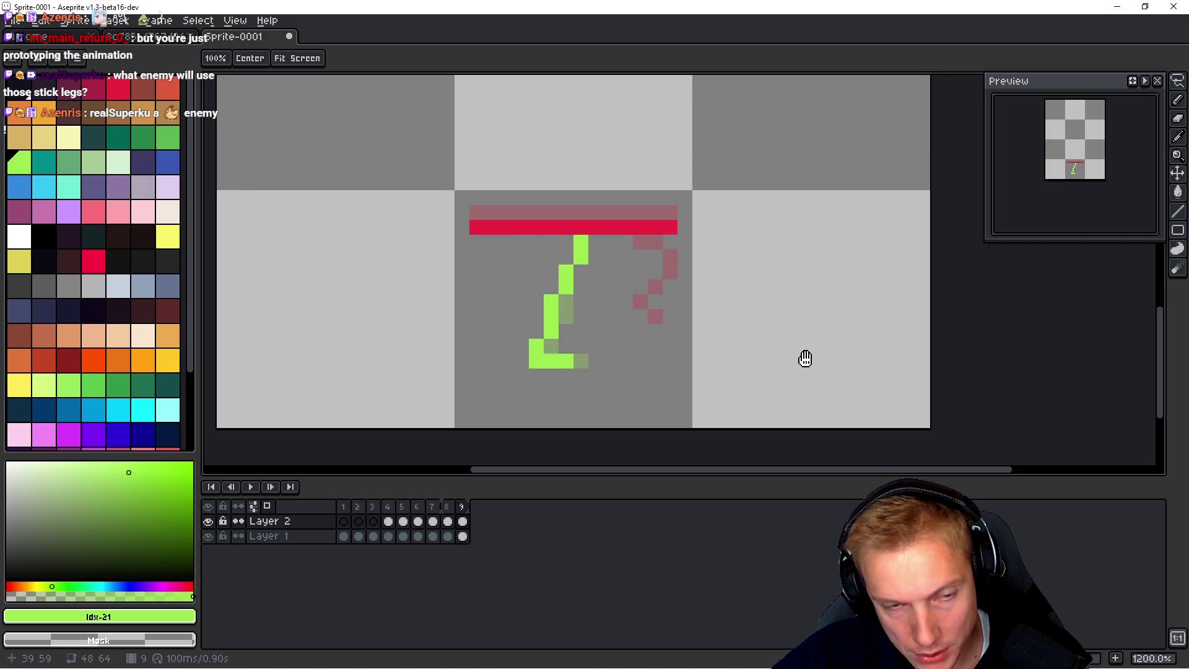
key(Right)
key(Right)
key(Right)
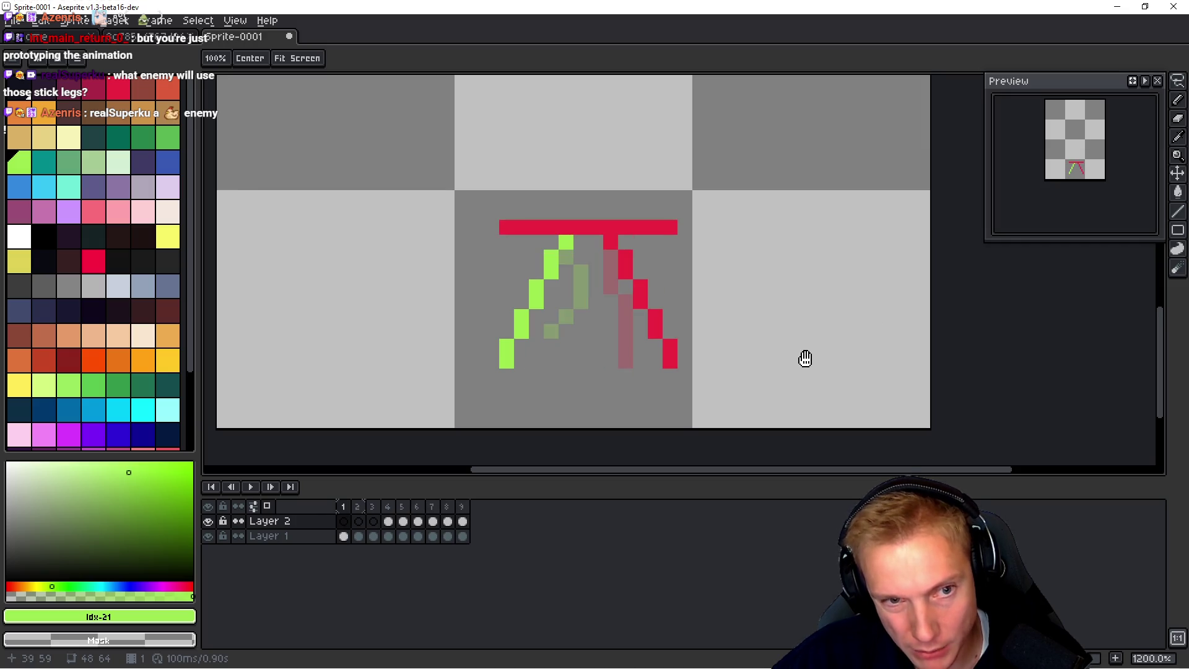
key(Left)
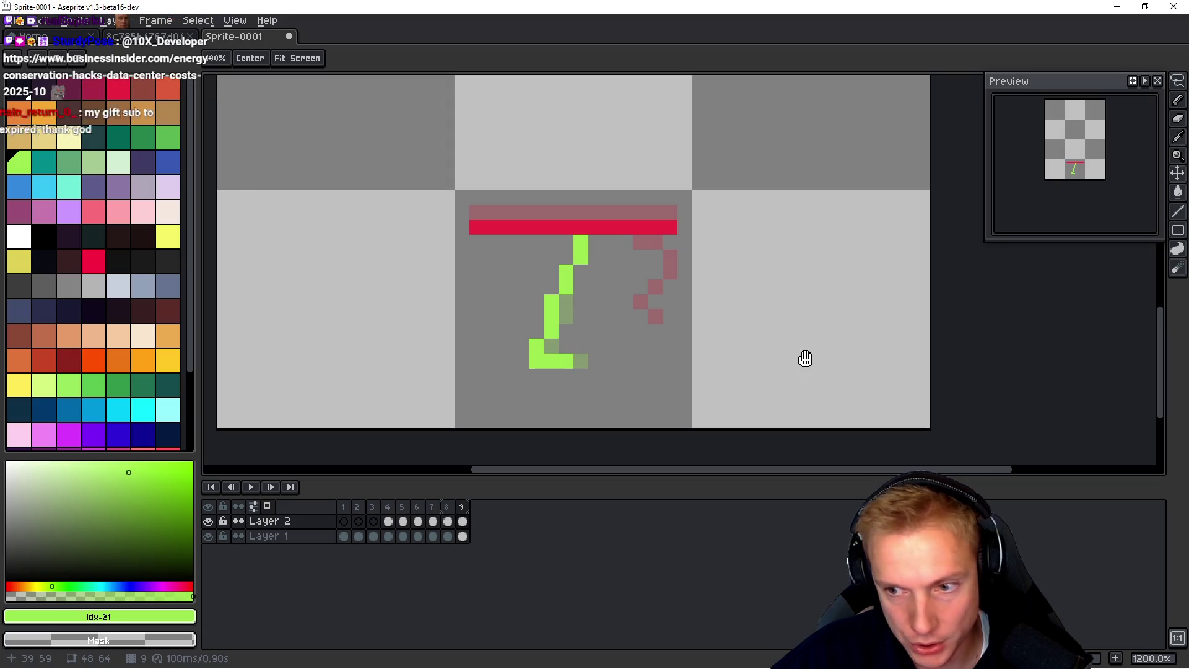
Step: Select Layer 1 with the Pencil and sample the hip-bar red #cc273f as the drawing colour
key(b)
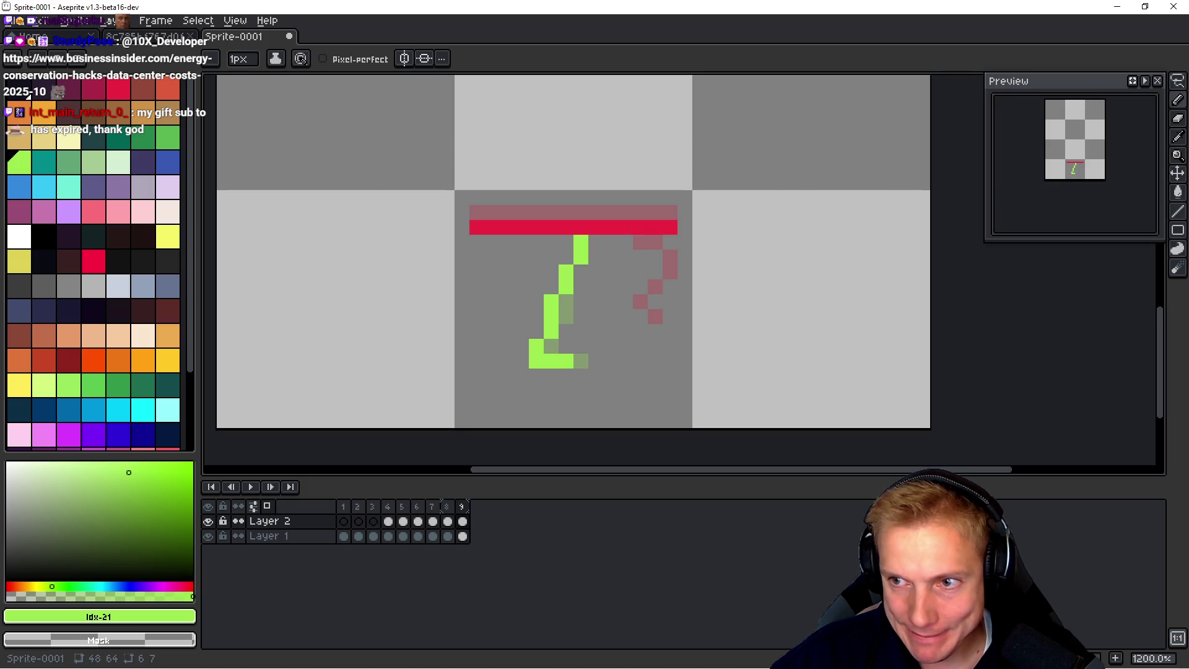
scroll(743, 313, right, 1)
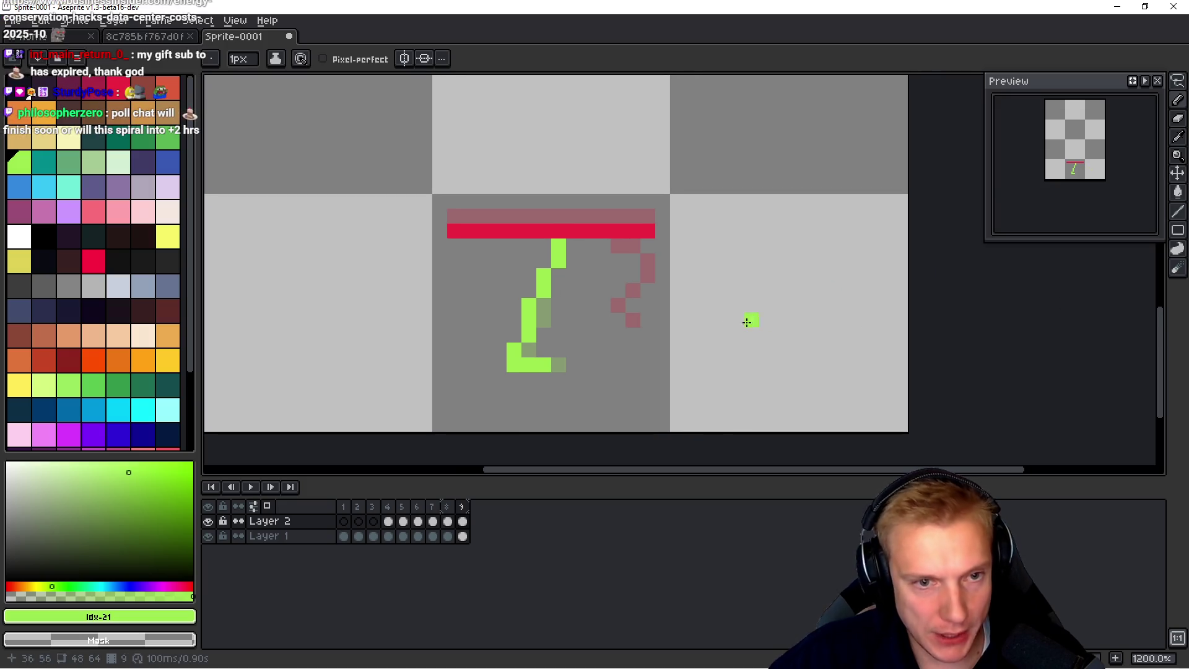
key(Down)
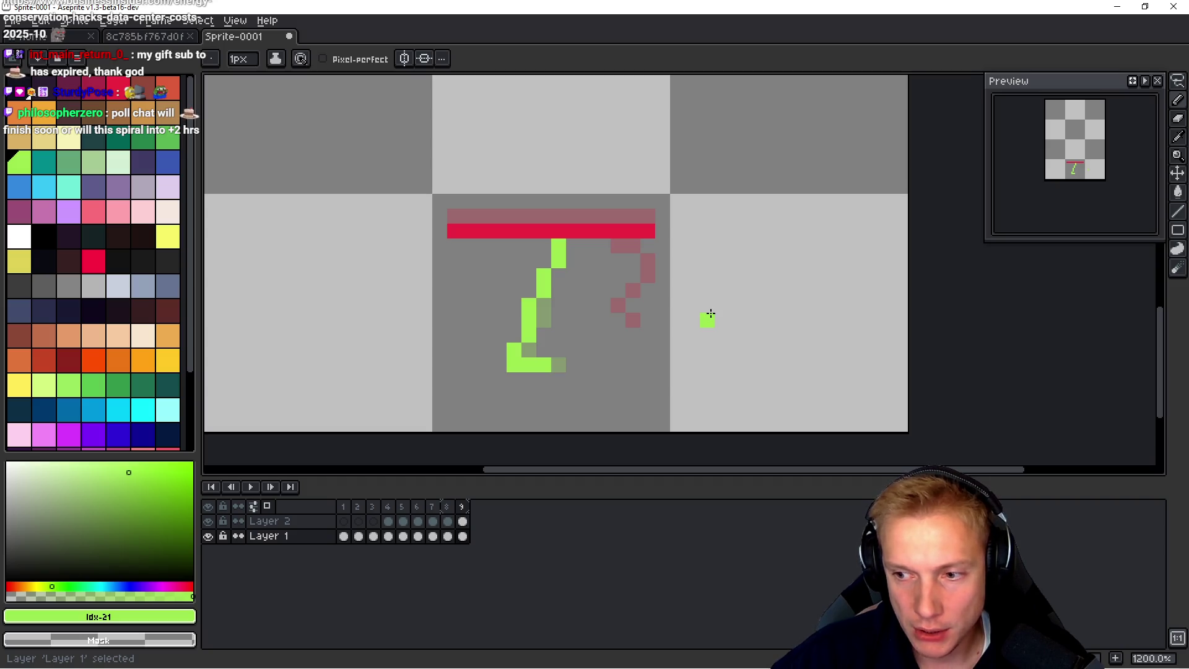
key(i)
click(598, 221)
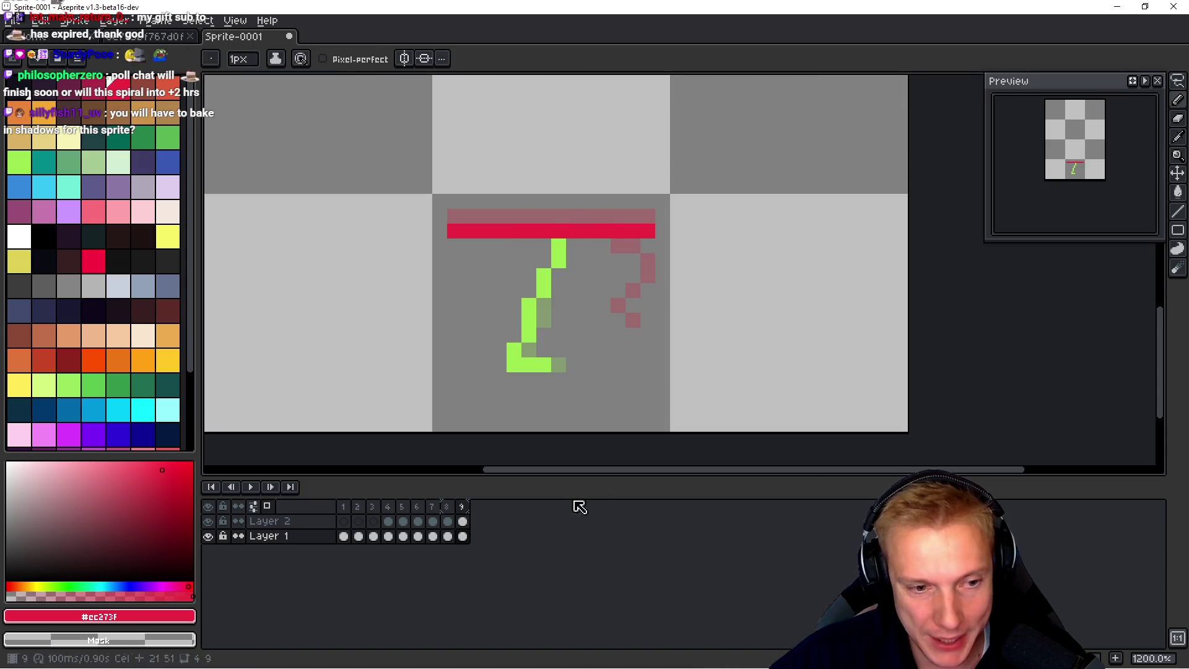
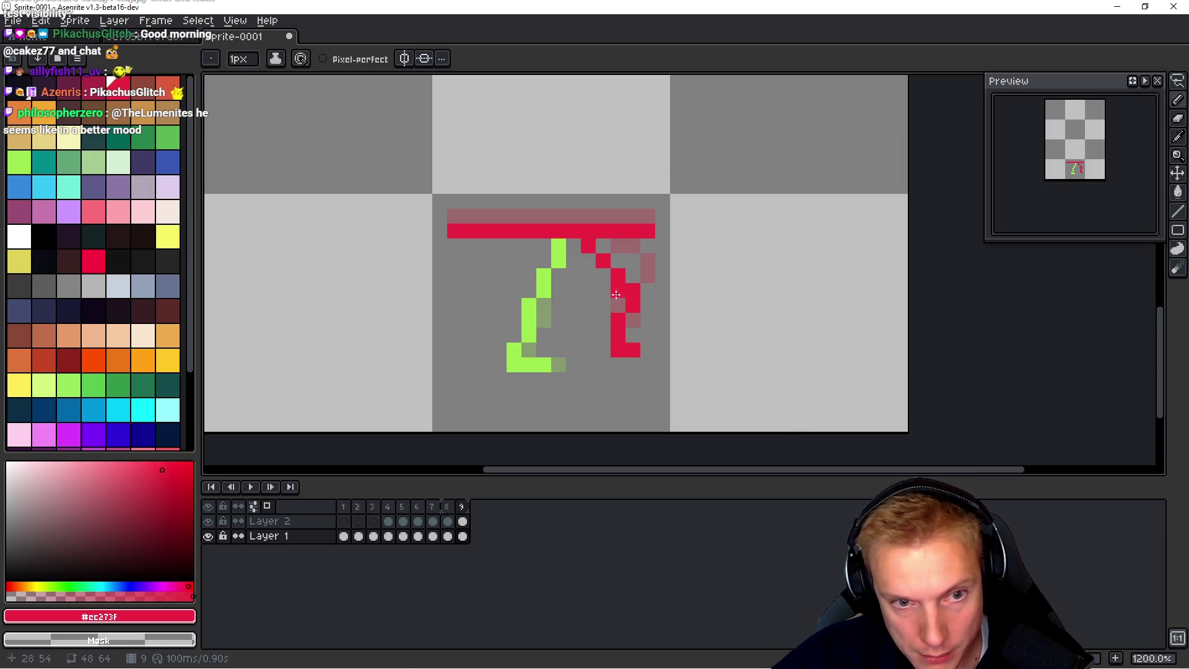
Step: Step to frame 9 and add a red pixel to the right of the legs
key(Right)
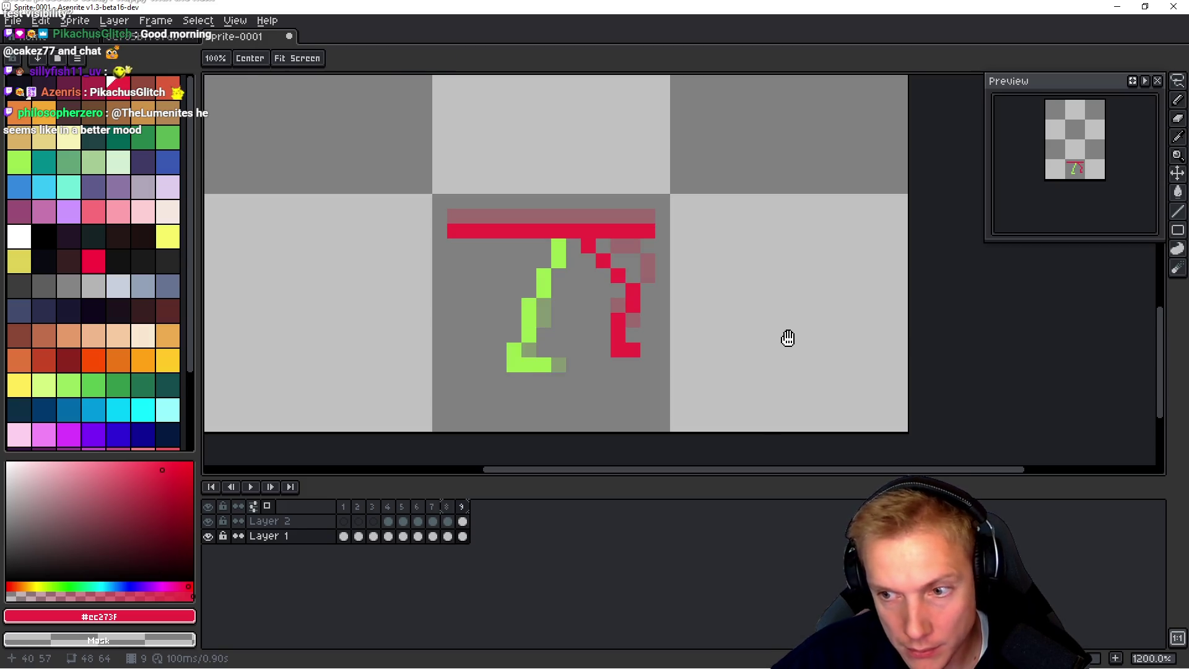
click(790, 336)
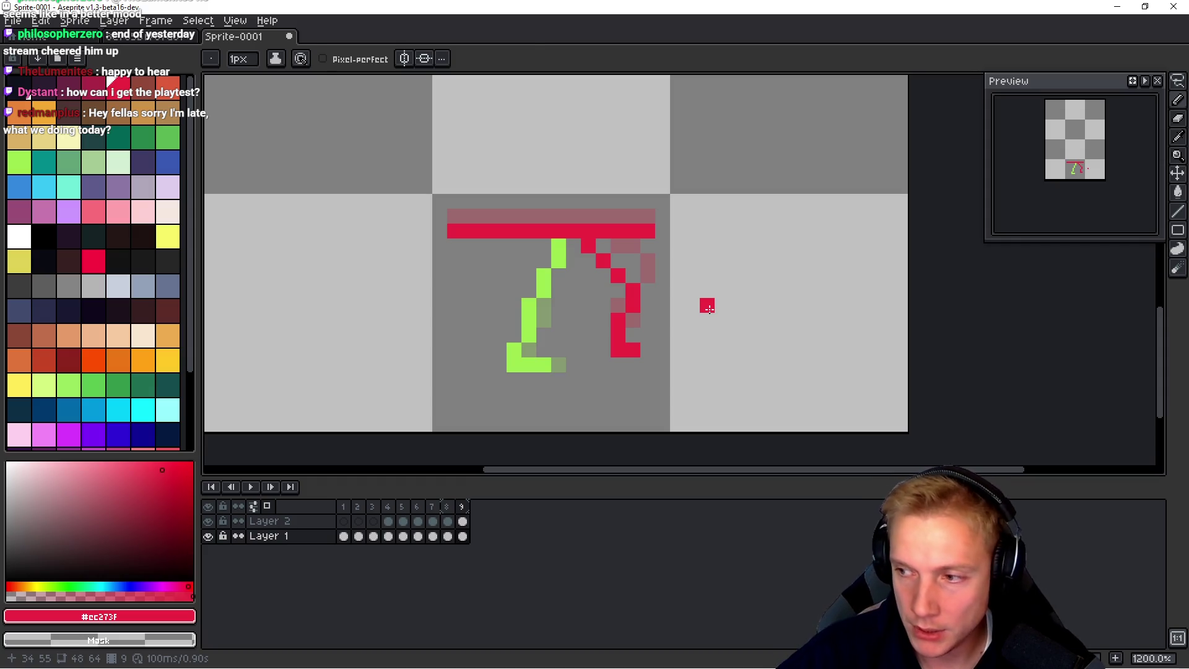
key(alt)
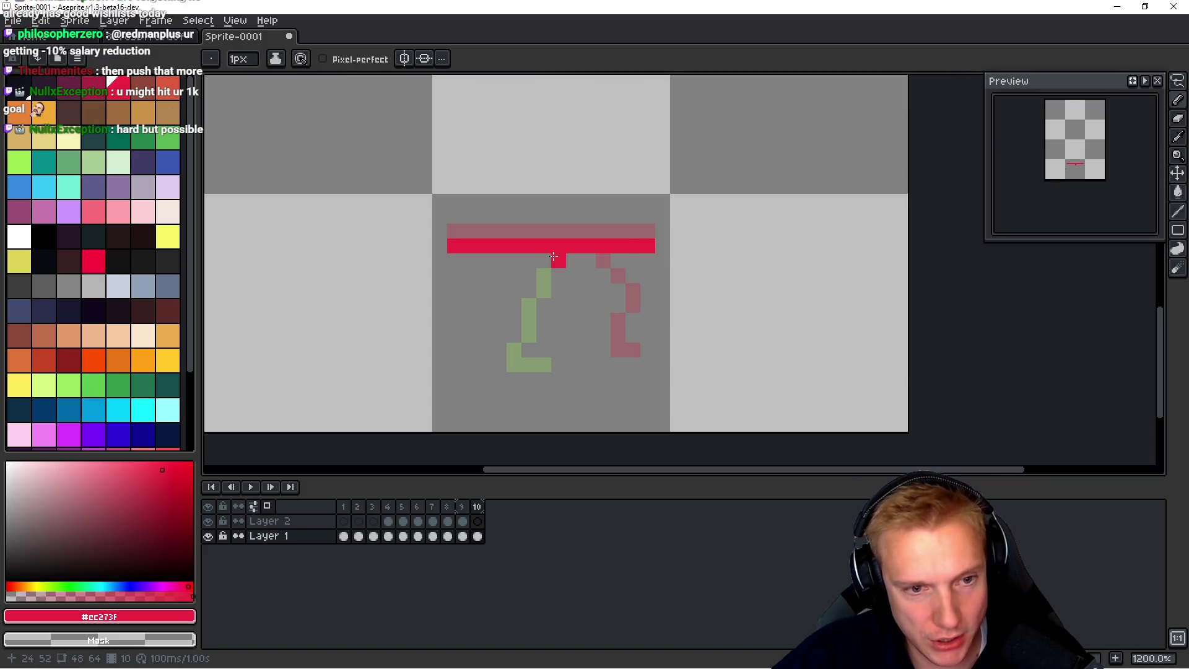
Step: Pick the green from frame 9 and trace the green leg over its faint outline on frame 10
key(Left)
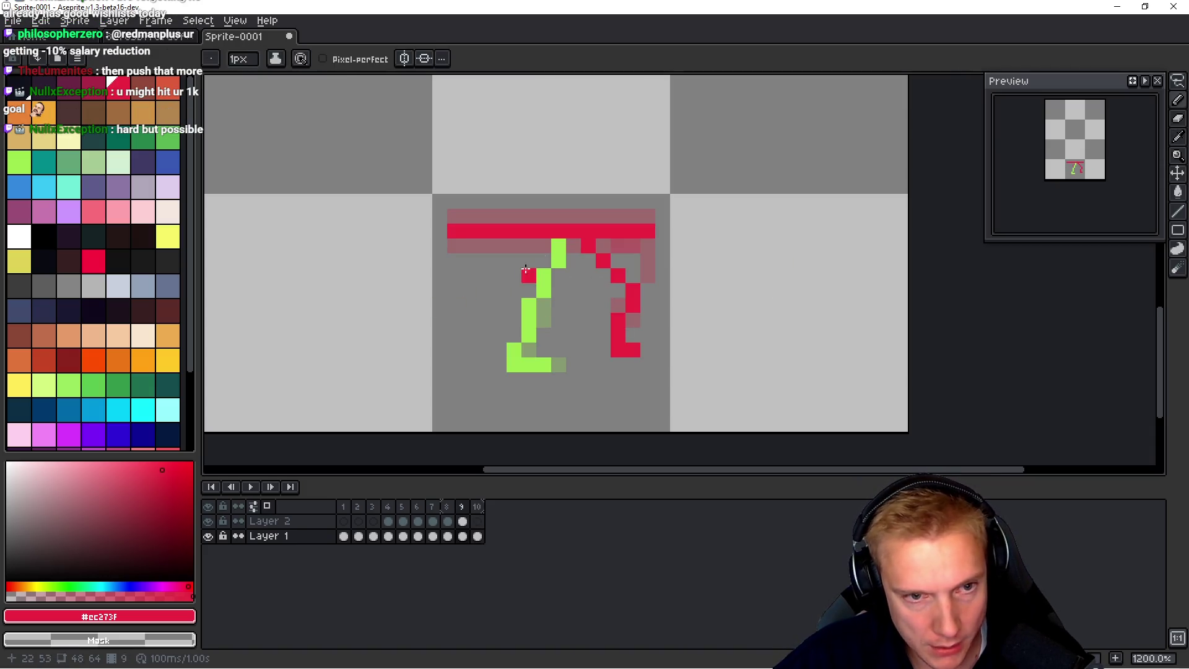
alt+click(557, 248)
key(Right)
mouse_move(557, 260)
mouse_down()
mouse_move(513, 366)
mouse_move(536, 362)
mouse_up()
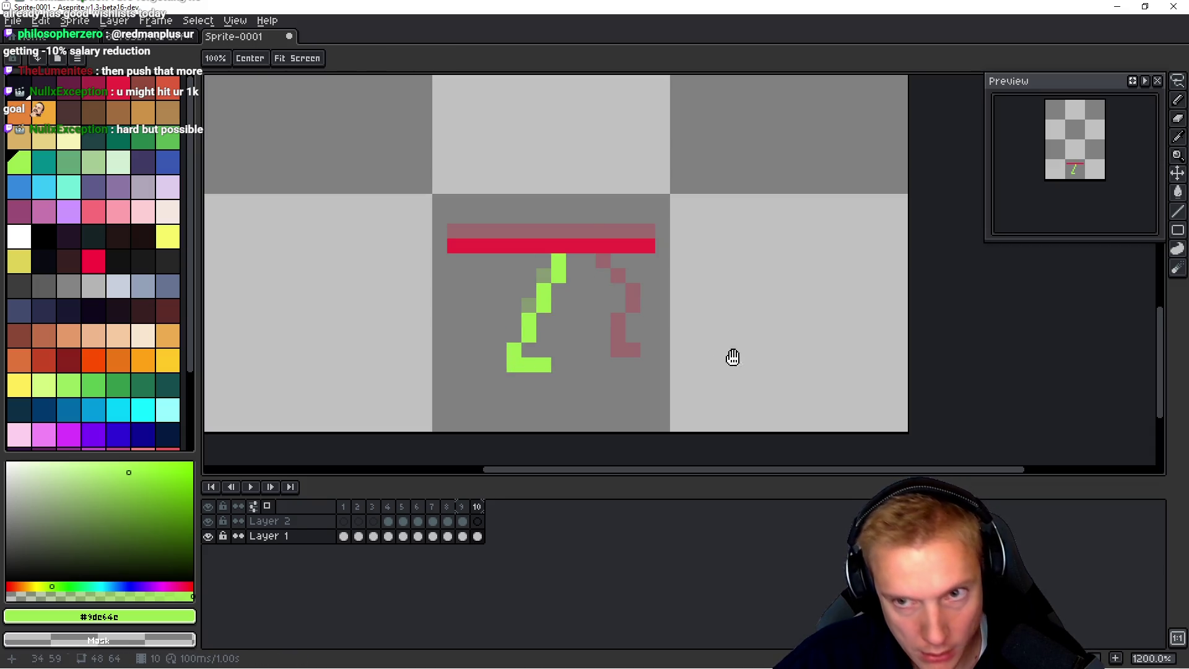
key(Left)
key(Right)
key(Left)
key(Right)
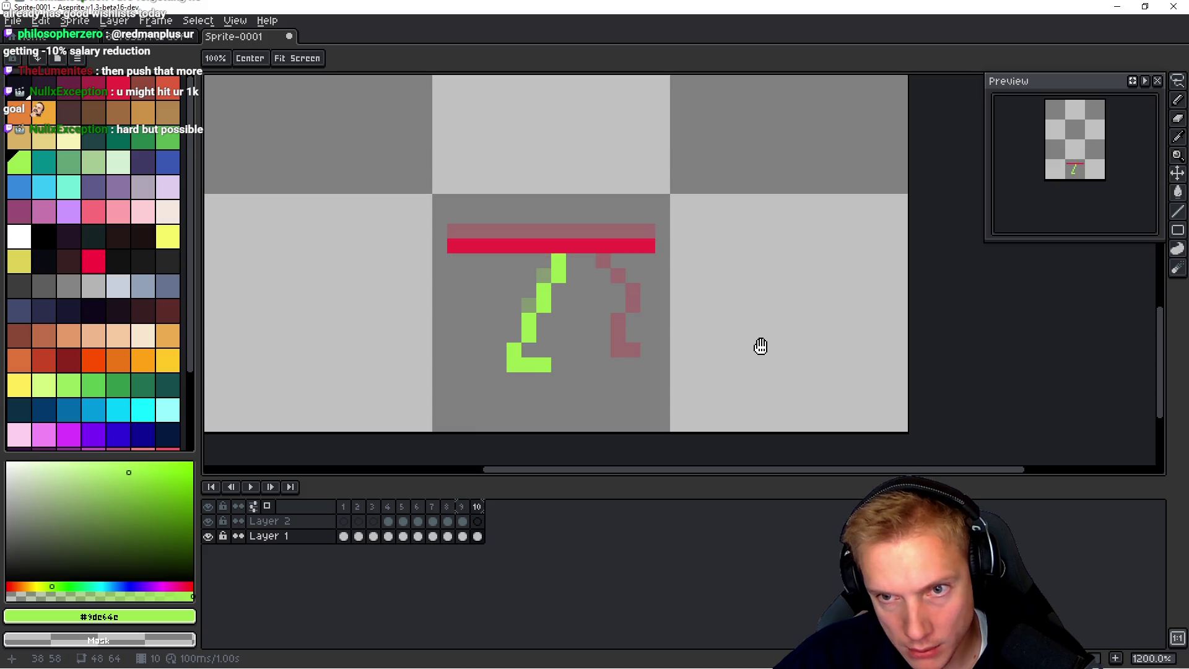
Step: Undo an accidental erasure, cut the green leg from frame 10, and make Layer 2 active
key(b)
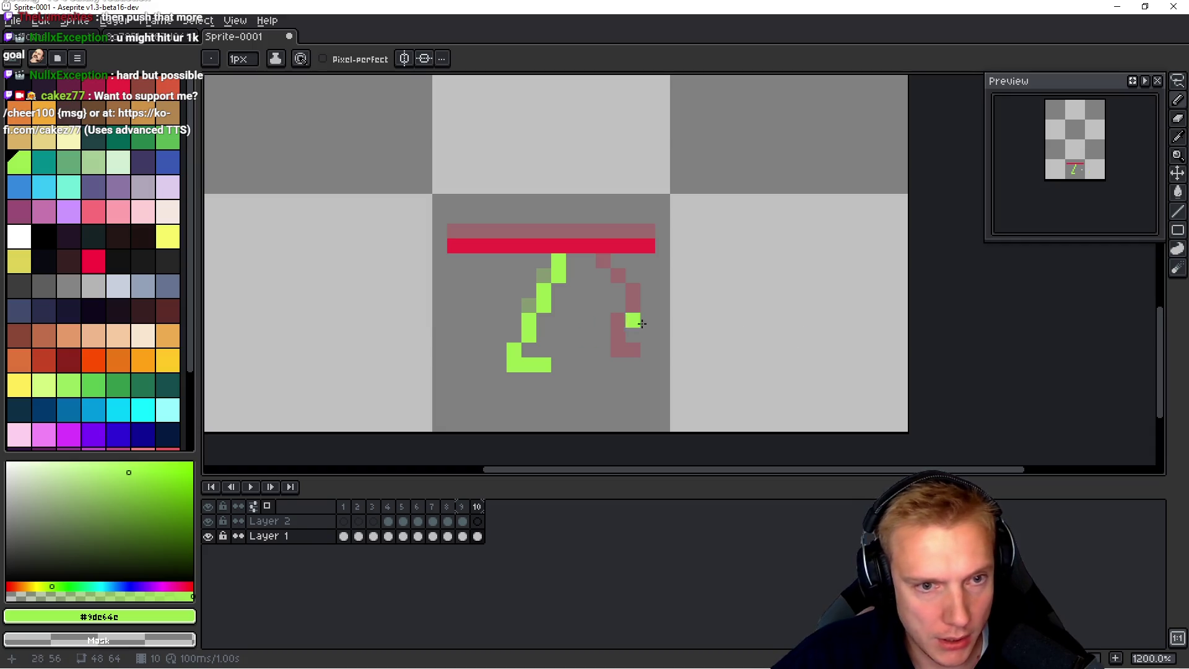
drag(558, 263, 515, 332)
key(ctrl+z)
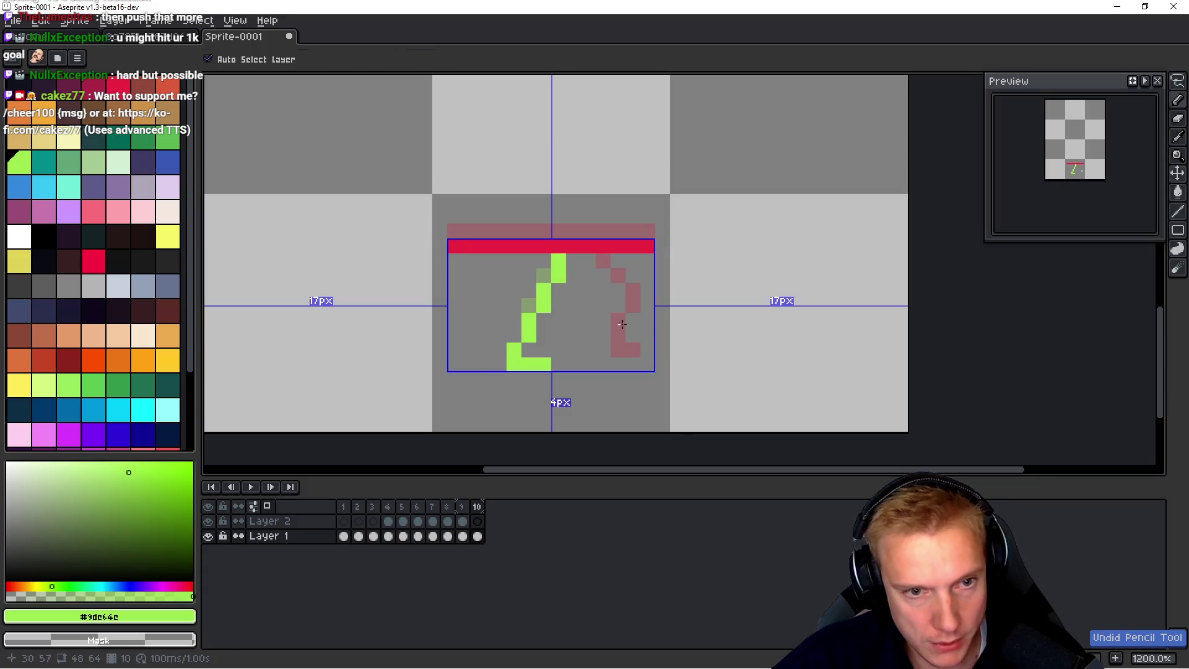
key(m)
mouse_move(435, 399)
mouse_down()
mouse_move(624, 283)
mouse_move(608, 252)
mouse_up()
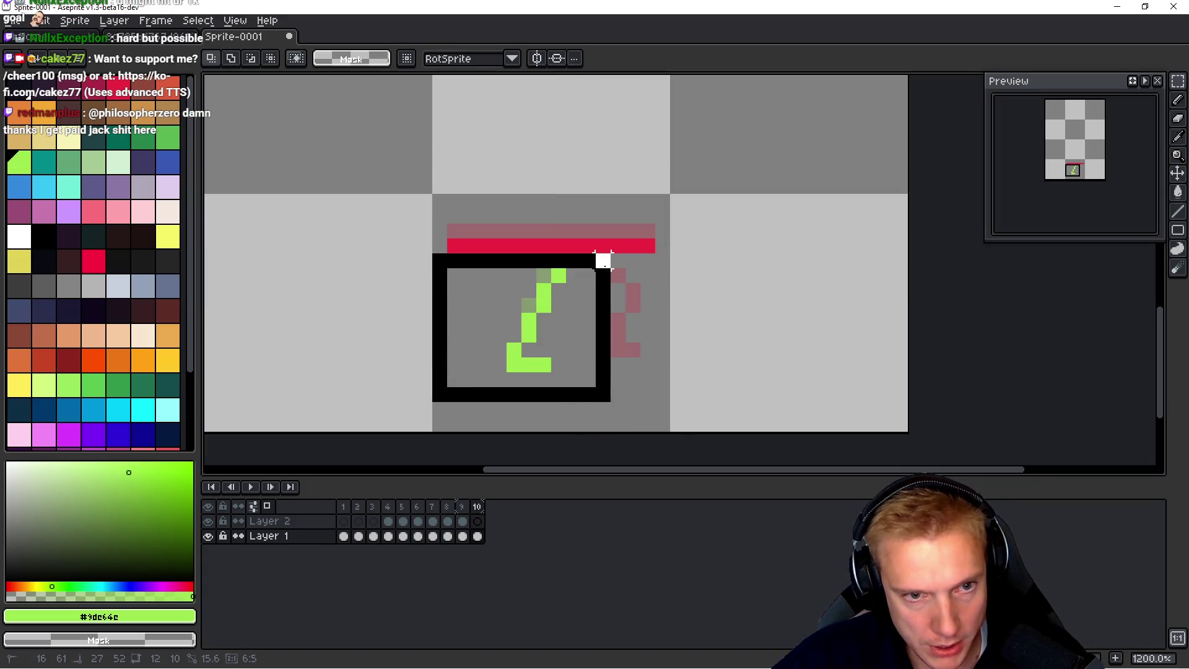
key(Delete)
key(Up)
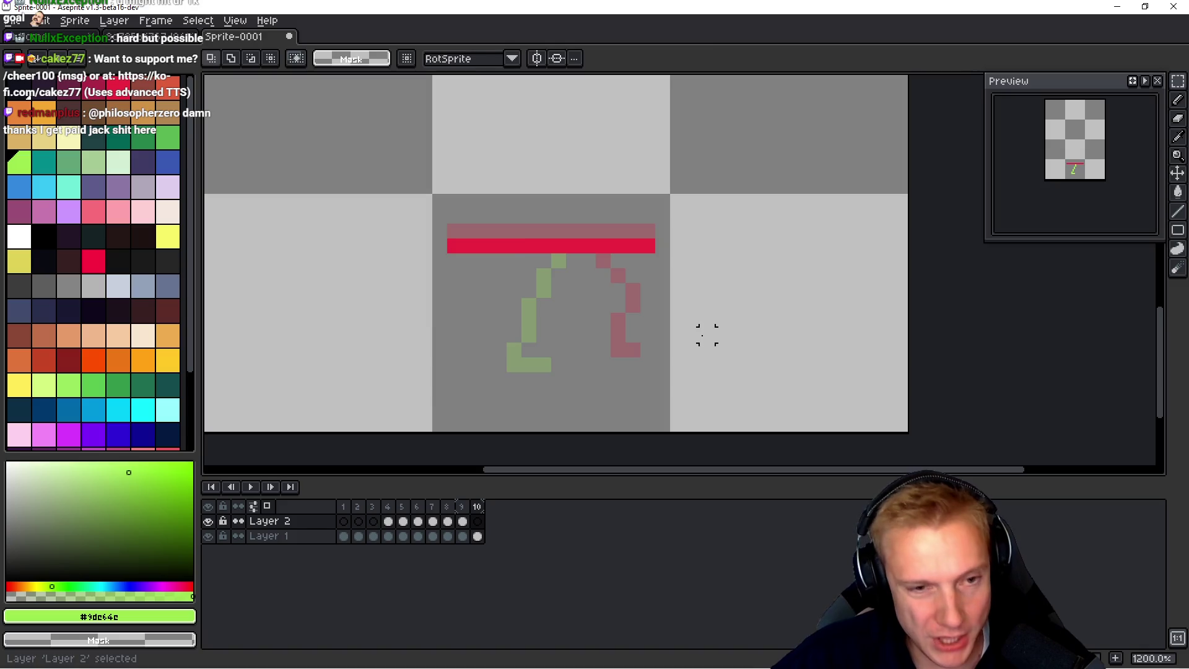
Step: Paste the green leg onto Layer 2, then make Layer 1 active again
key(ctrl+v)
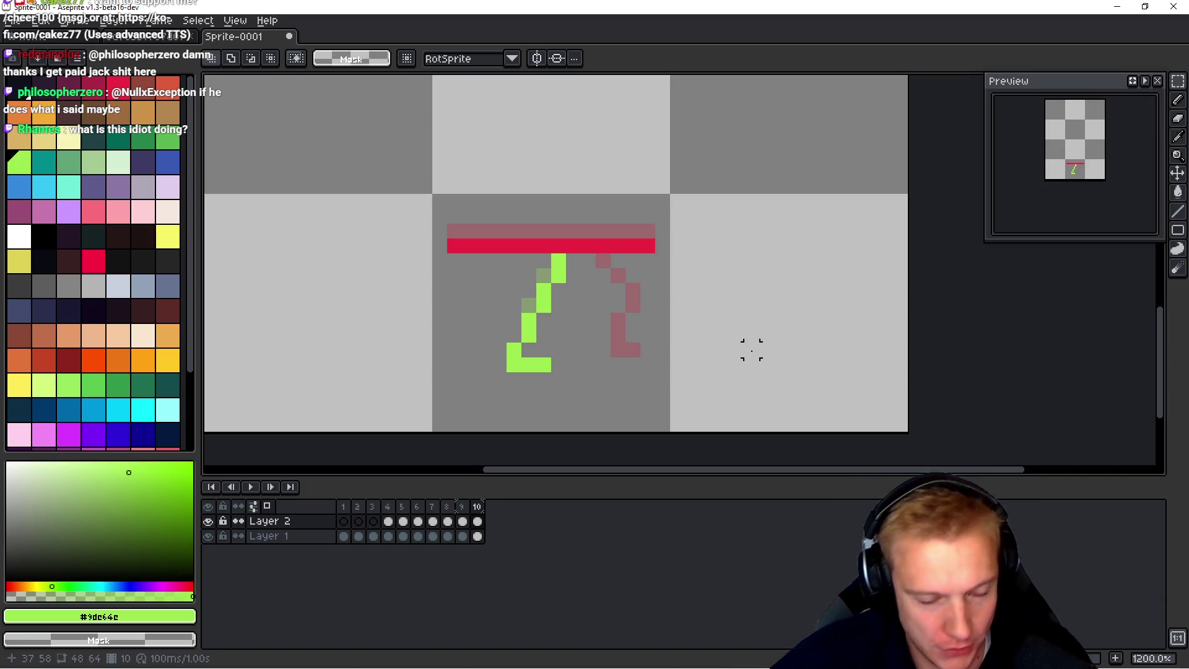
key(Down)
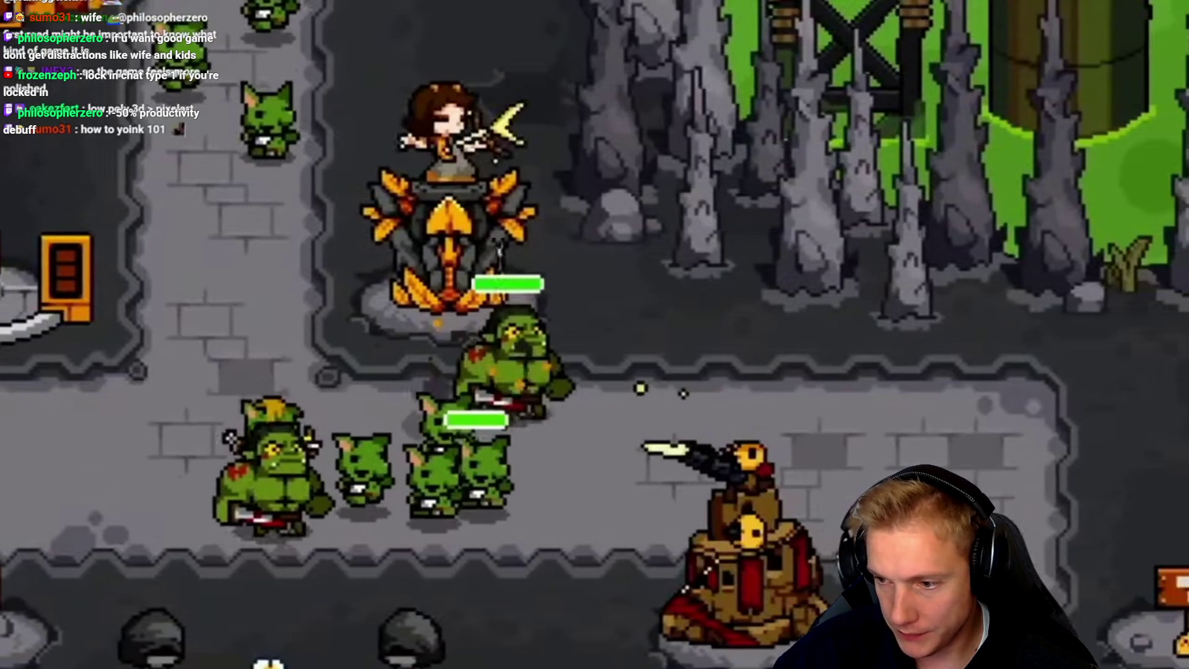
Step: Exit full-screen playback of the YouTube stream video
key(Escape)
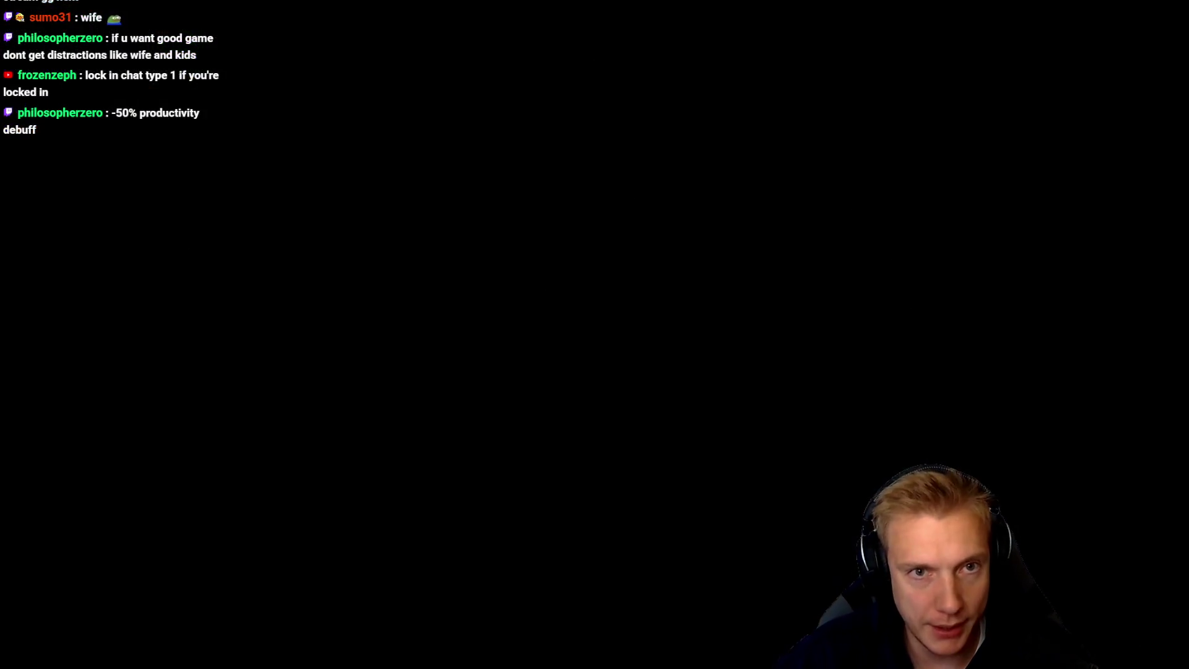
Step: Go from the Tangy TD store page to the Tangy TD Demo store page
click(963, 13)
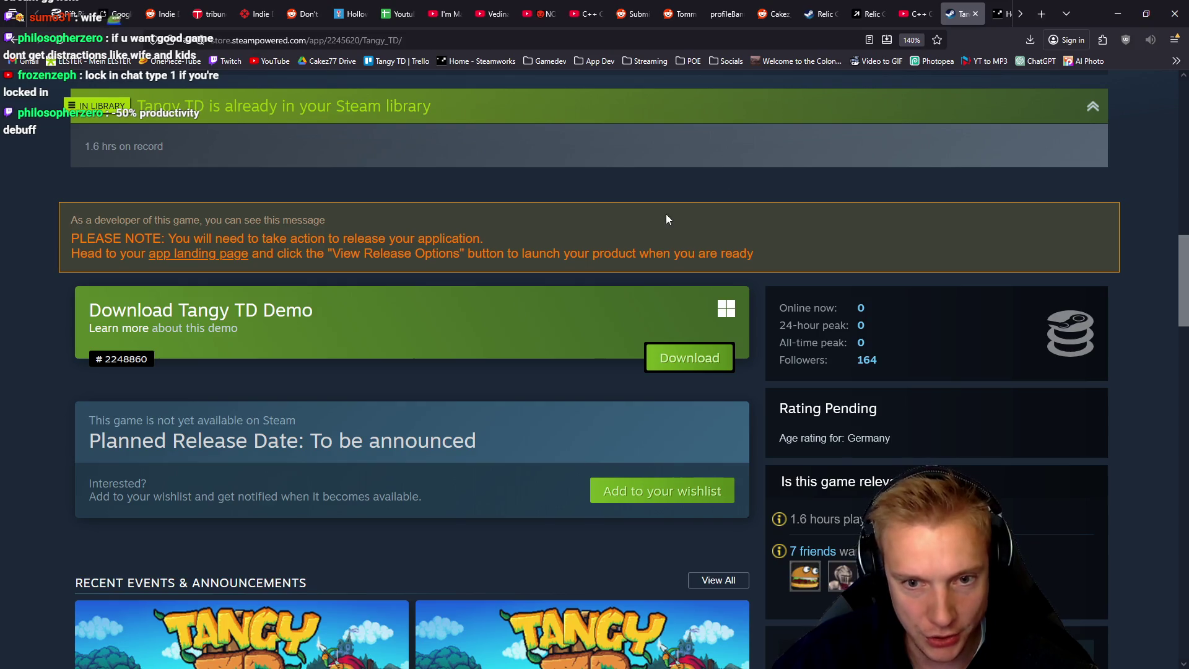
scroll(666, 214, up, 5)
scroll(669, 217, down, 10)
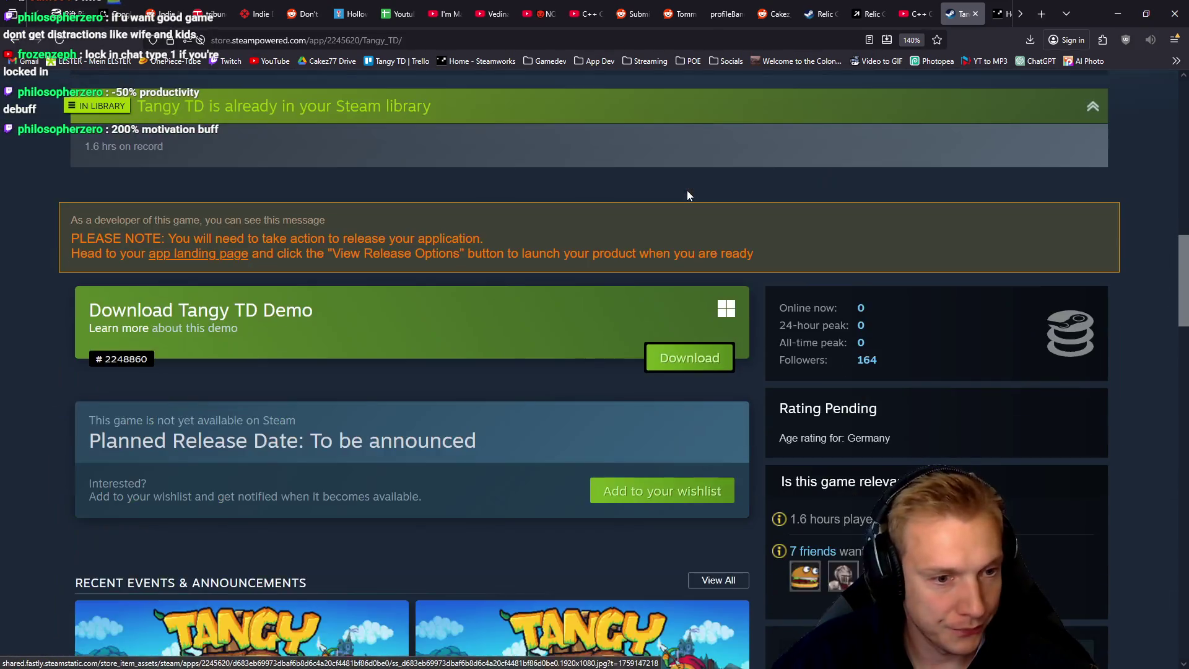
scroll(598, 229, up, 5)
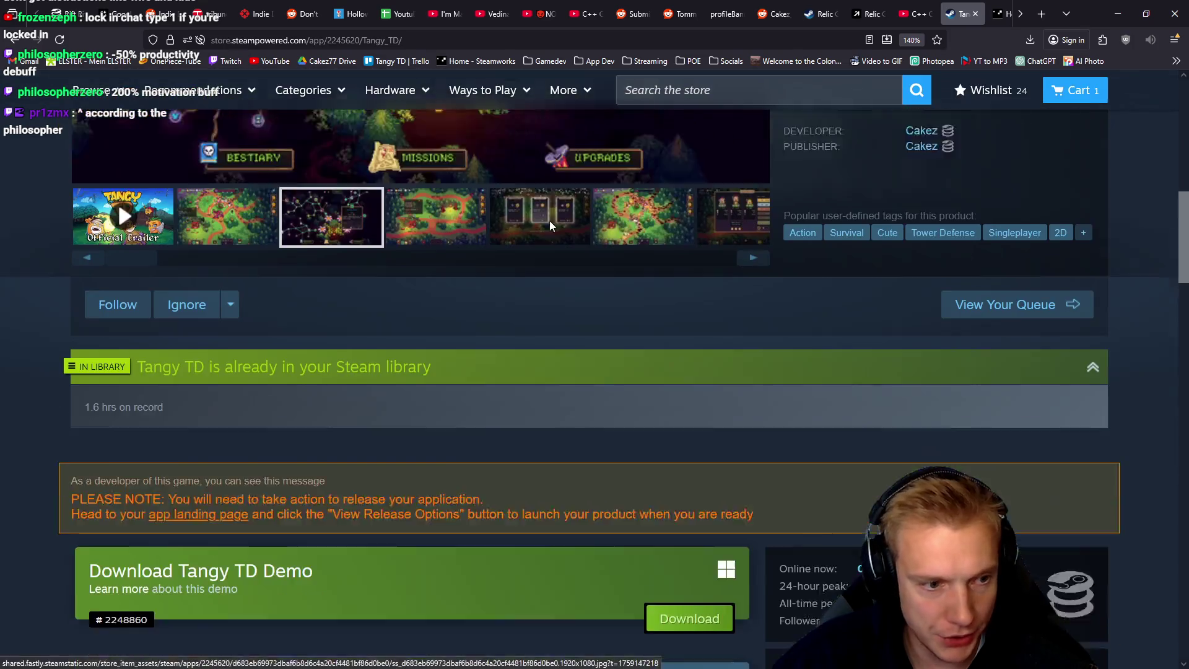
click(127, 515)
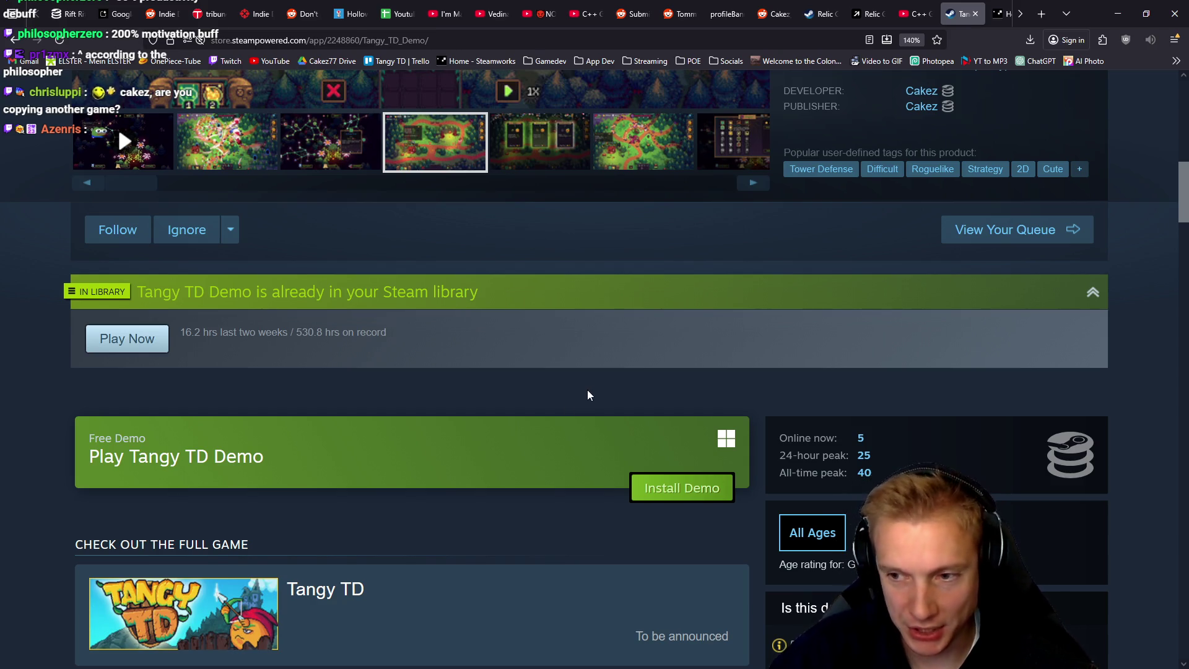
Step: Open the Tangy TD Demo's SteamDB page from its store listing
scroll(587, 389, up, 10)
scroll(645, 214, down, 3)
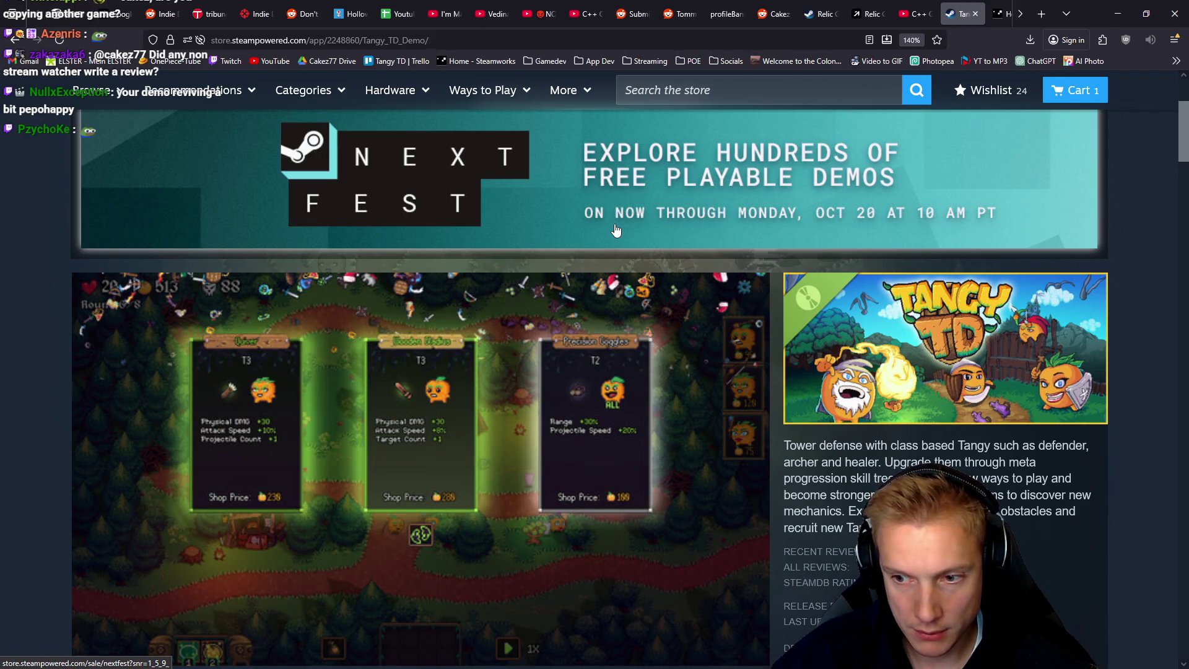
scroll(629, 244, down, 5)
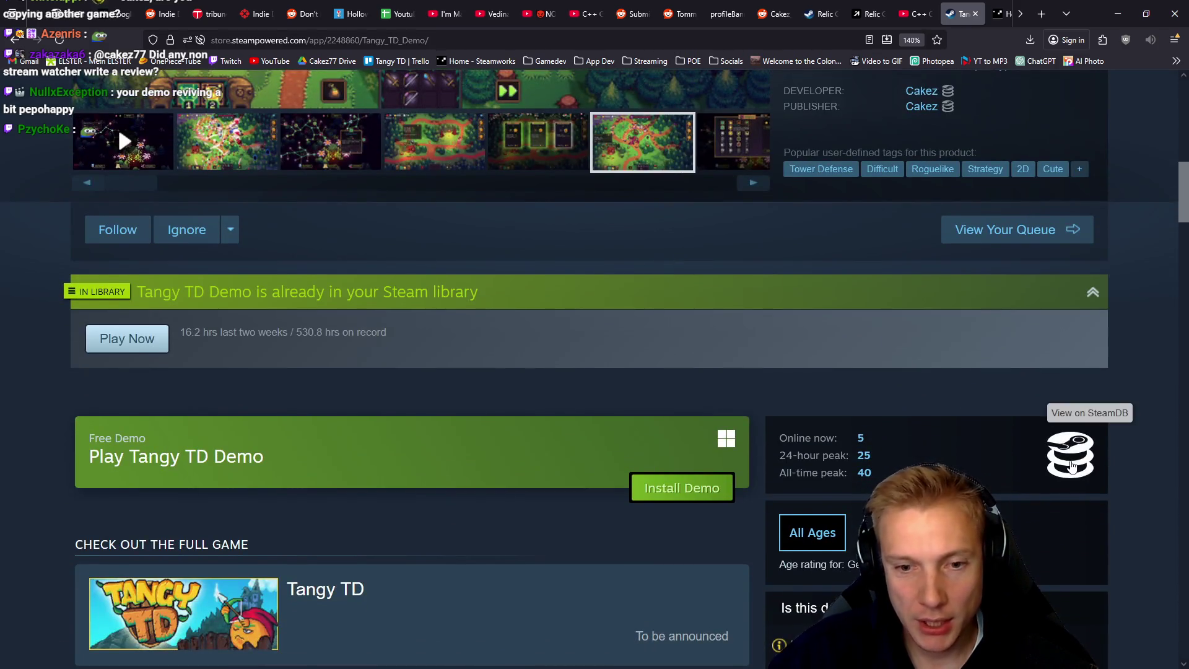
click(1072, 465)
scroll(557, 359, down, 5)
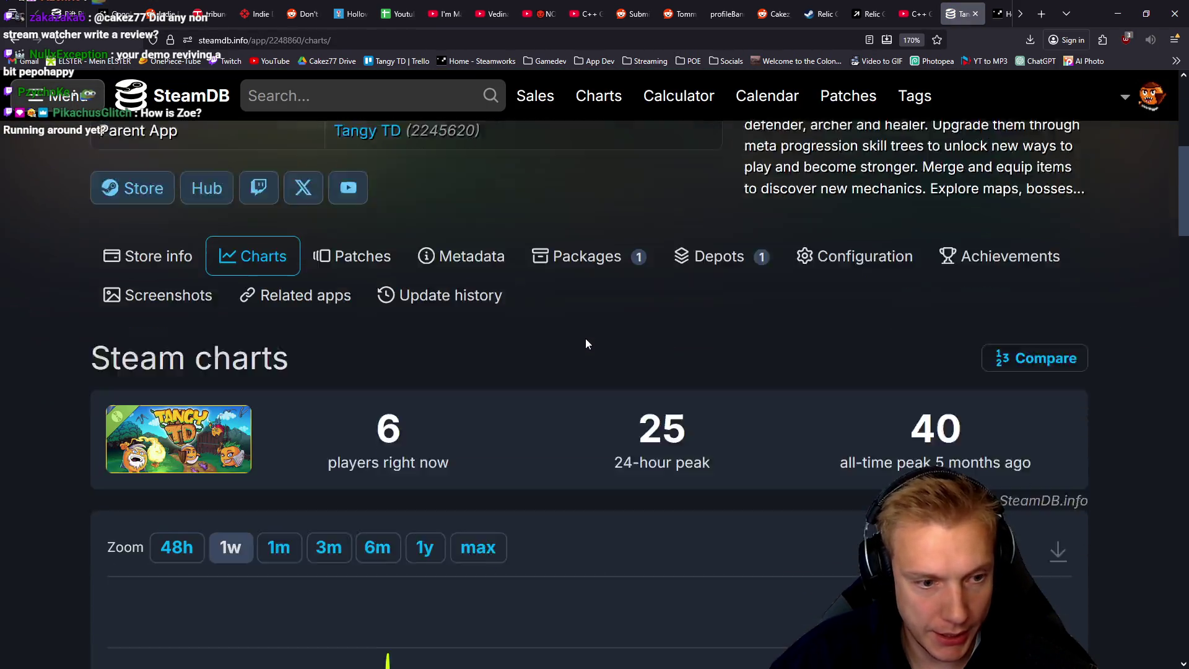
Step: Zoom the demo's player chart into 13–15 Oct, then switch back to Aseprite
scroll(585, 343, down, 4)
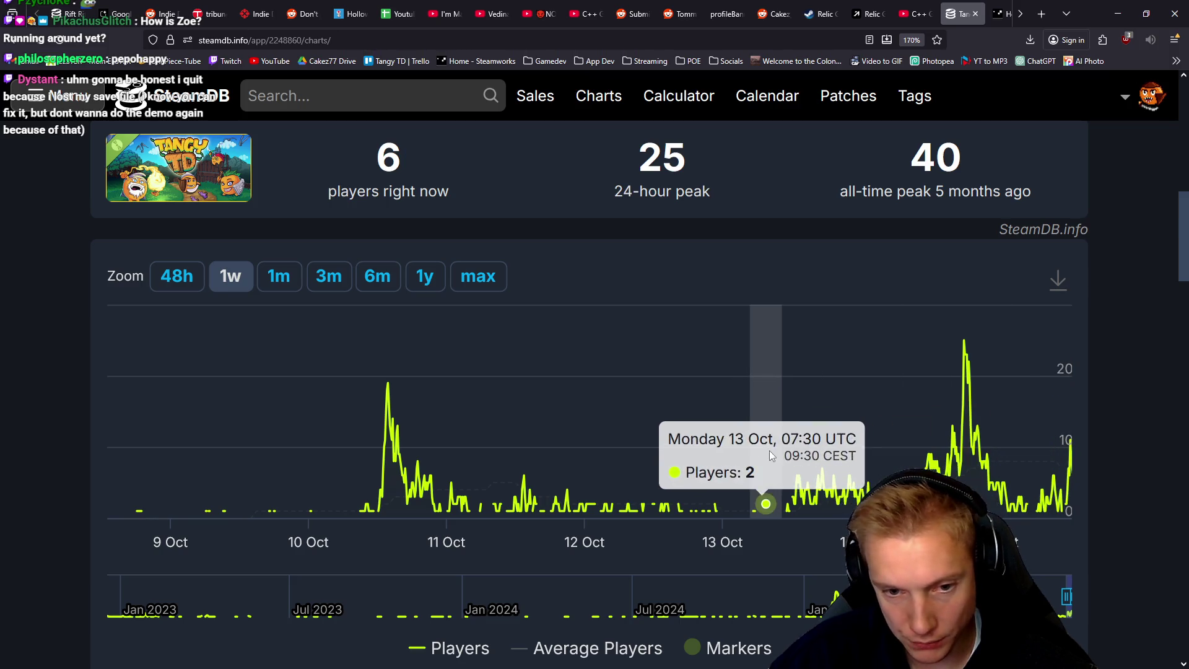
drag(767, 459, 1084, 433)
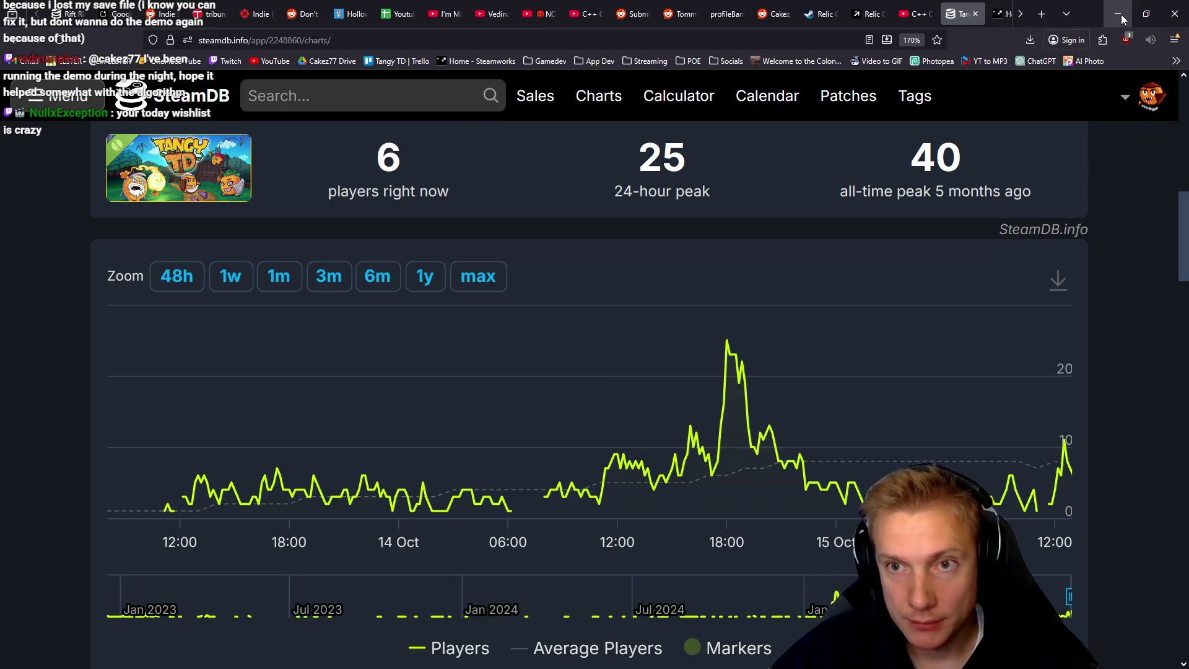
key(alt+Tab)
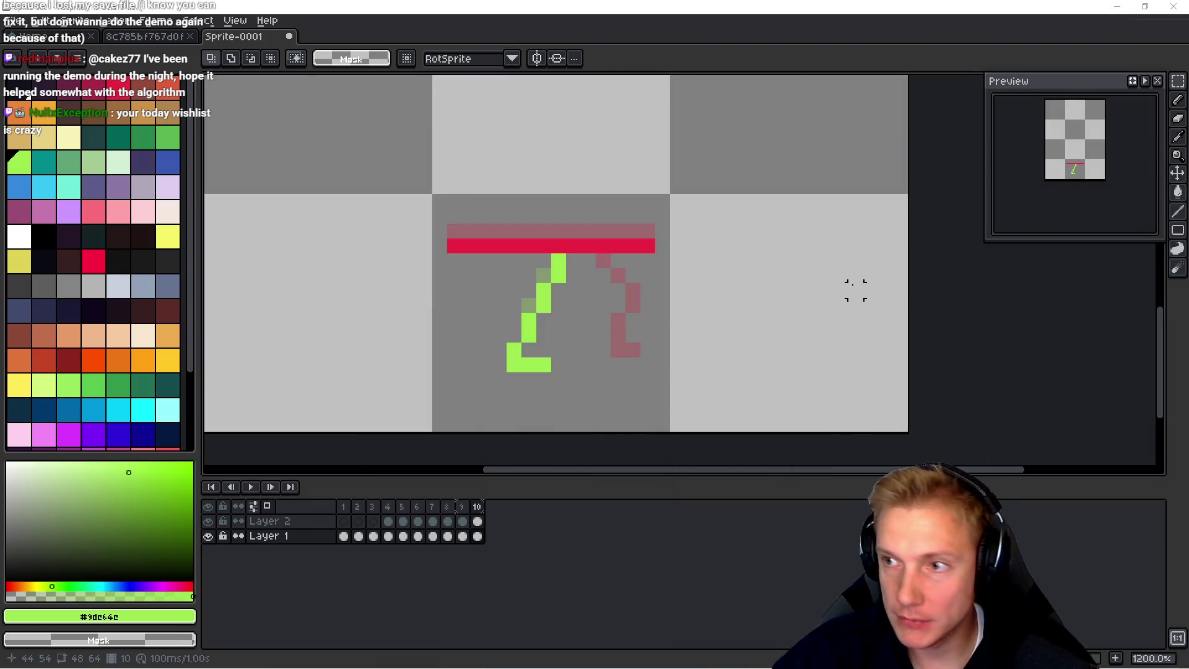
Step: Play the stream video full screen from its browser tab, then pause it
key(alt+Tab)
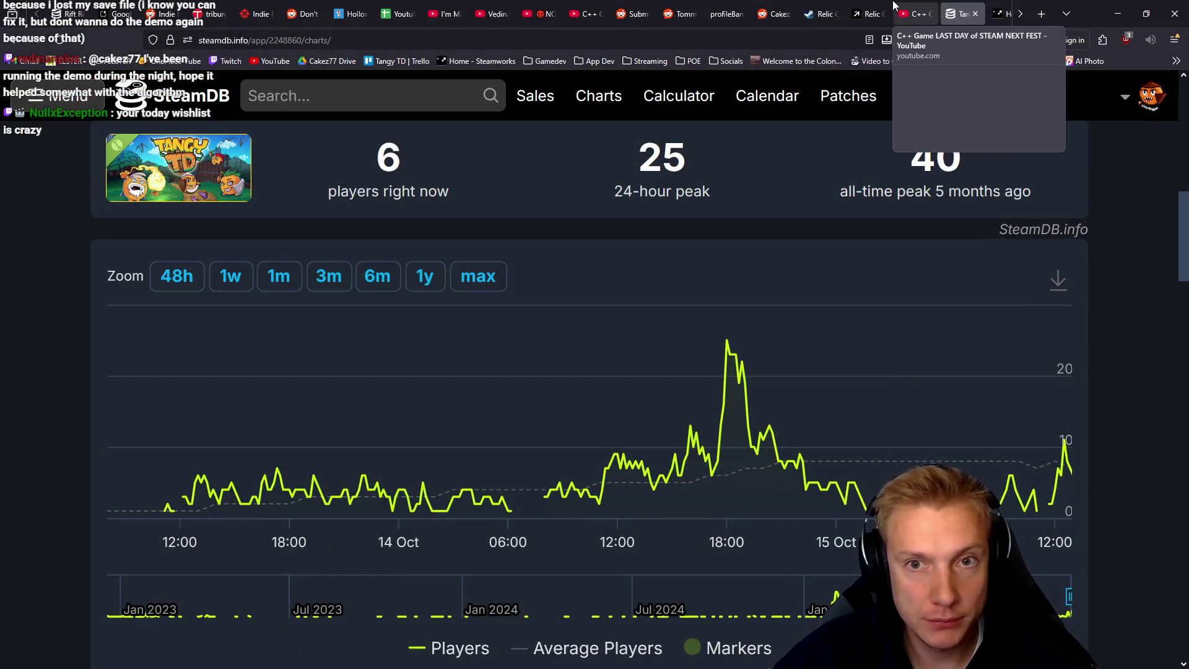
click(913, 9)
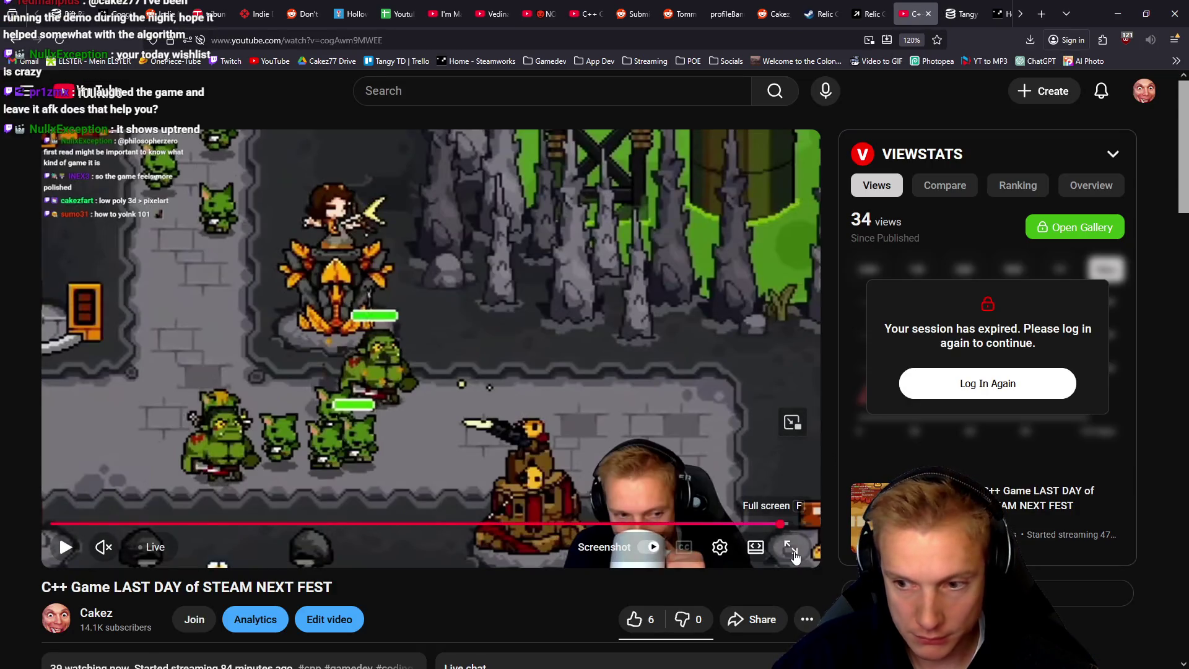
click(791, 545)
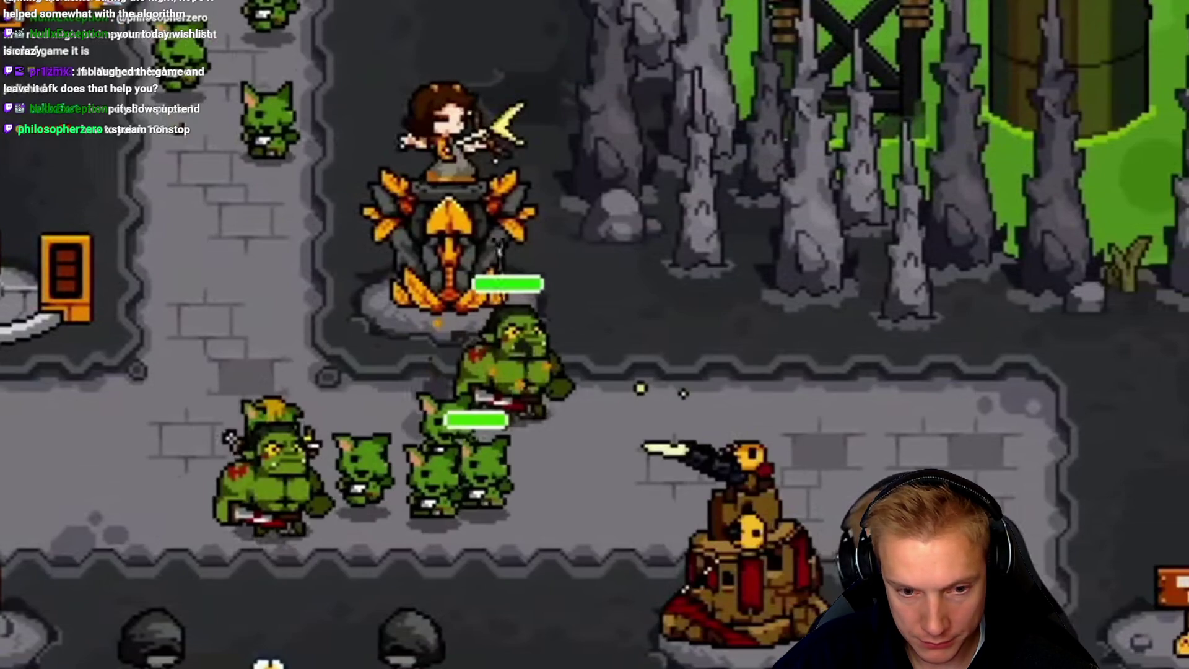
key(space)
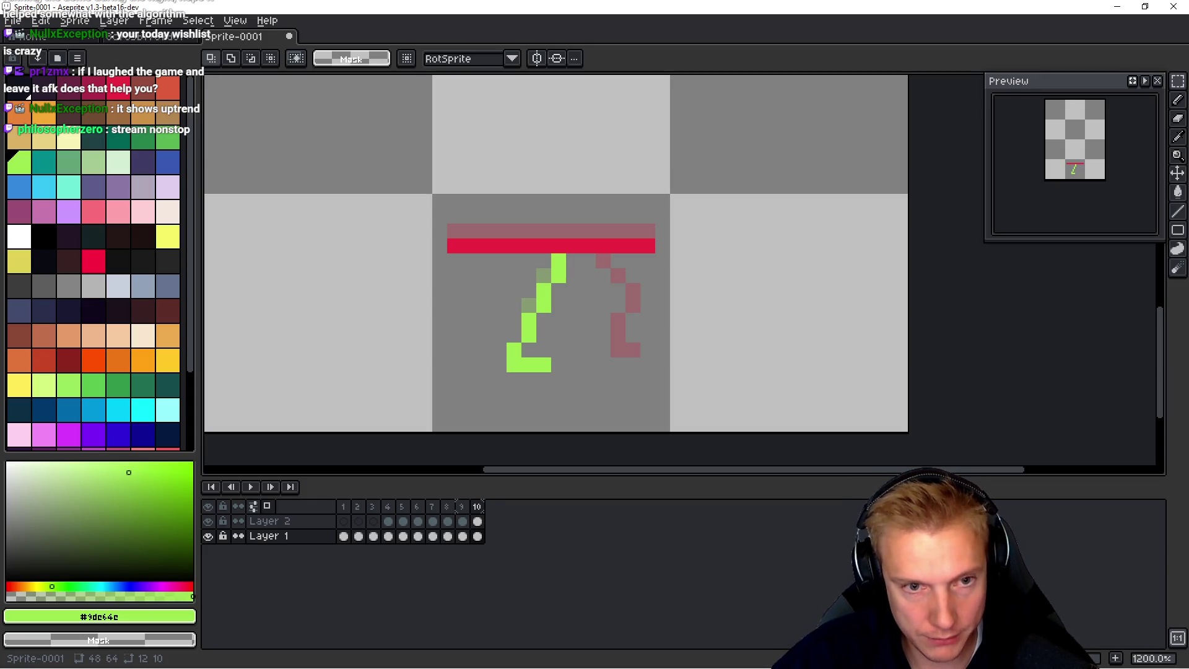
Step: Pick the bar's red and draw frame 10's red leg on Layer 2, ending in a lower-right foot
key(Left)
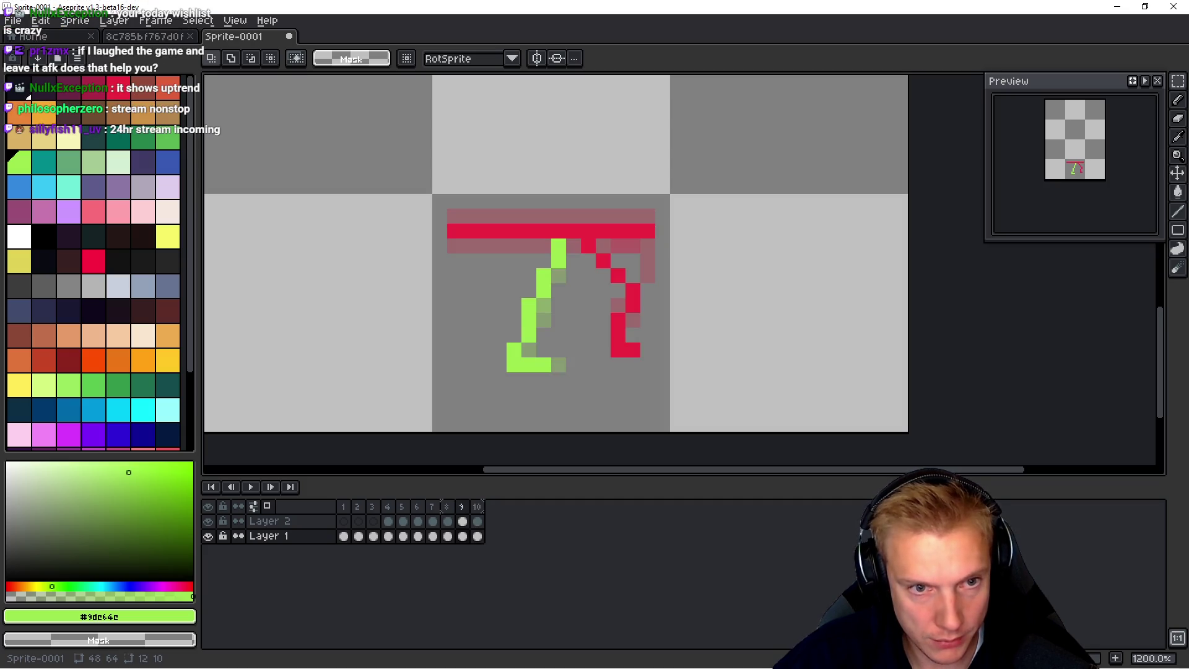
key(space)
key(Right)
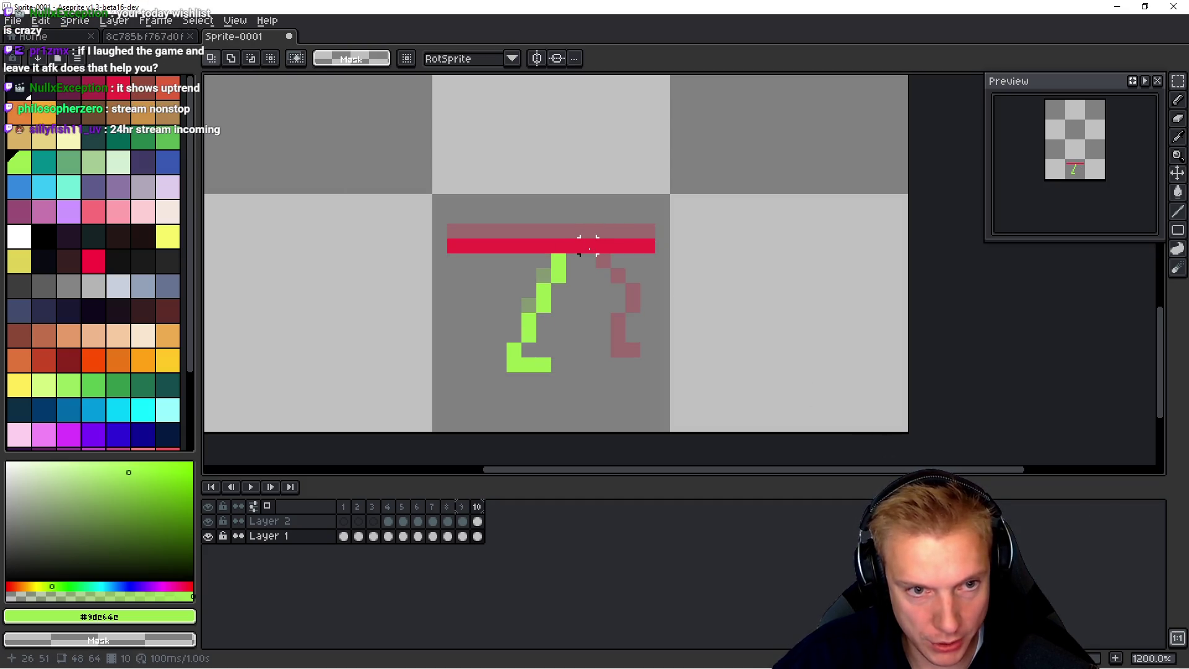
key(b)
ctrl+click(588, 246)
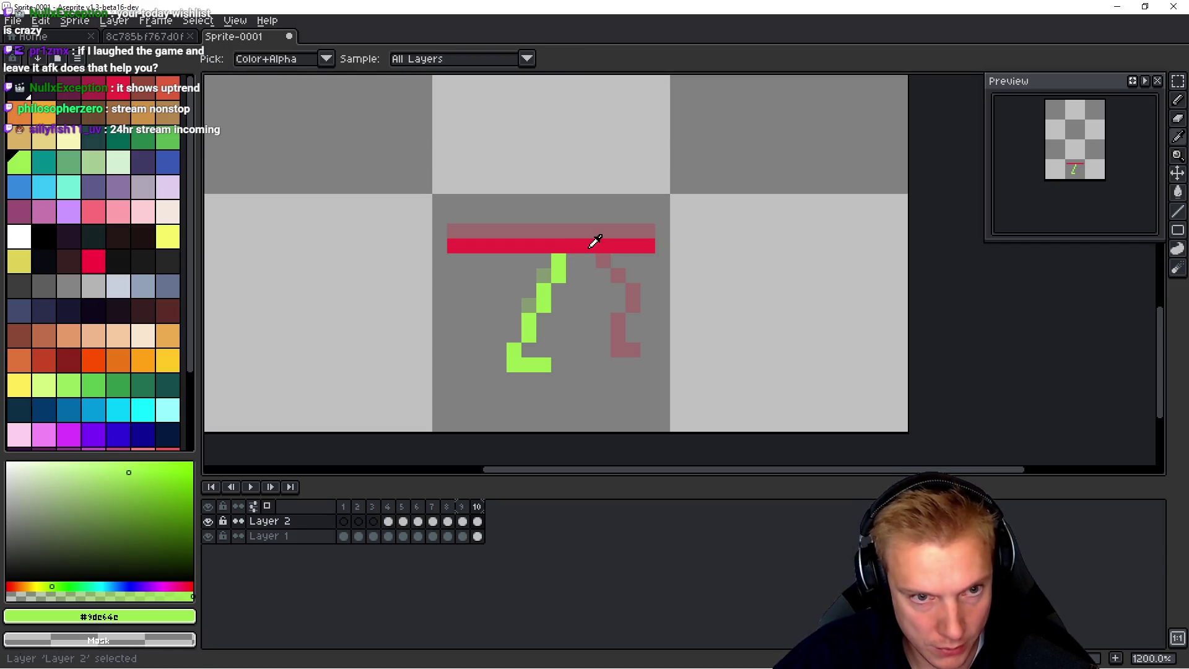
alt+click(589, 246)
shift+click(621, 368)
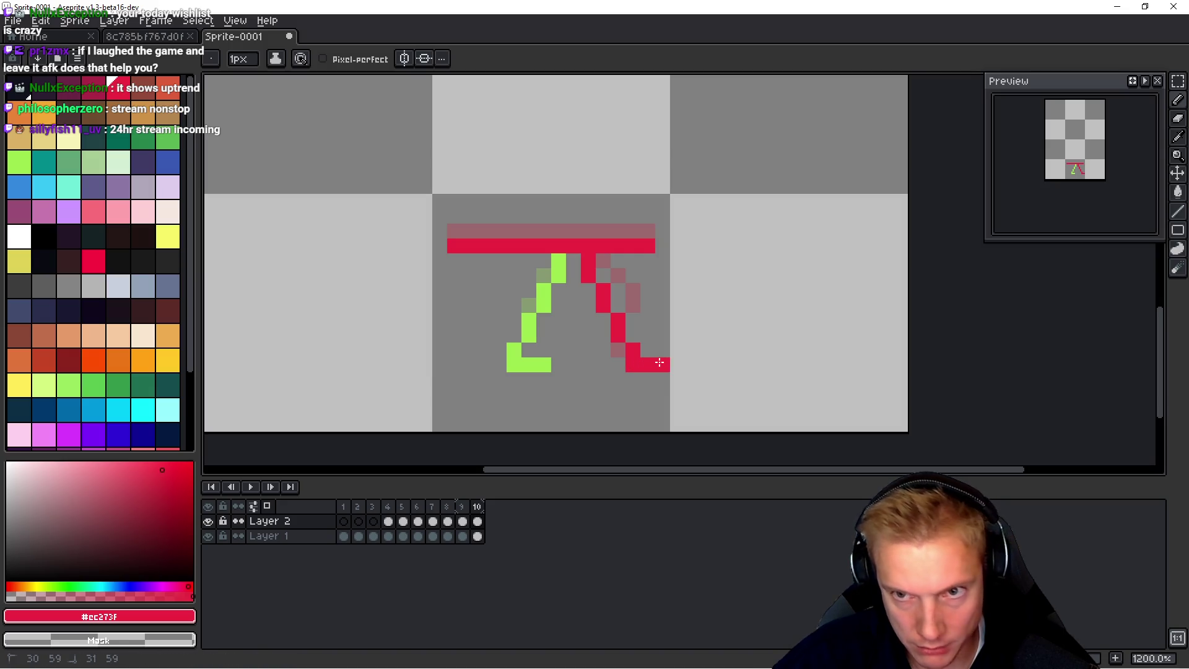
key(comma)
key(period)
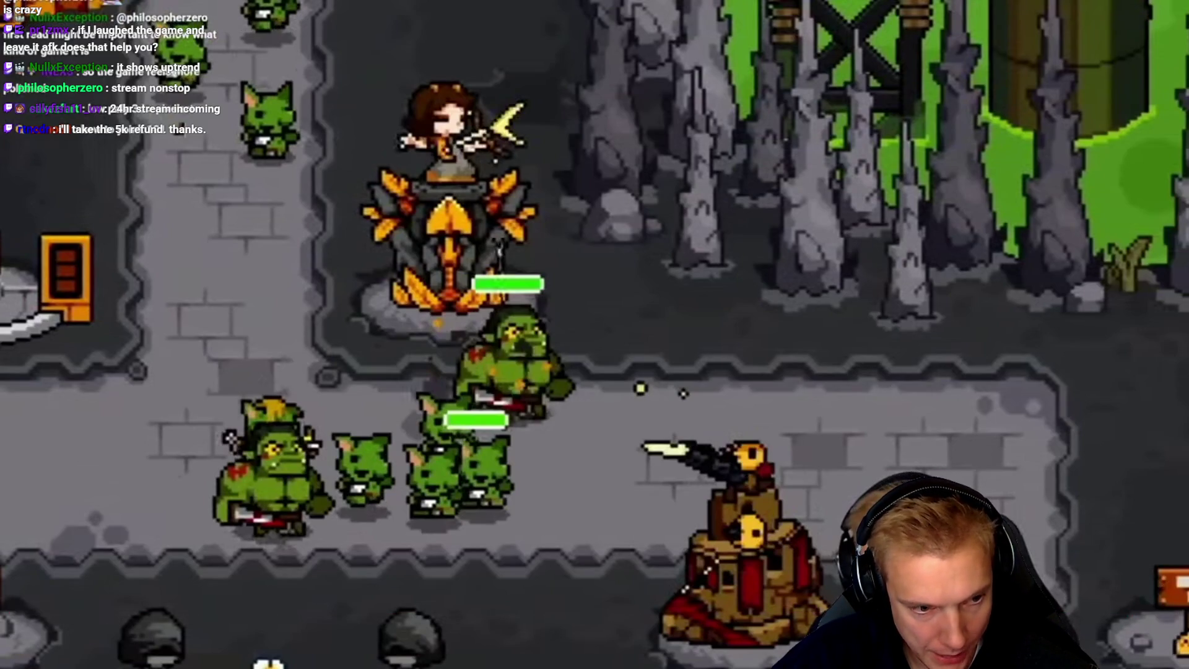
Step: Pause the game footage video
key(space)
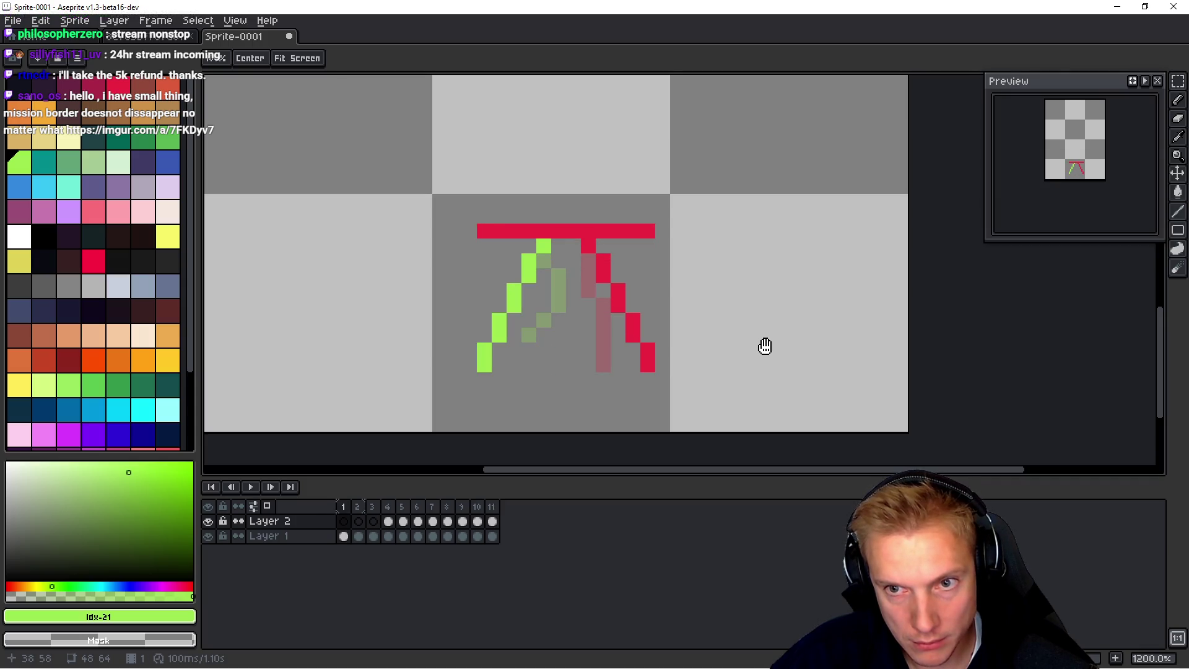
Step: Flip between walk-cycle frames 2 and 1, then pause the game video again
key(Right)
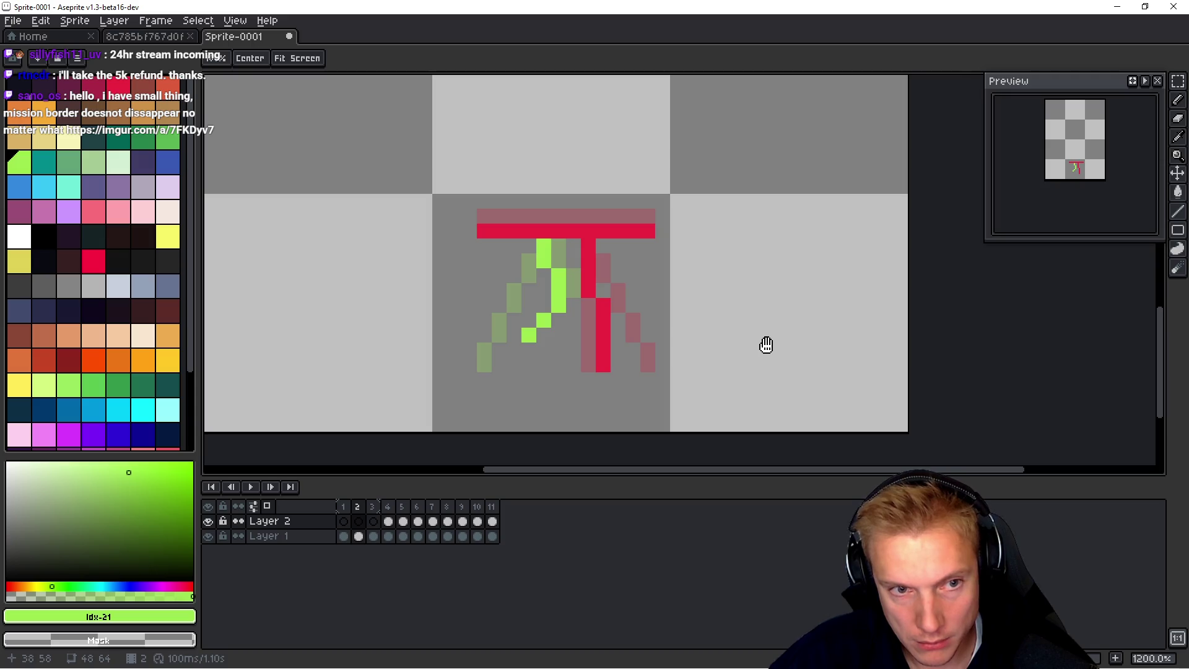
key(Left)
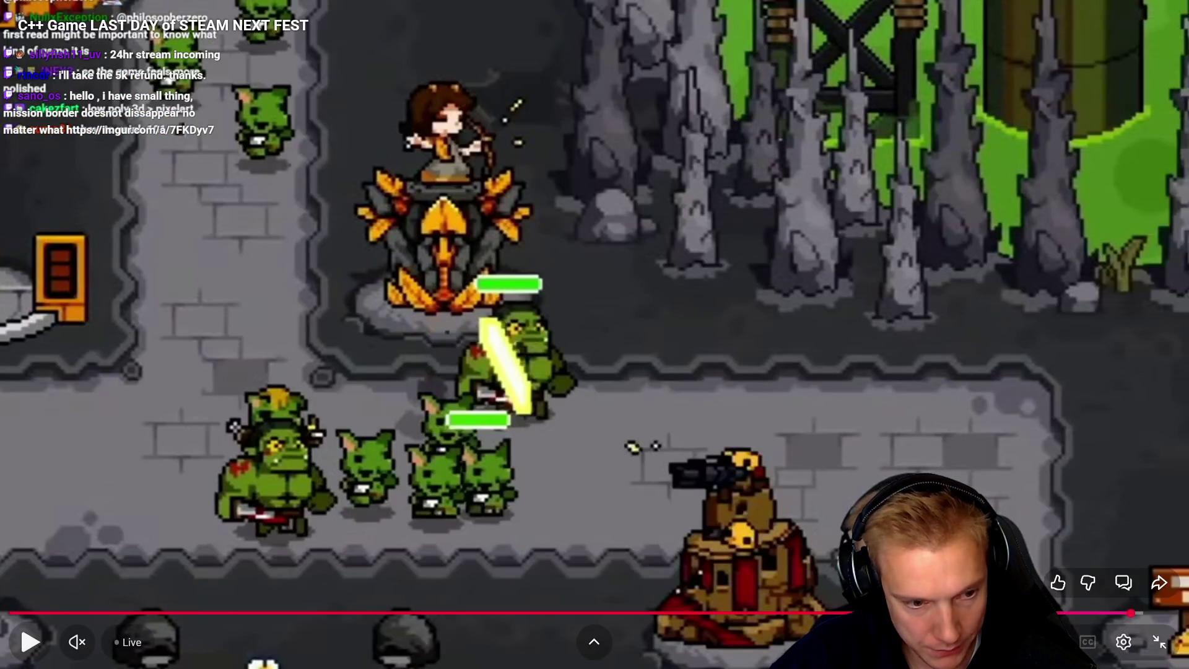
key(space)
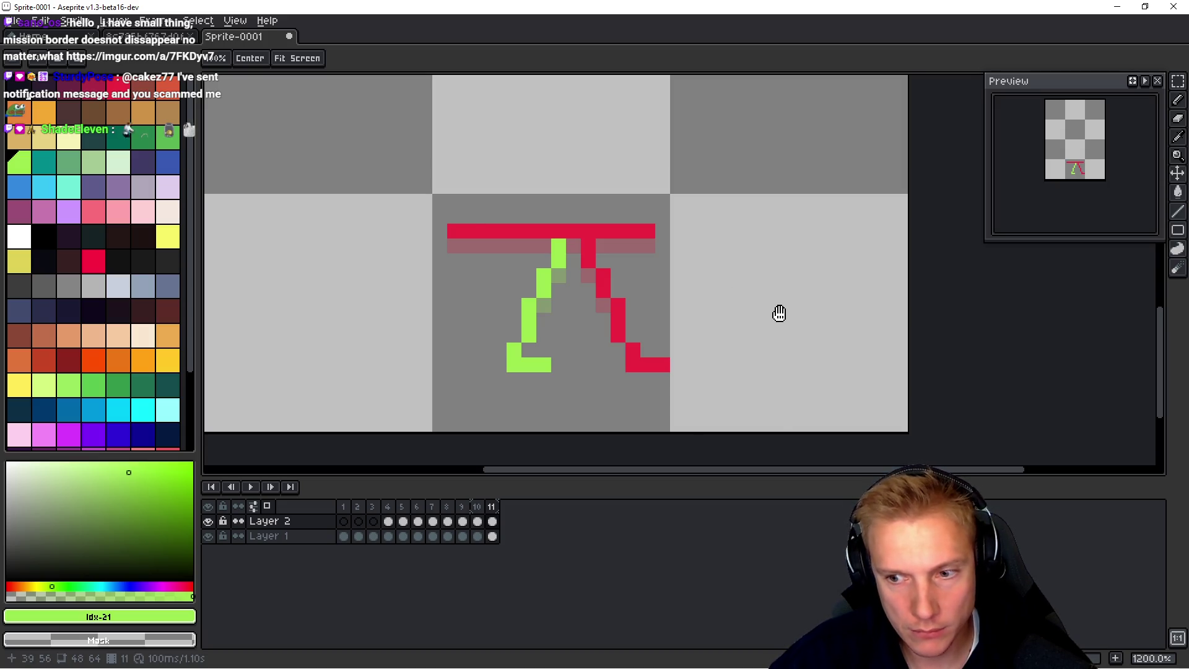
Step: Go back to frame 1 of the walk-cycle sprite in Aseprite
key(Left)
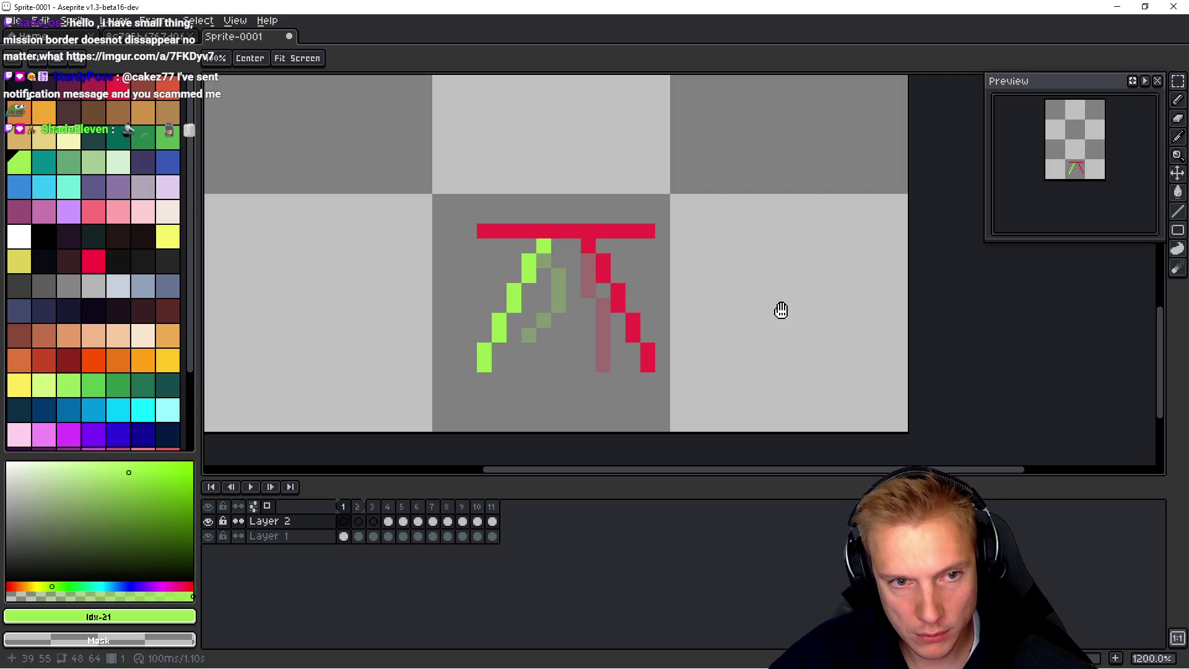
Step: Delete the first animation frame, then check the new frames 1 and 2
click(343, 519)
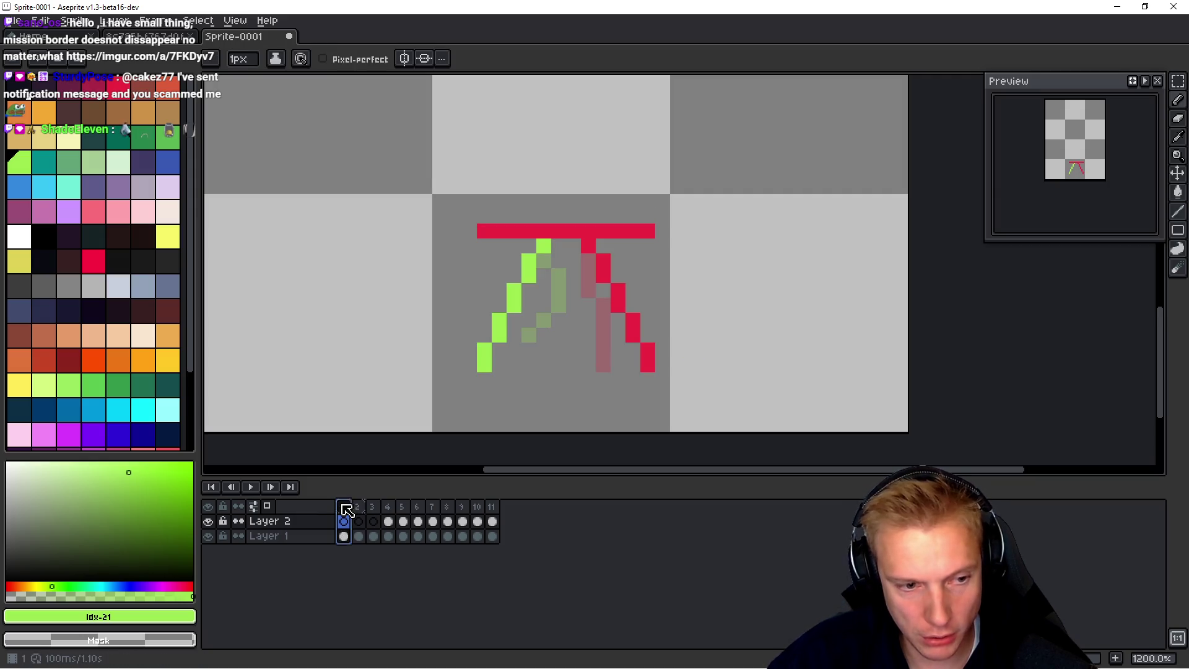
key(alt+c)
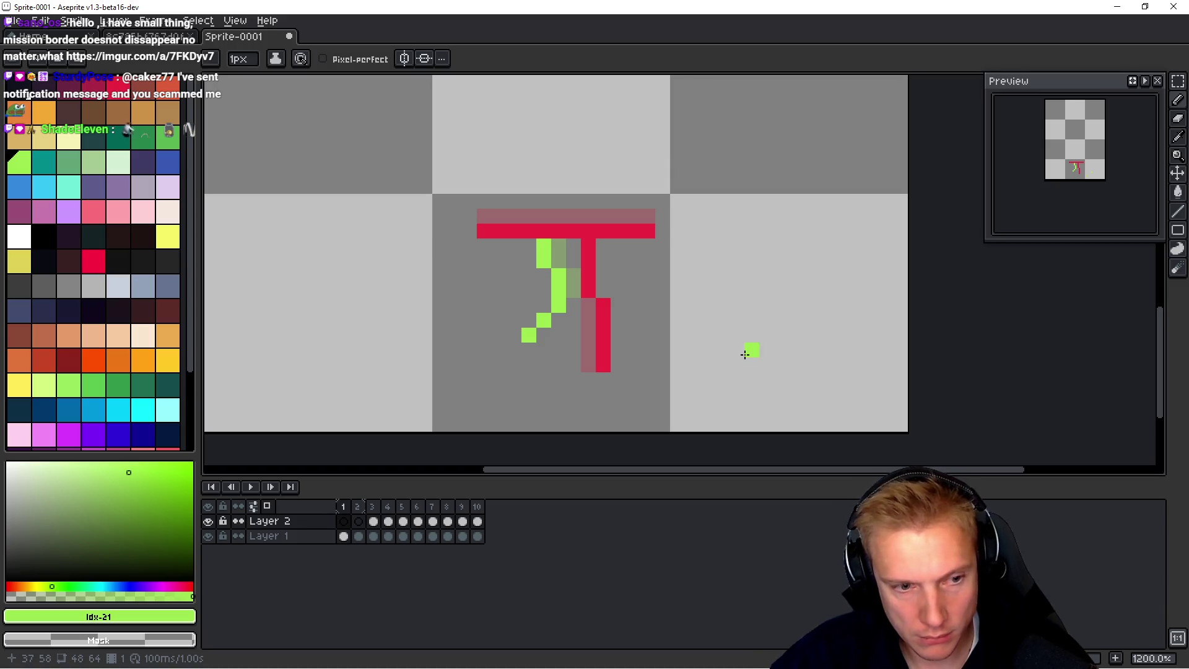
key(space)
key(Right)
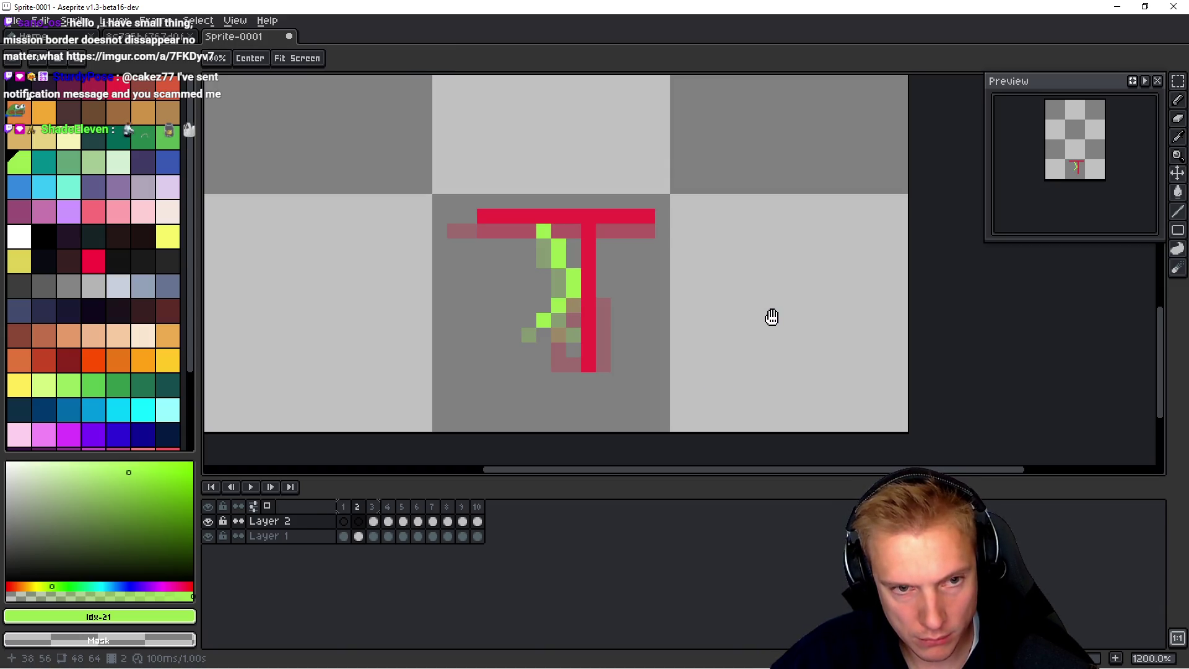
key(Left)
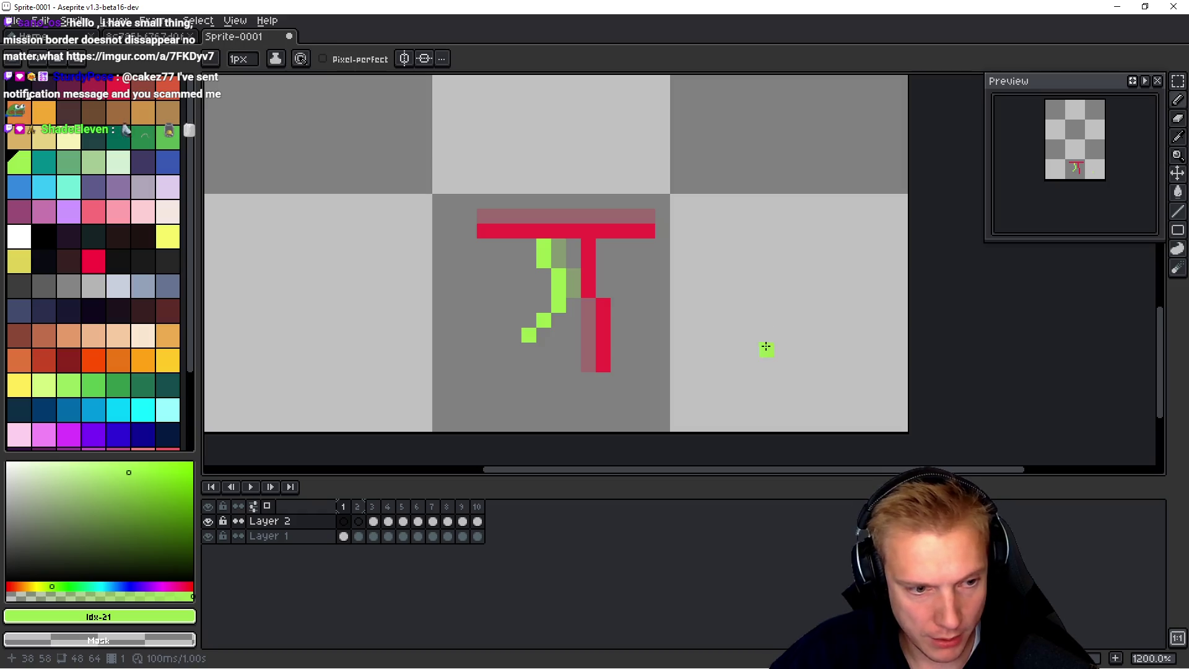
Step: Cut frame 1's green leg pixels from Layer 1 with a non-contiguous Magic Wand and paste them onto Layer 2
key(w)
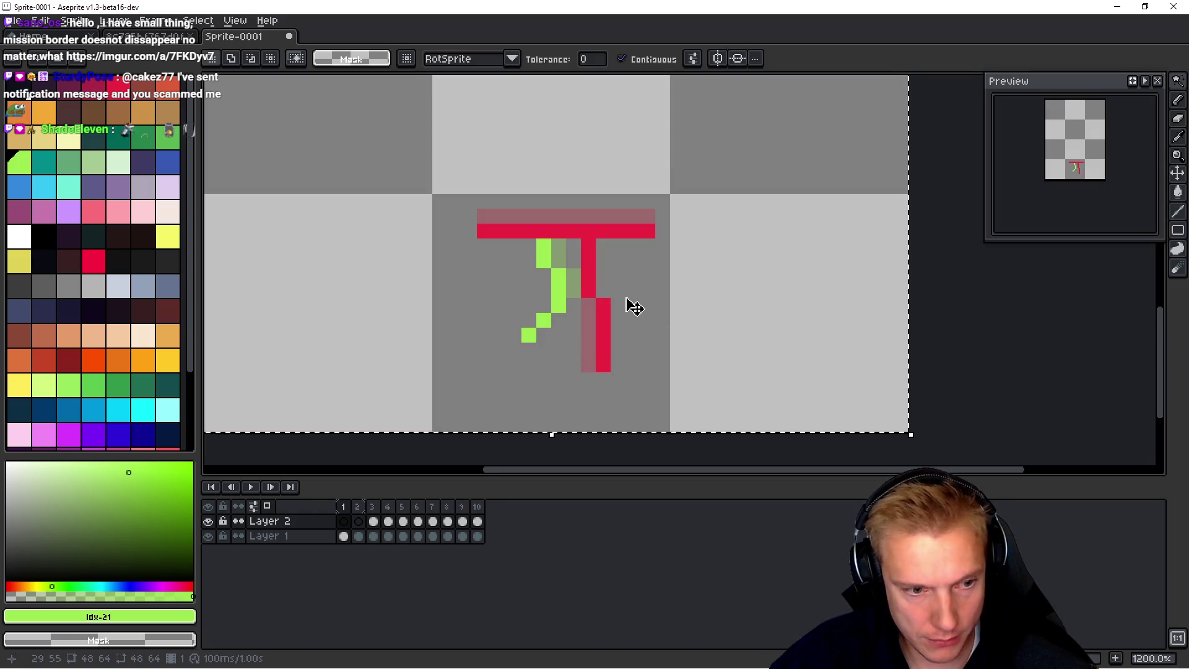
key(ctrl+a)
key(Down)
click(542, 253)
key(Delete)
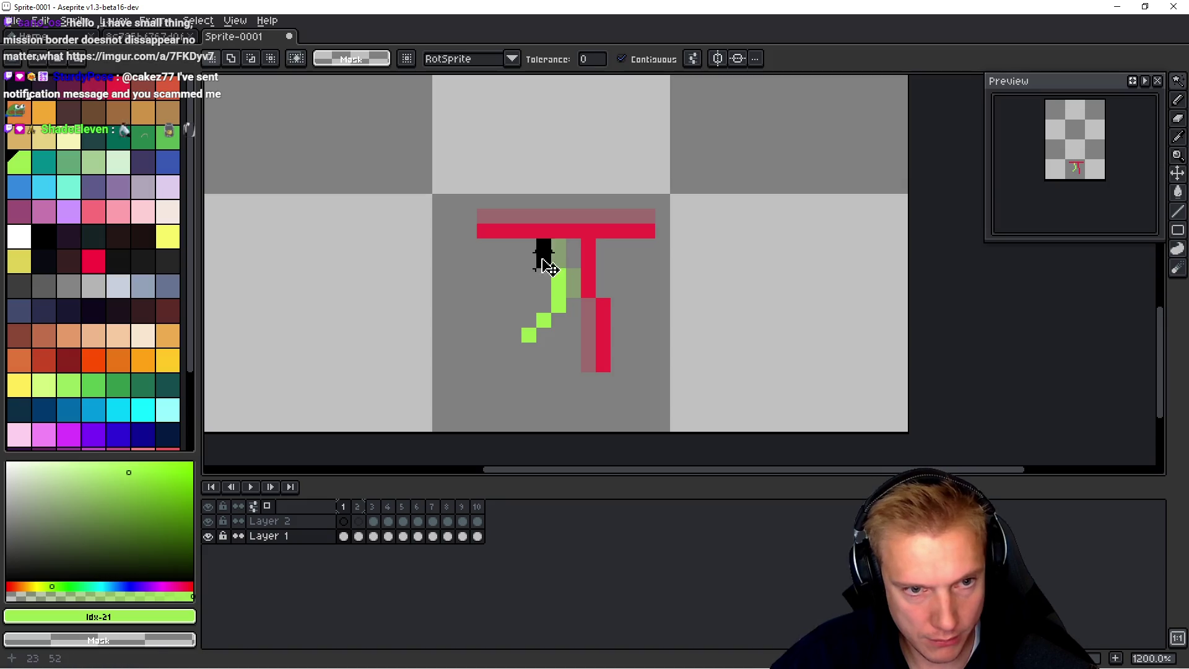
key(ctrl+z)
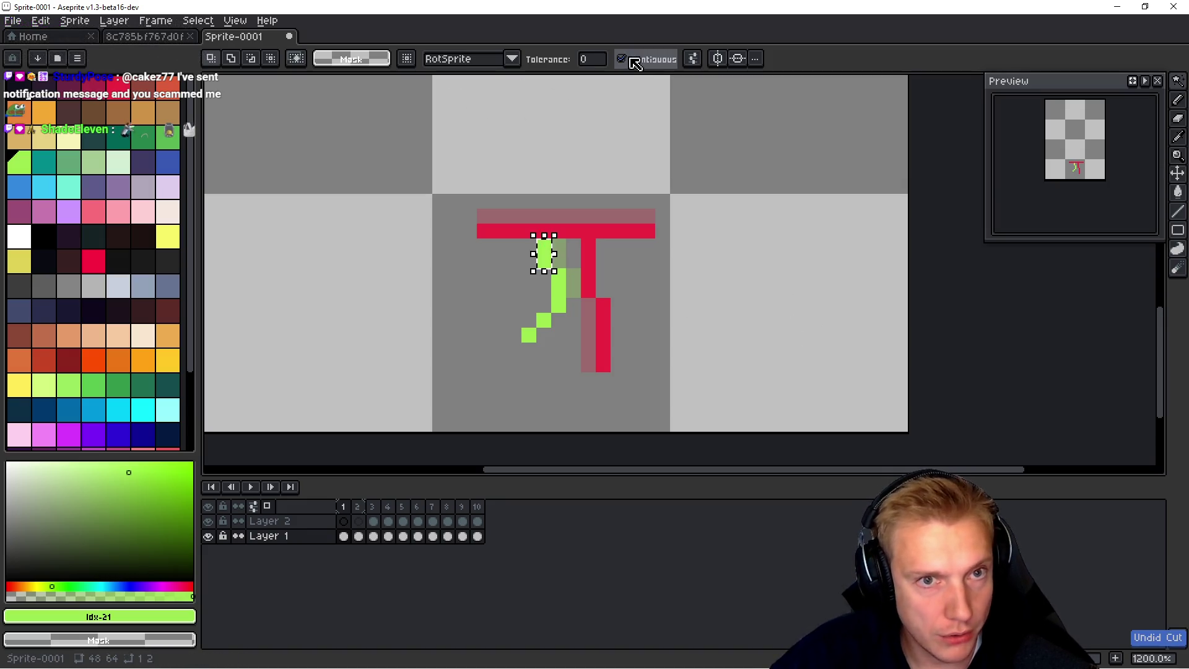
click(621, 59)
click(558, 284)
key(Delete)
key(Up)
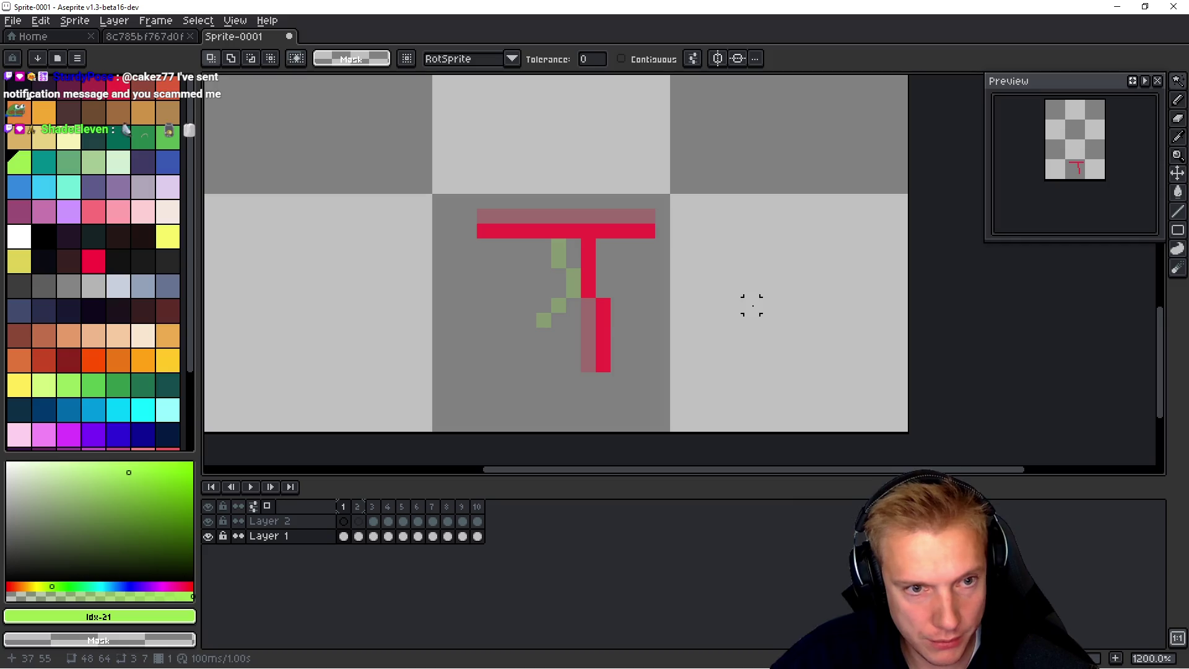
key(ctrl+v)
key(space)
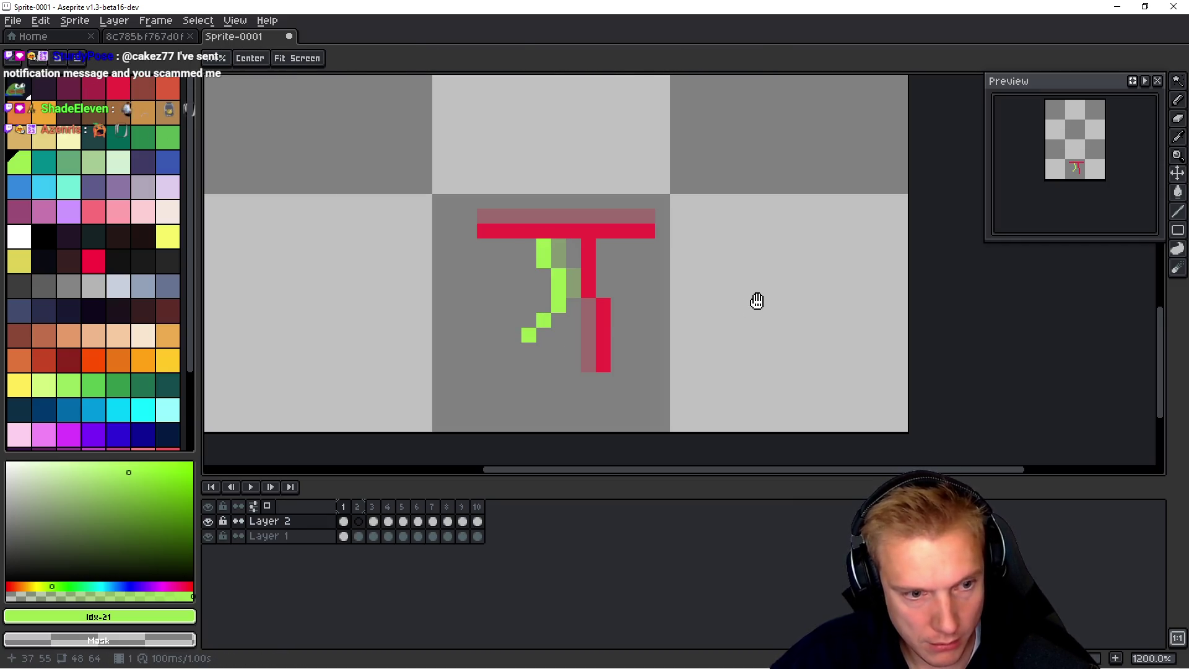
Step: Move frame 2's green leg pixels from Layer 1 onto Layer 2 as well
key(Right)
key(Down)
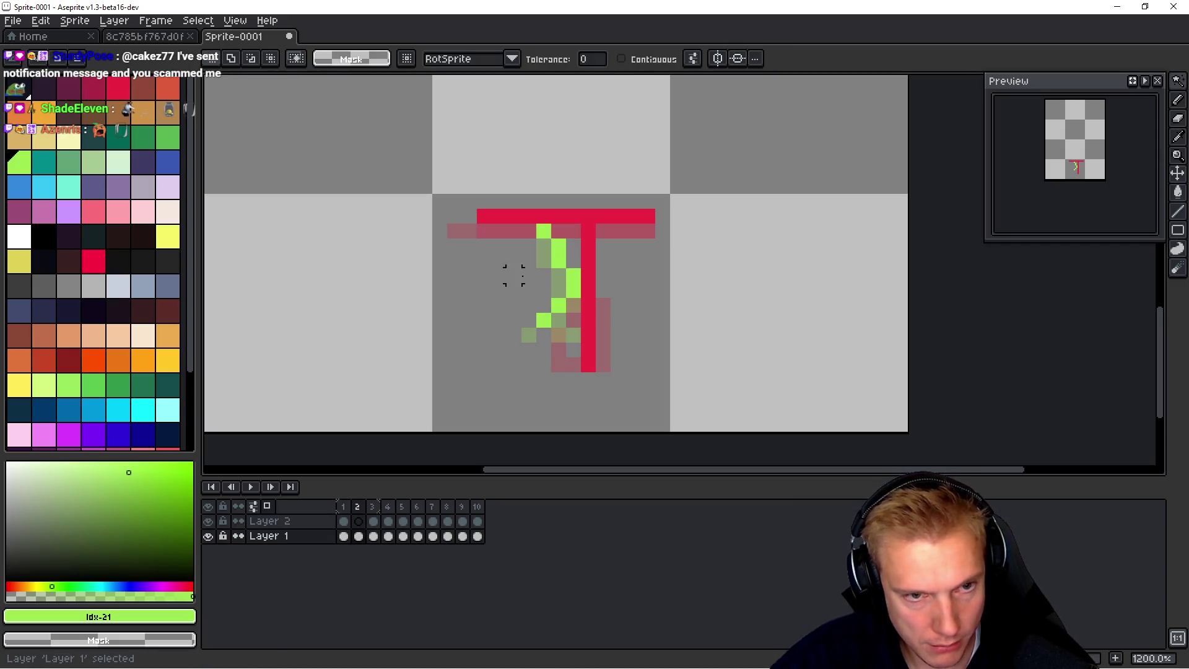
click(544, 232)
key(Delete)
key(Up)
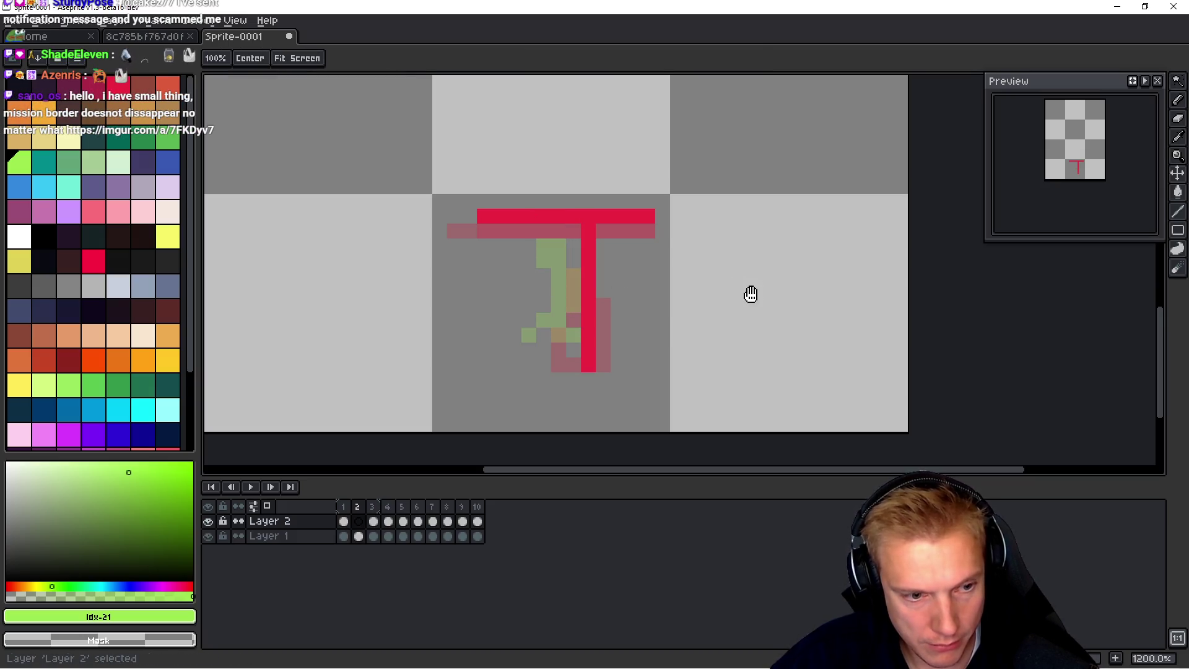
key(Left)
key(space)
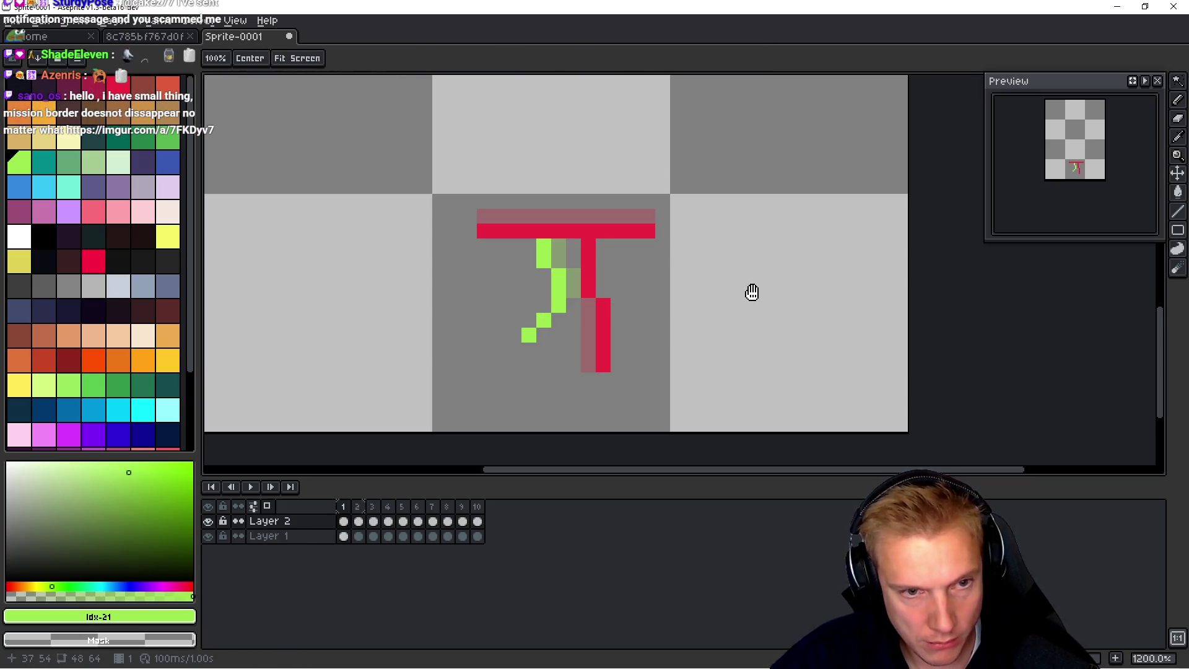
key(Right)
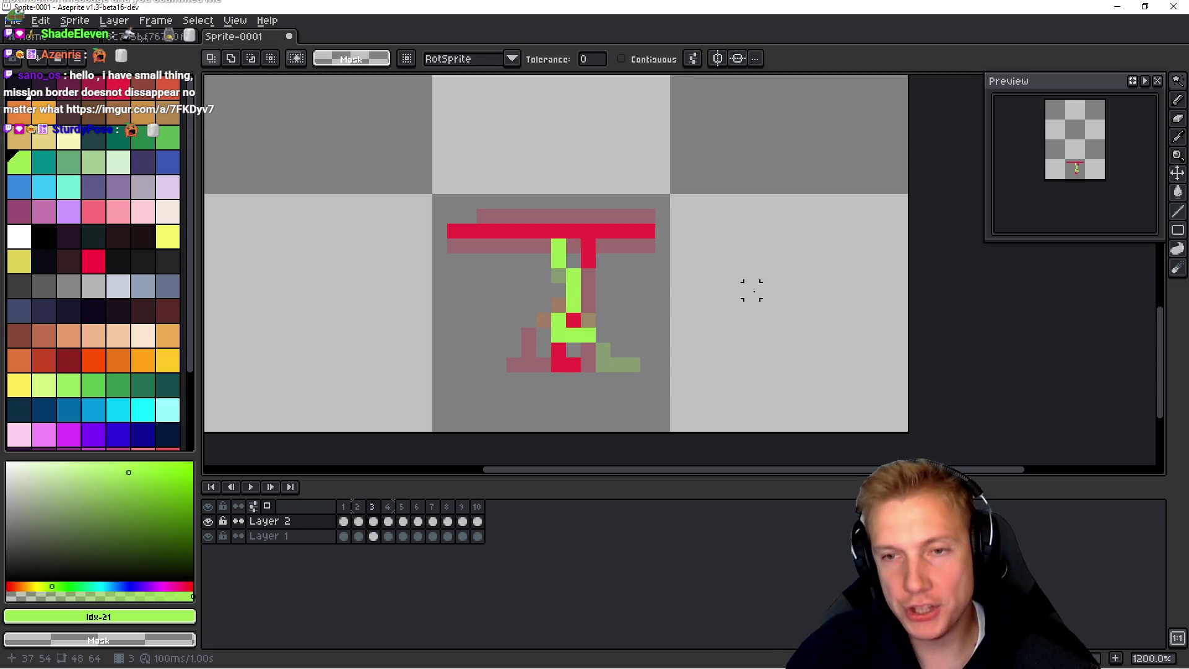
Step: Play the walk cycle, pause and resume it, zoom out to 400%, and recentre the sprite before stopping
key(Return)
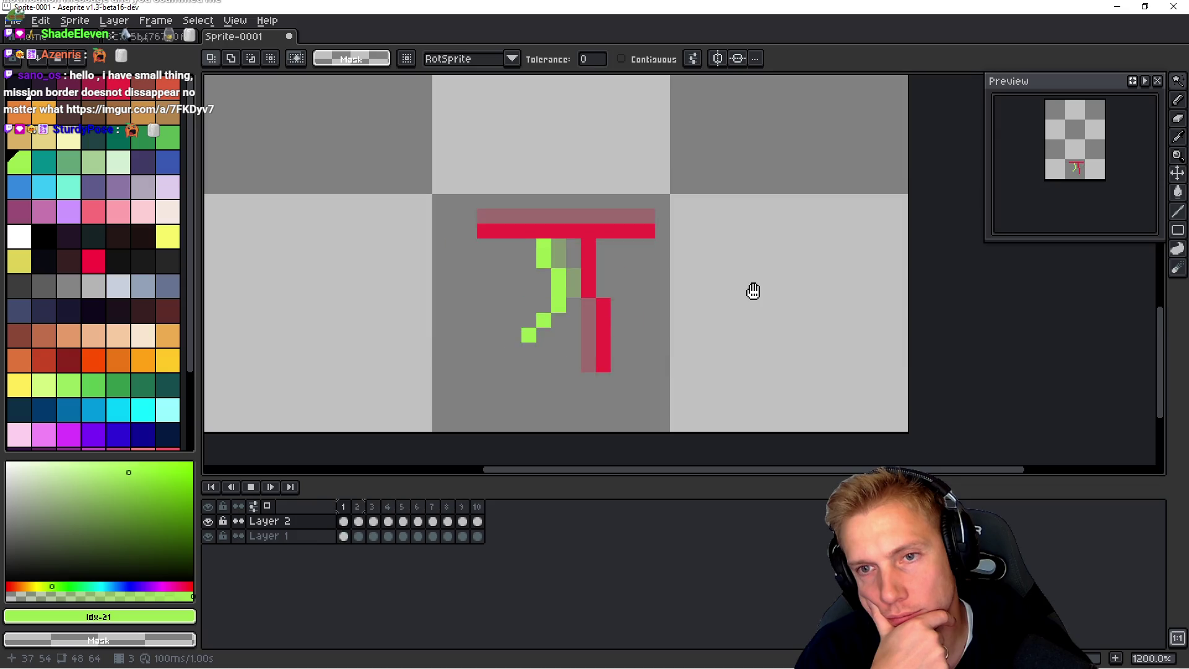
key(Return)
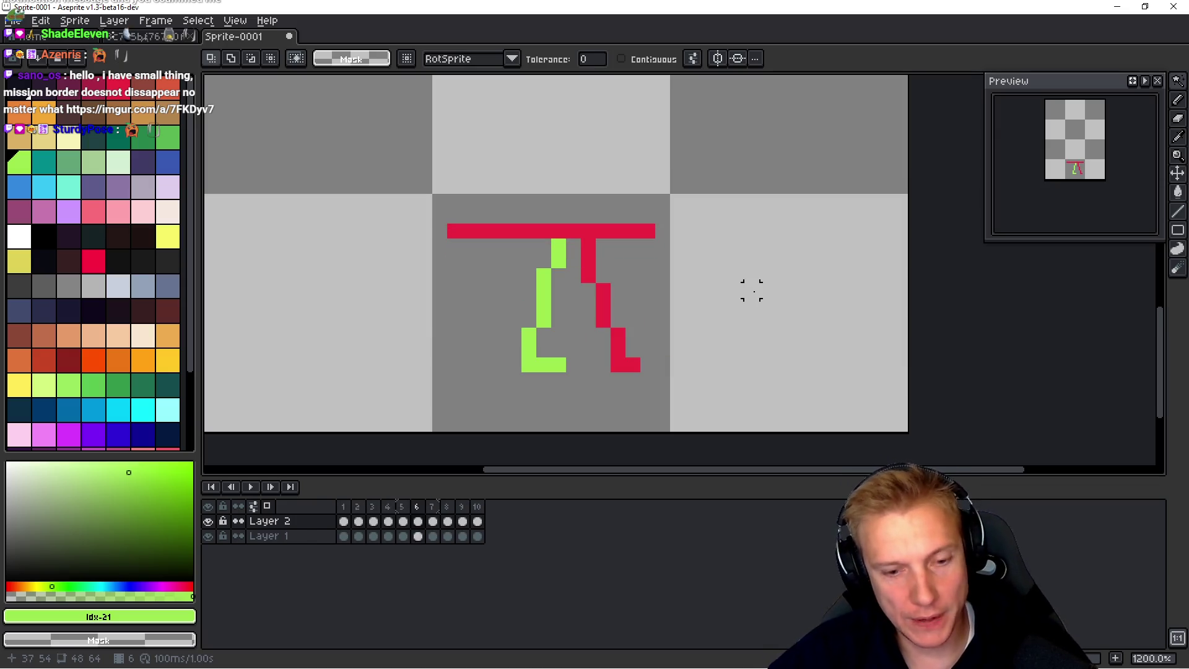
key(Return)
scroll(677, 284, down, 4)
mouse_move(682, 285)
mouse_down()
mouse_move(667, 255)
mouse_move(621, 281)
mouse_up()
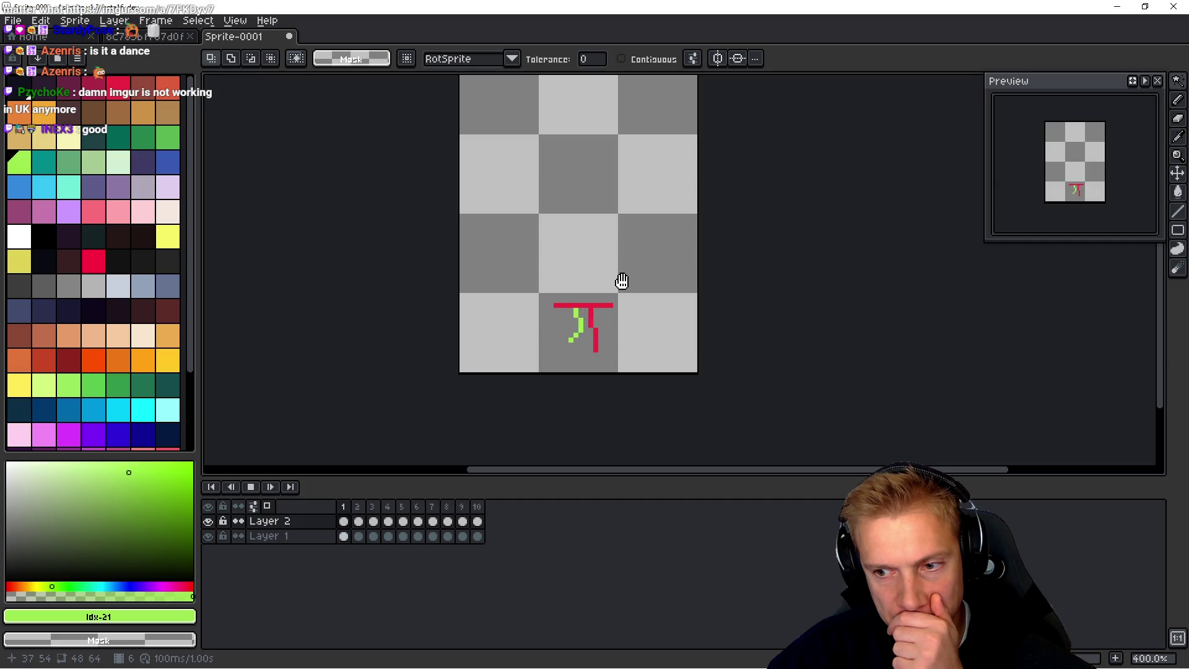
key(Return)
key(Return)
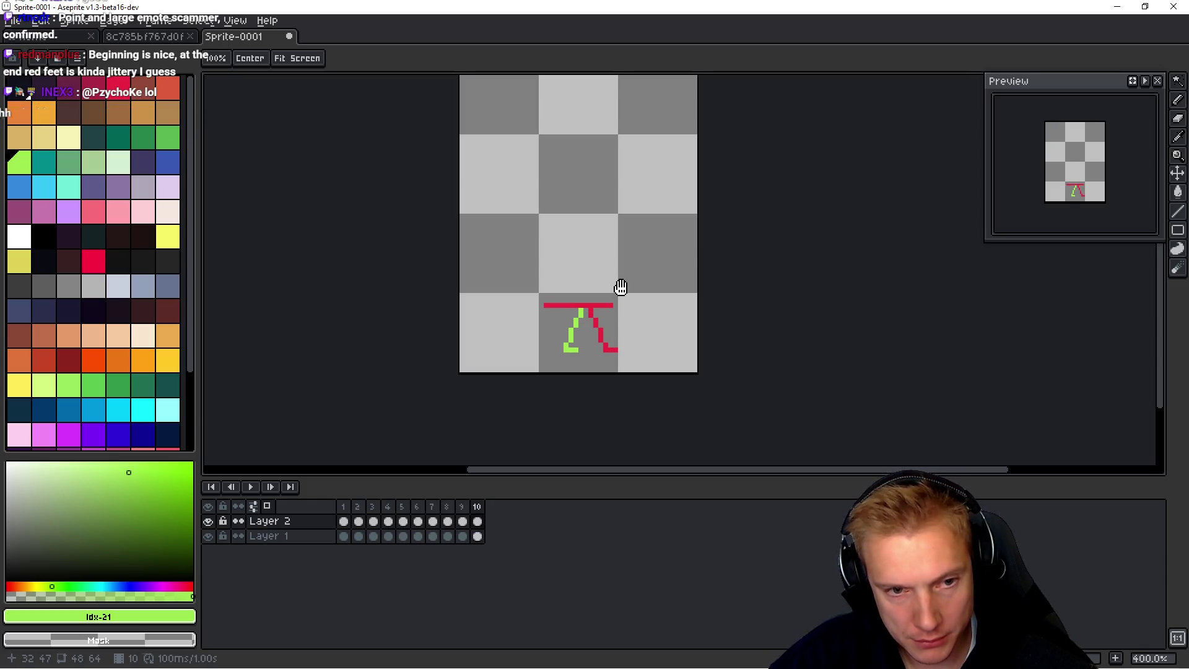
Step: Zoom to 800%, nudge frame 2's green leg one pixel right toward the red leg, and replay
scroll(600, 315, up, 3)
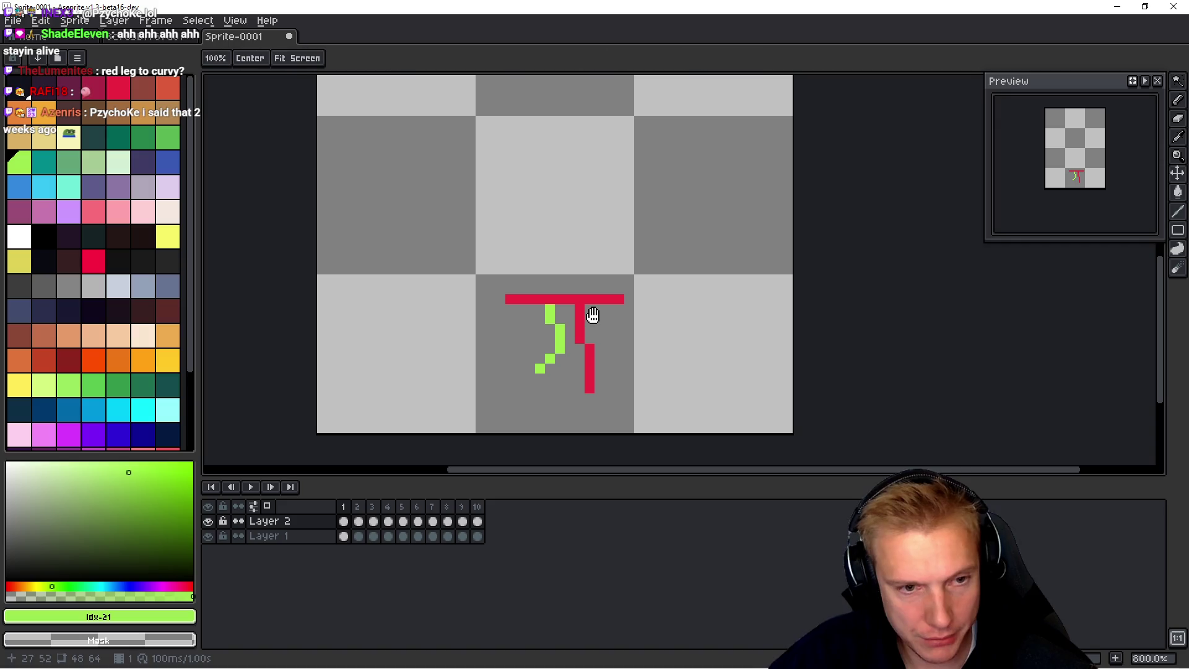
key(m)
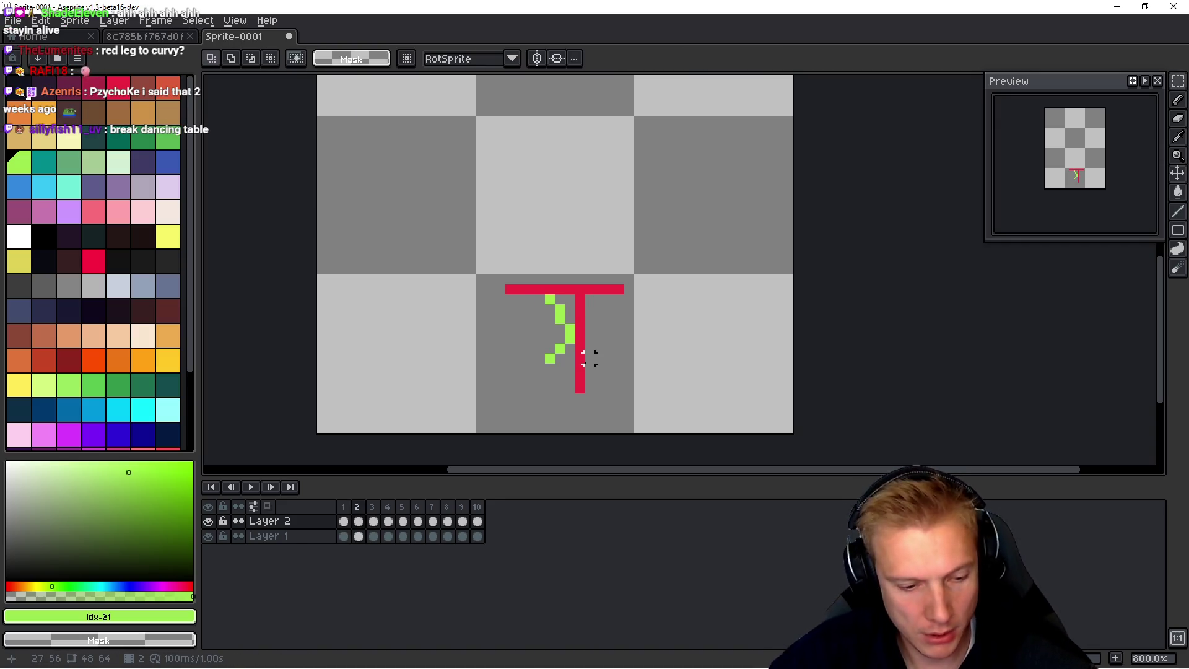
key(space)
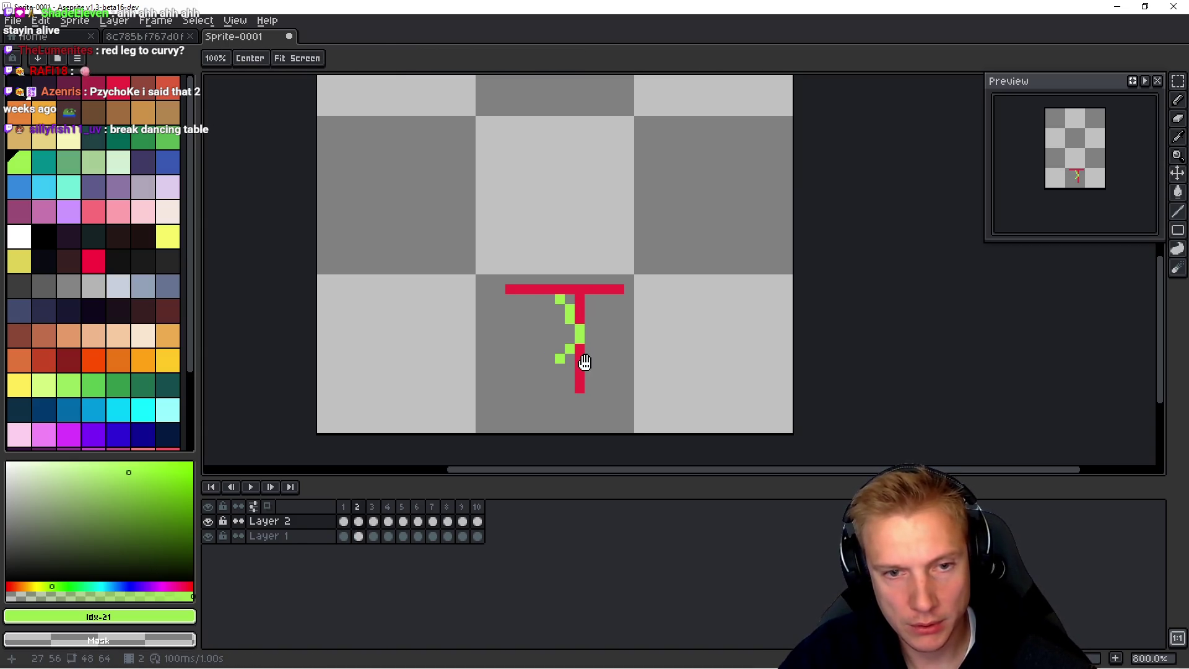
key(Return)
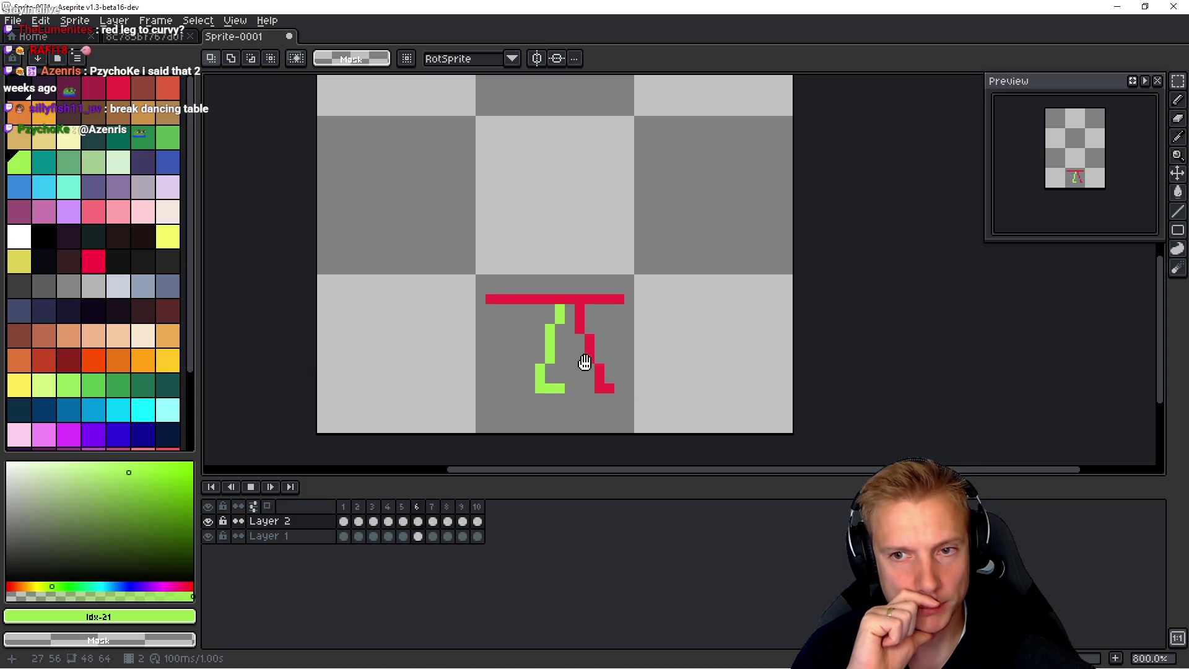
Step: Use the pencil on Layer 1 to add a green pixel below the green leg, then pick the red leg colour
key(h)
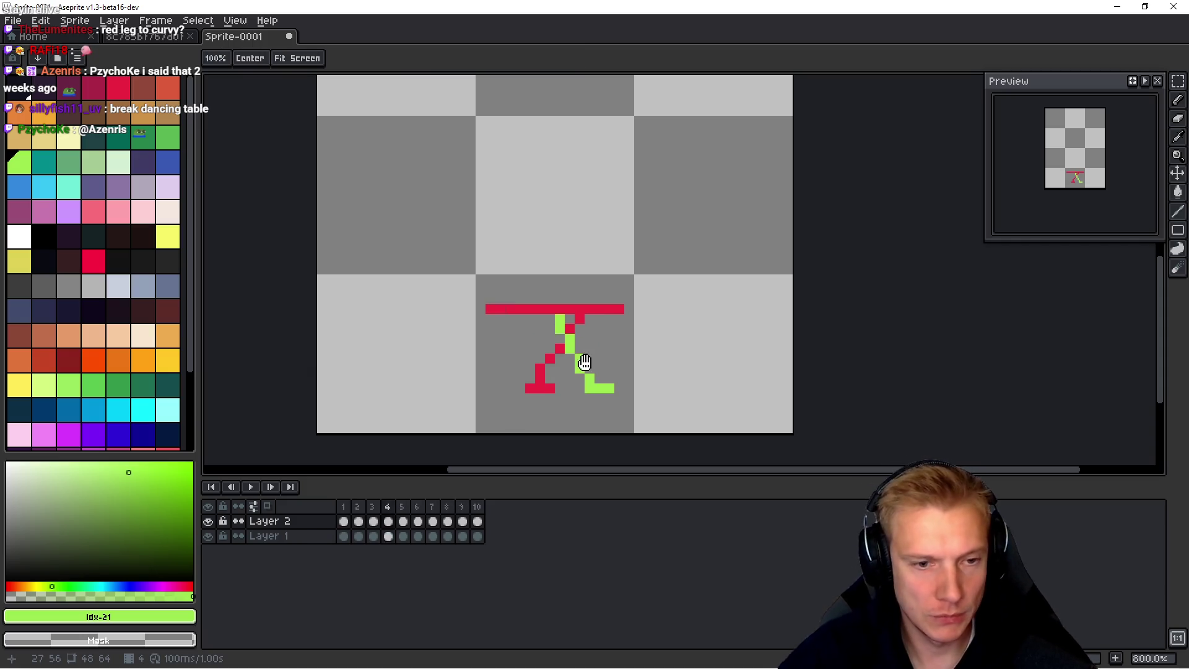
key(m)
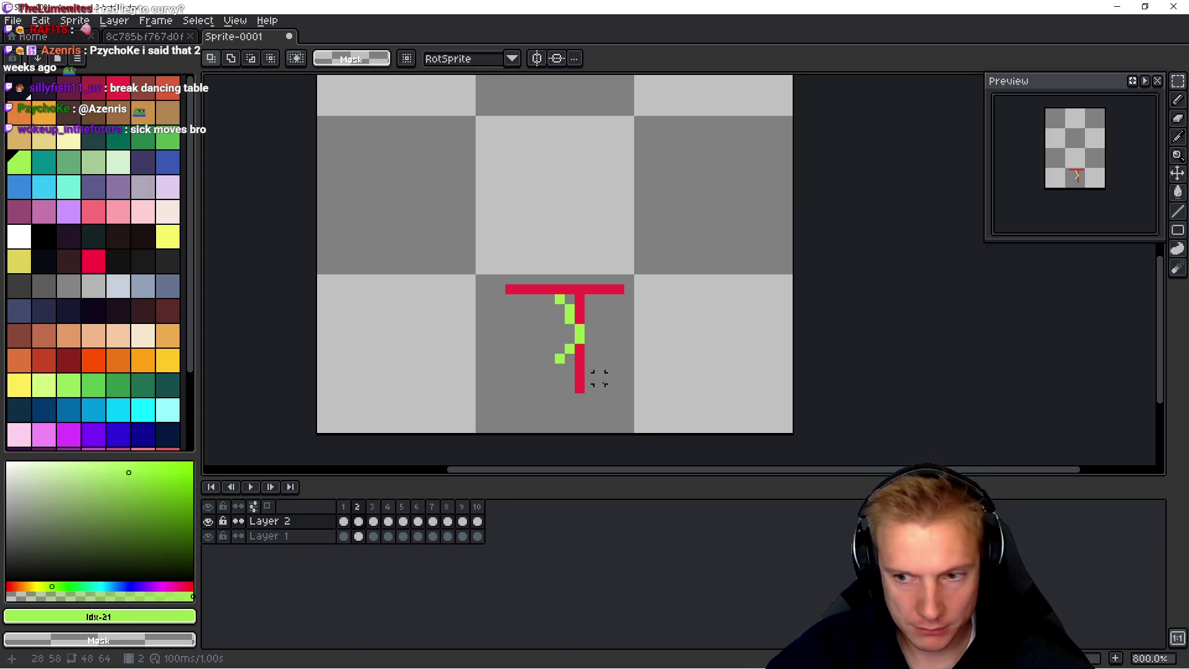
key(b)
key(alt+Down)
scroll(597, 376, up, 1)
click(525, 372)
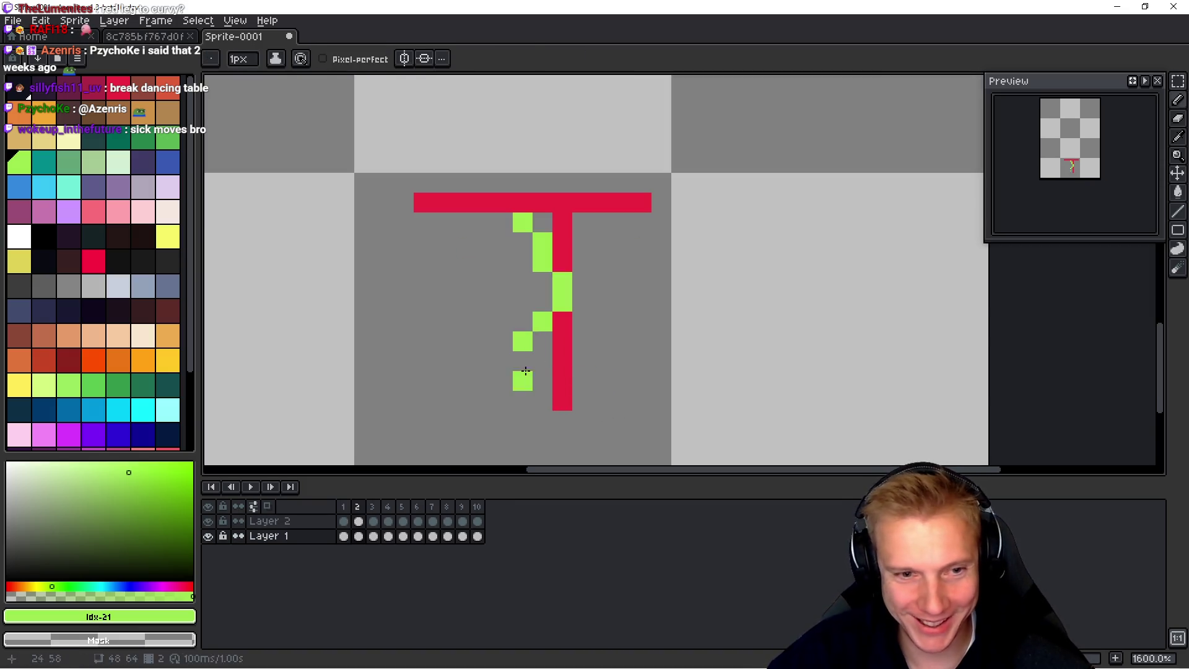
alt+click(563, 374)
Step: On frame 4, draw a two-pixel red column left of the red foot
key(Left)
key(h)
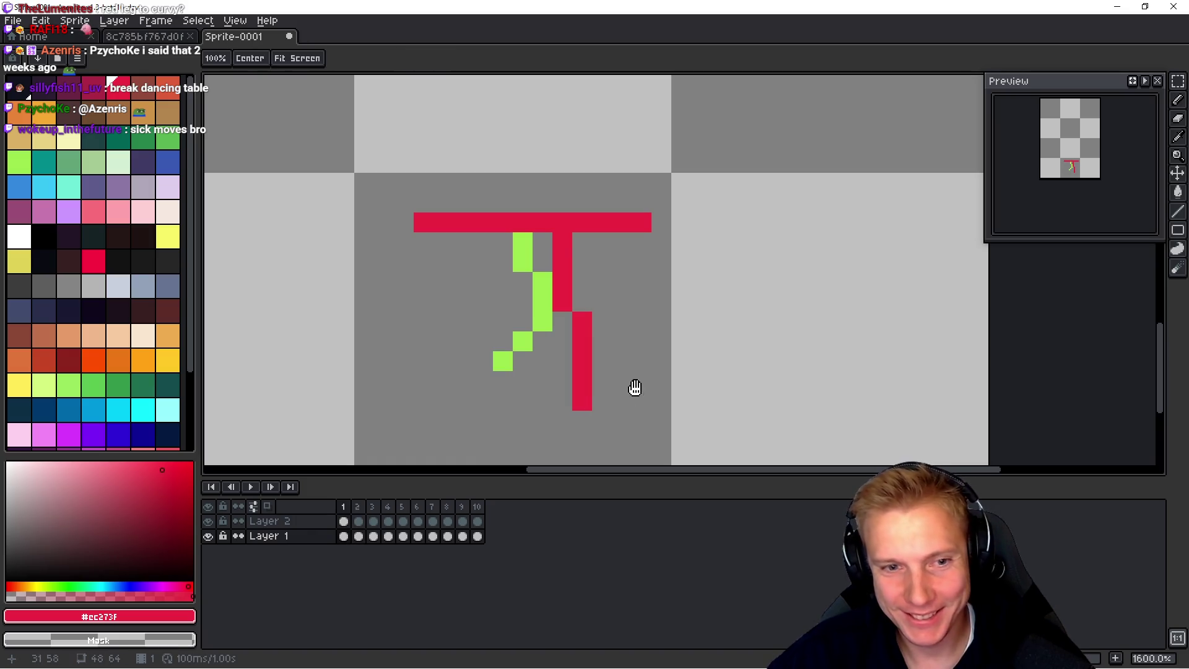
key(Right)
key(Right)
key(Right)
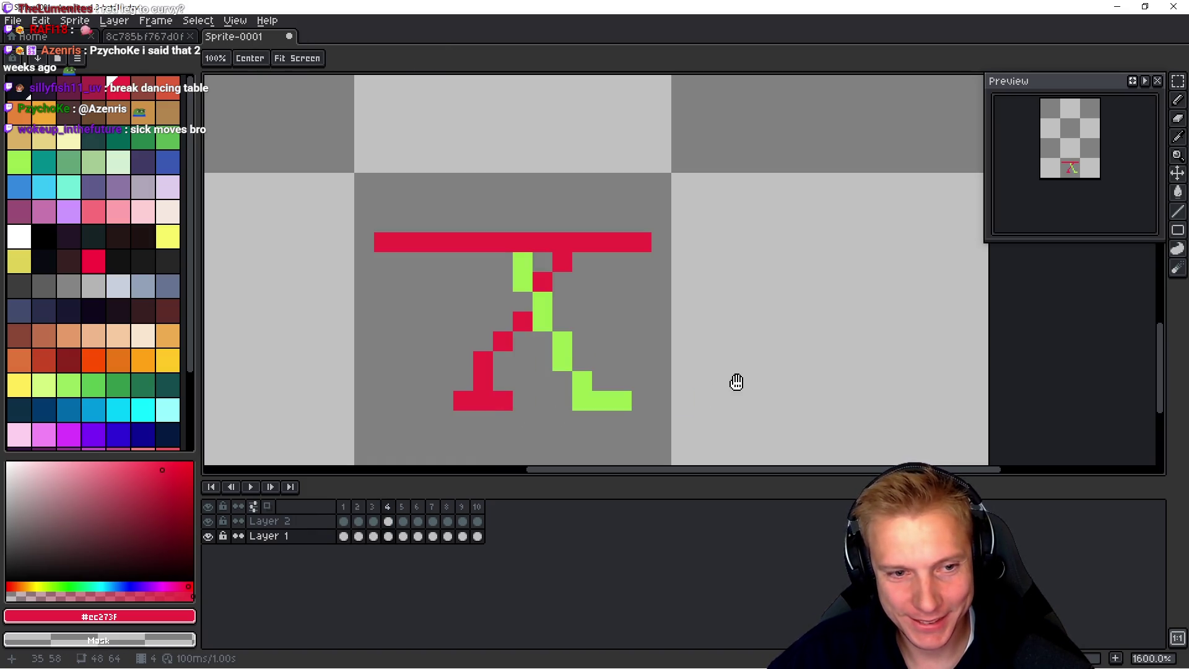
key(b)
key(h)
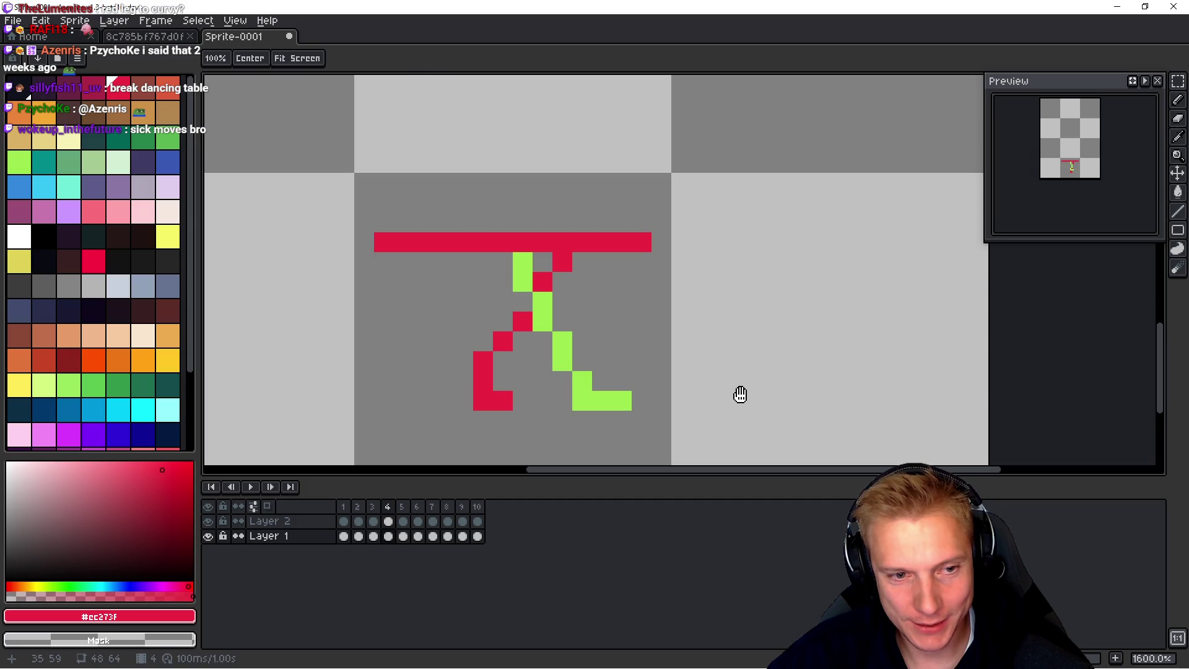
key(b)
drag(463, 401, 466, 382)
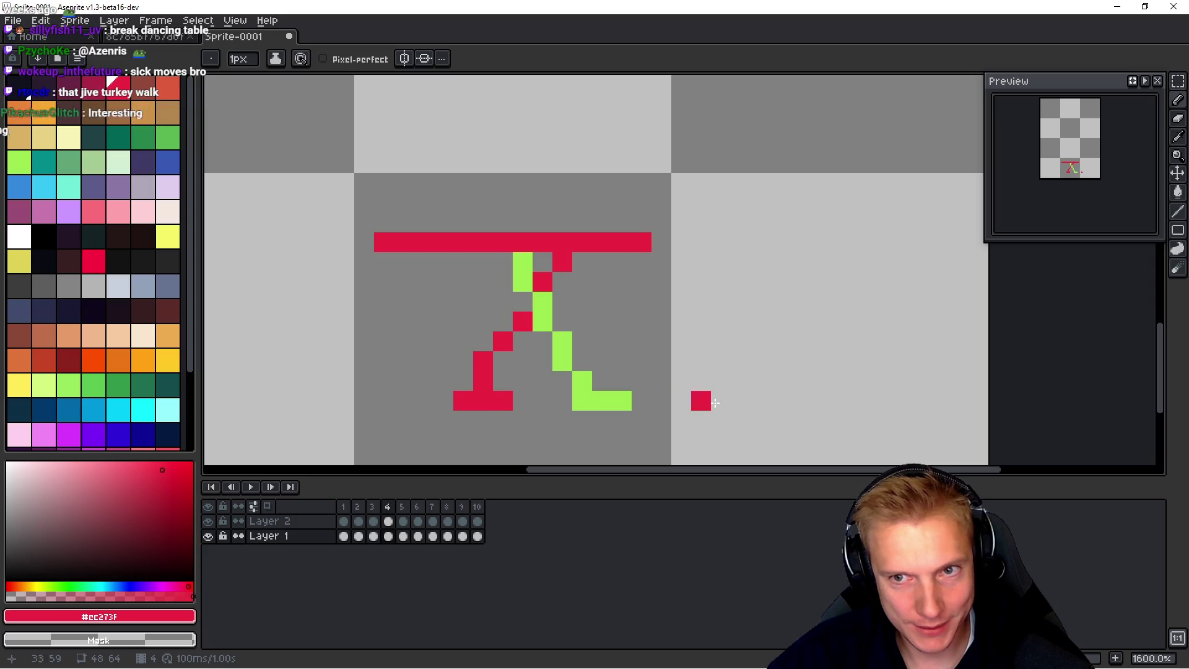
Step: Review frames 5–10, return to frame 1, and pick the green leg colour #9de64e
key(h)
key(Right)
key(Right)
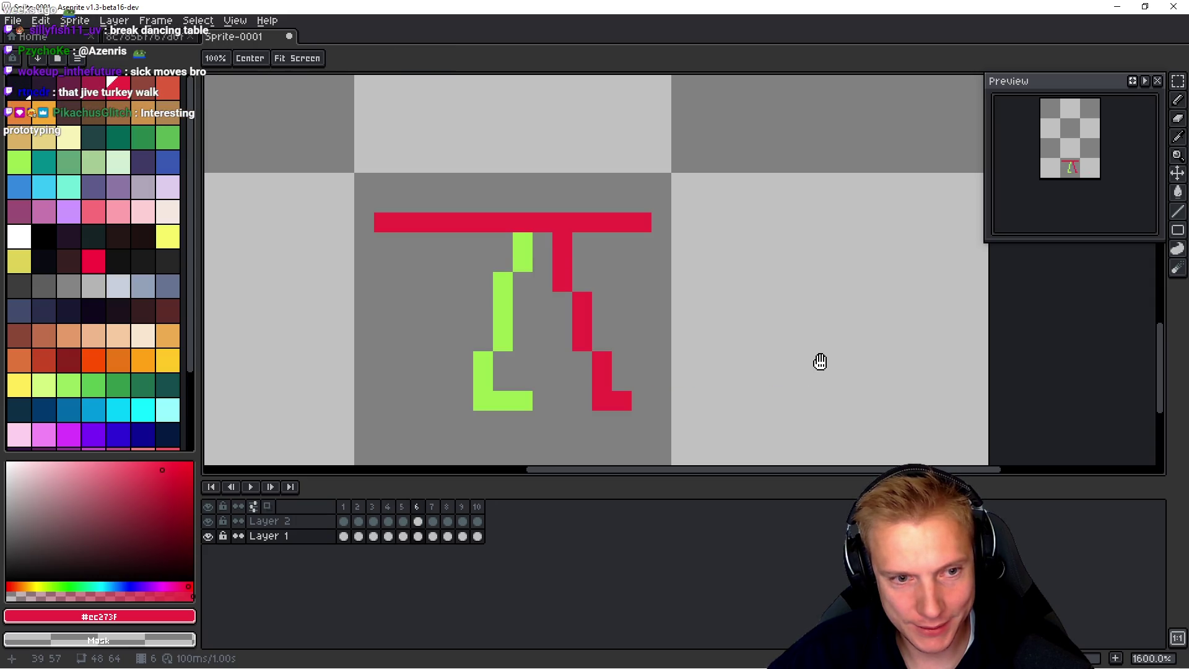
key(Left)
key(Right)
key(Right)
key(Right)
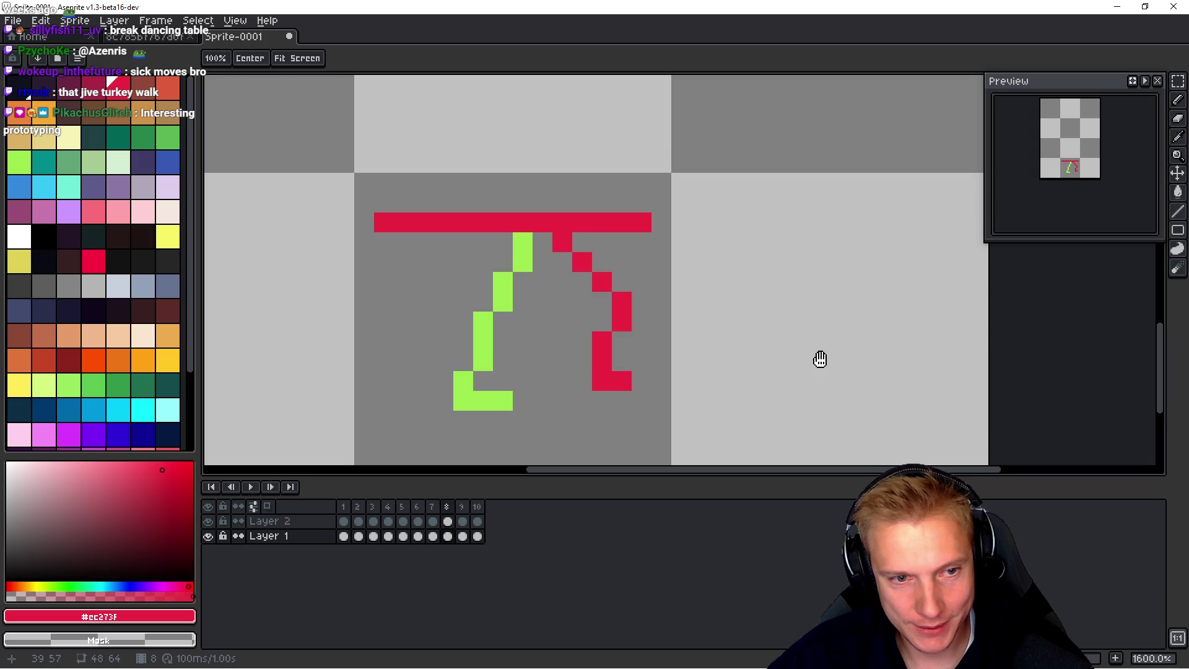
key(Right)
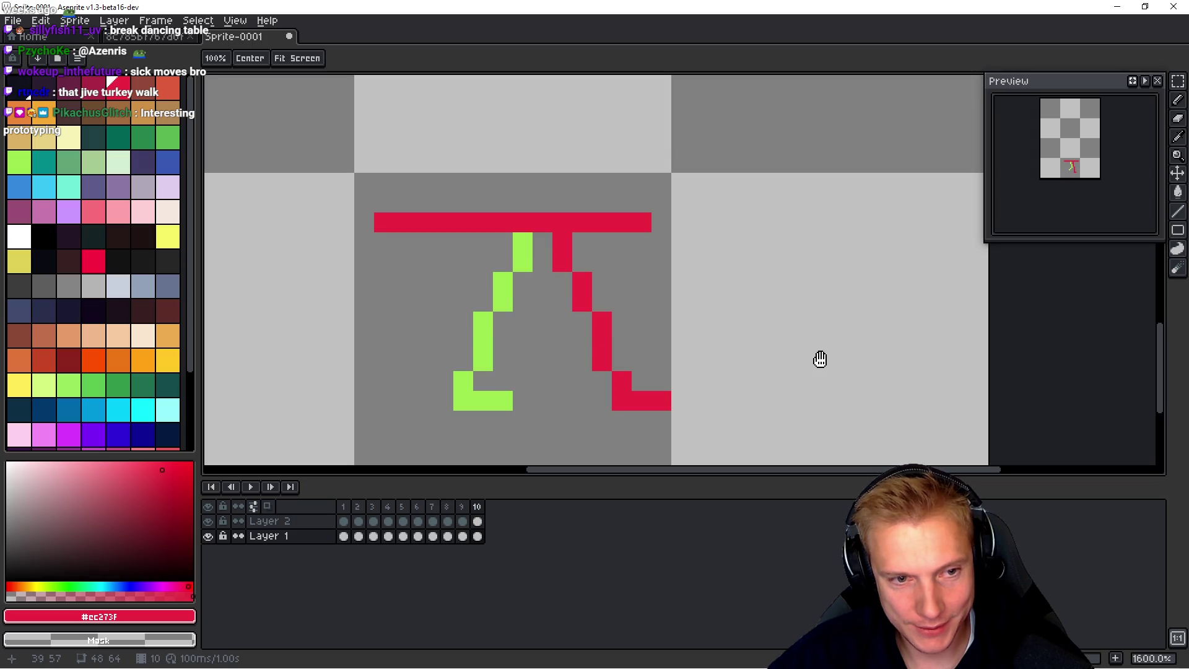
key(Right)
key(Right)
key(Right)
key(Left)
key(Left)
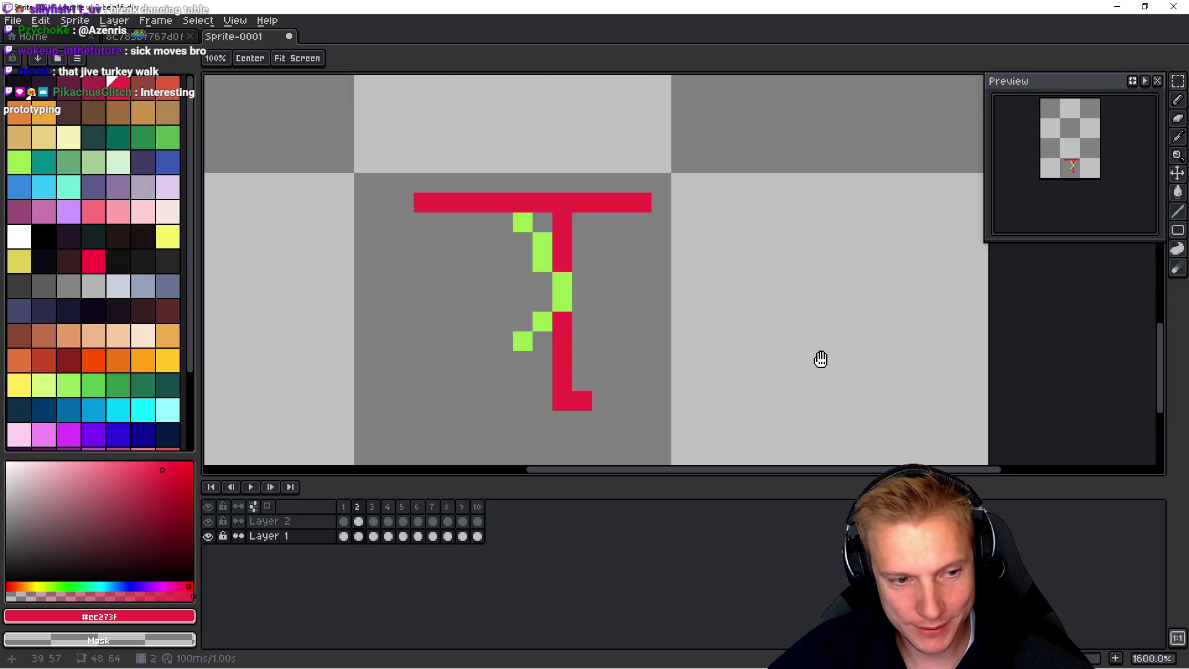
key(b)
alt+click(514, 354)
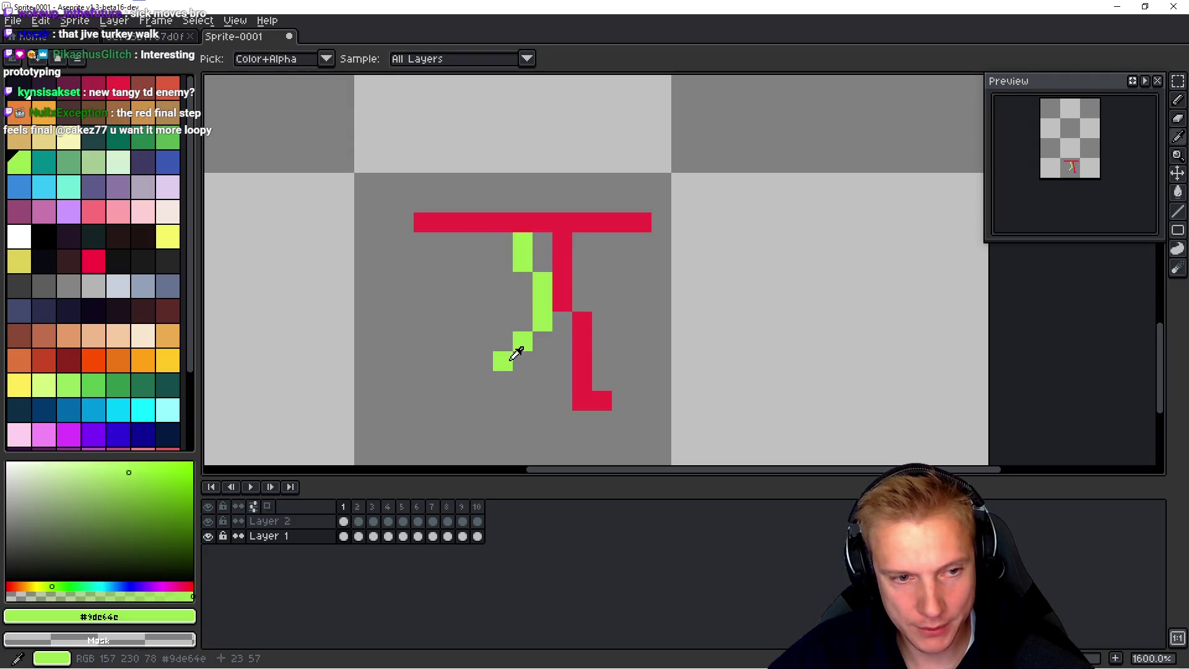
Step: Pencil a flat green foot row at the end of frame 1's green leg, comparing against frame 10
ctrl+click(514, 353)
click(521, 379)
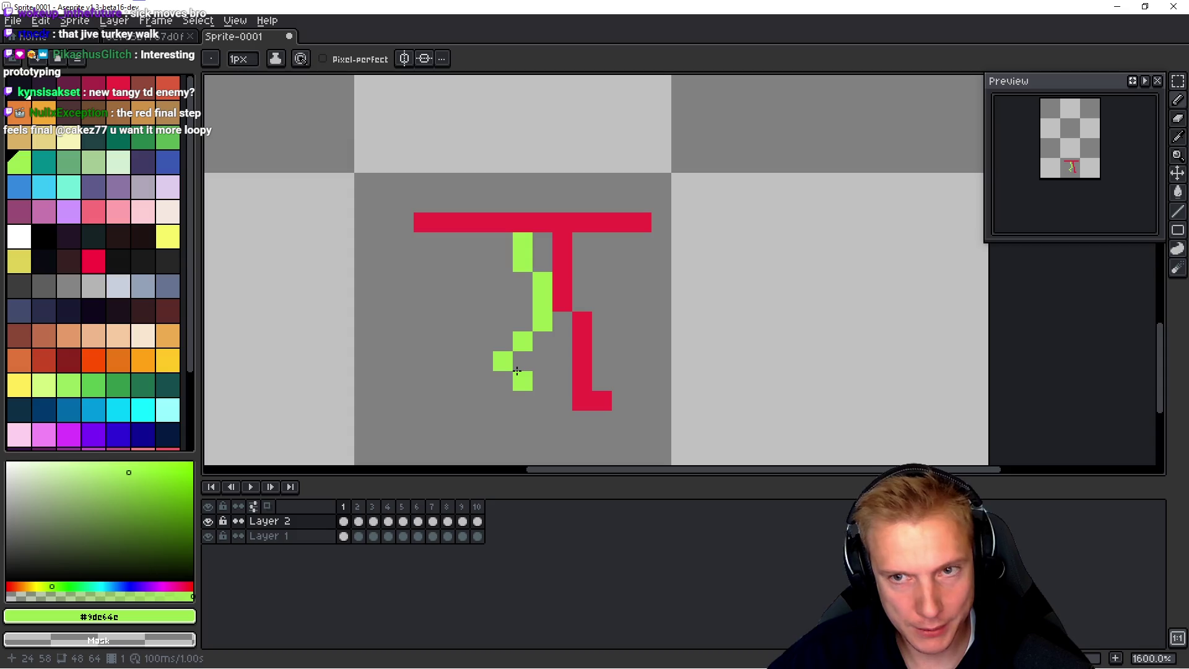
key(ctrl+z)
click(517, 370)
click(544, 365)
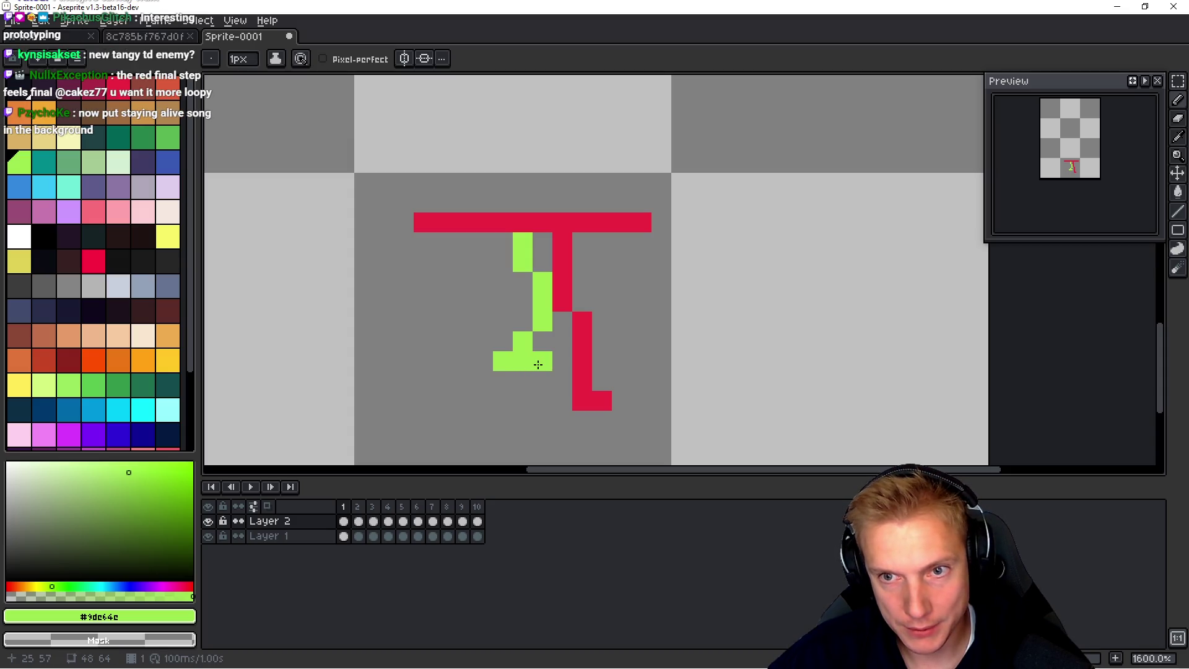
key(Left)
key(h)
key(Right)
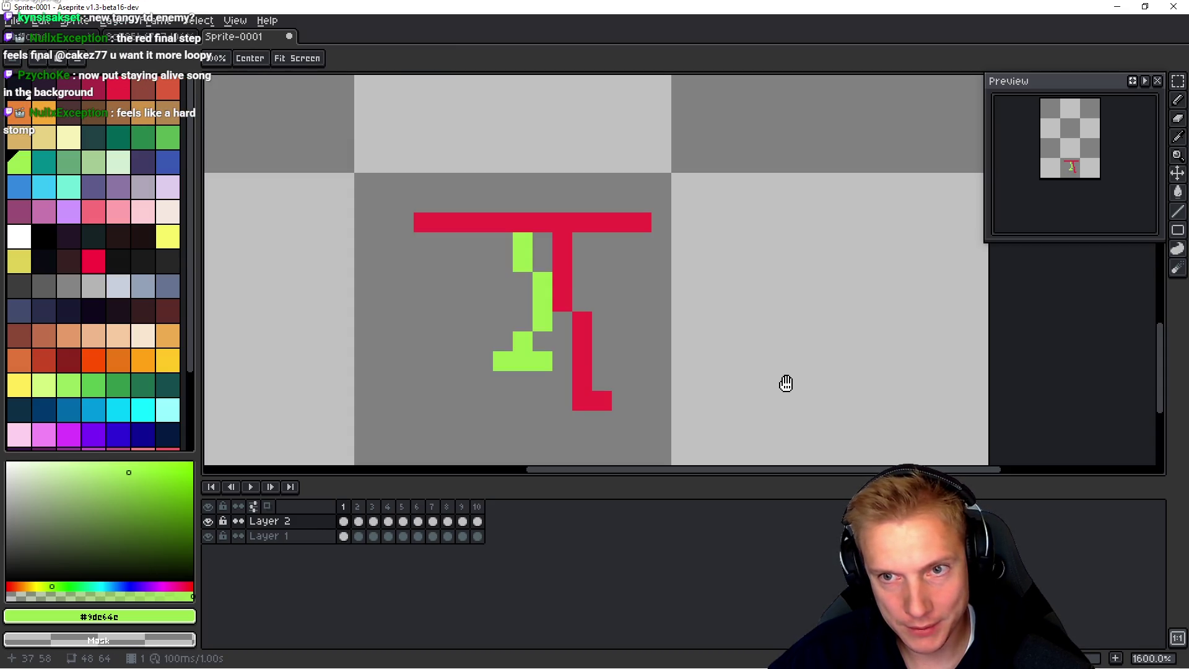
Step: On frame 2, repaint one red leg pixel green
key(Right)
key(b)
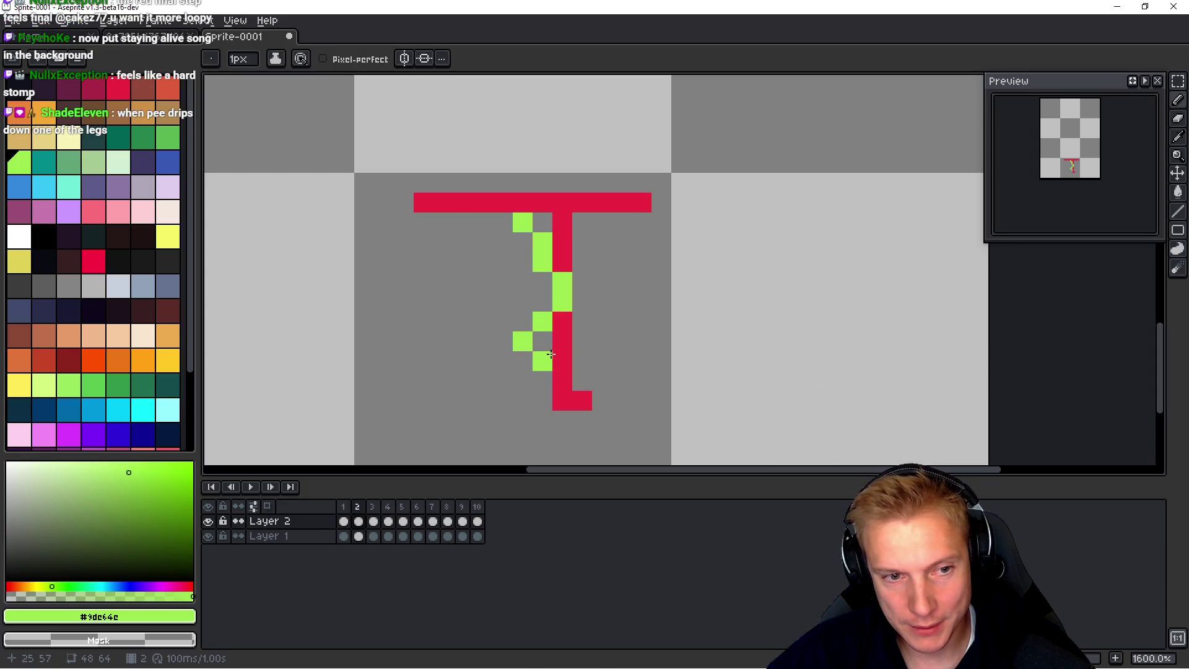
click(562, 342)
key(Right)
key(h)
Step: Play the walk animation and step through frames 4, 5 and 9 to check the motion
key(Return)
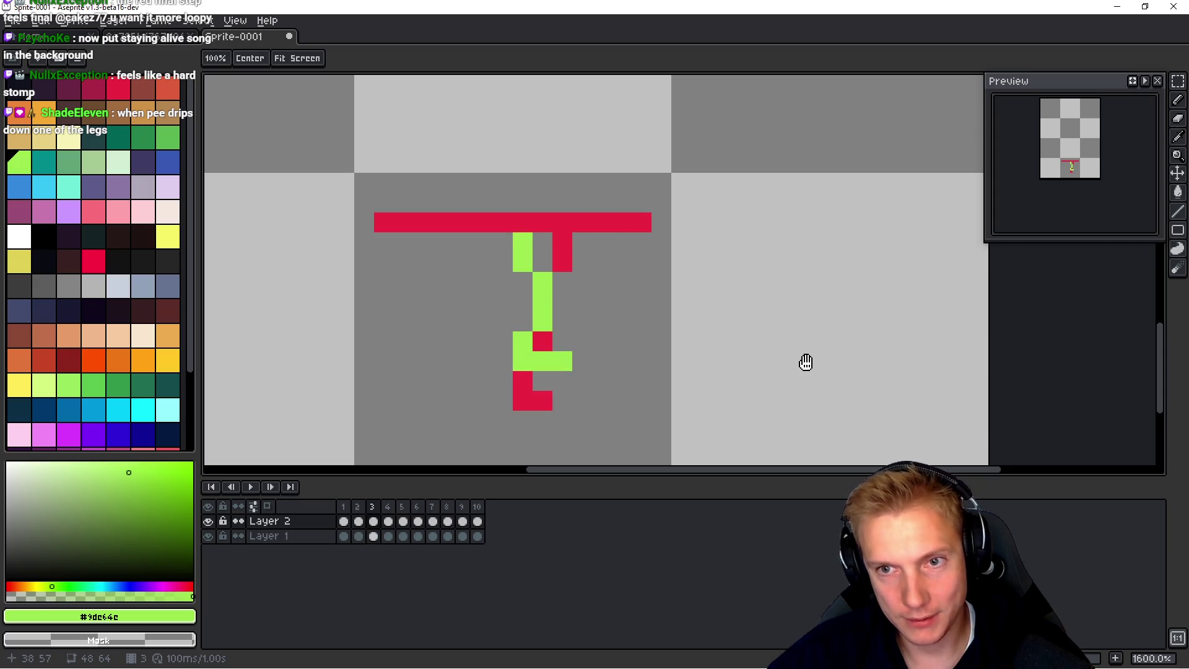
key(Right)
key(Left)
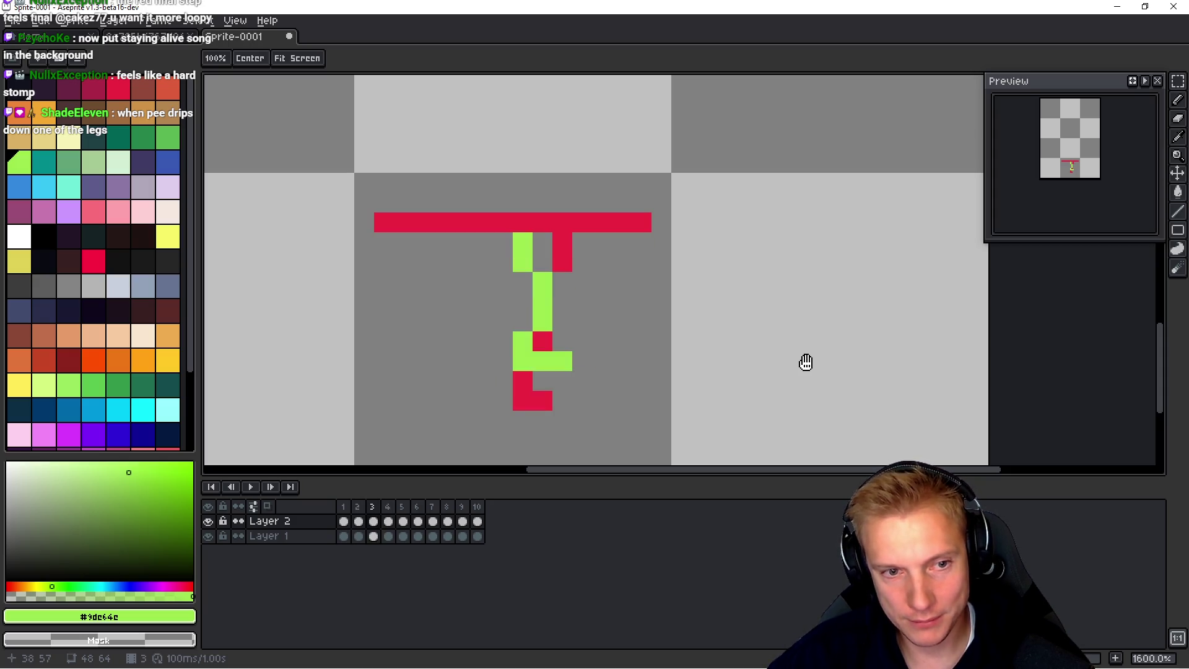
key(Right)
key(Right)
key(b)
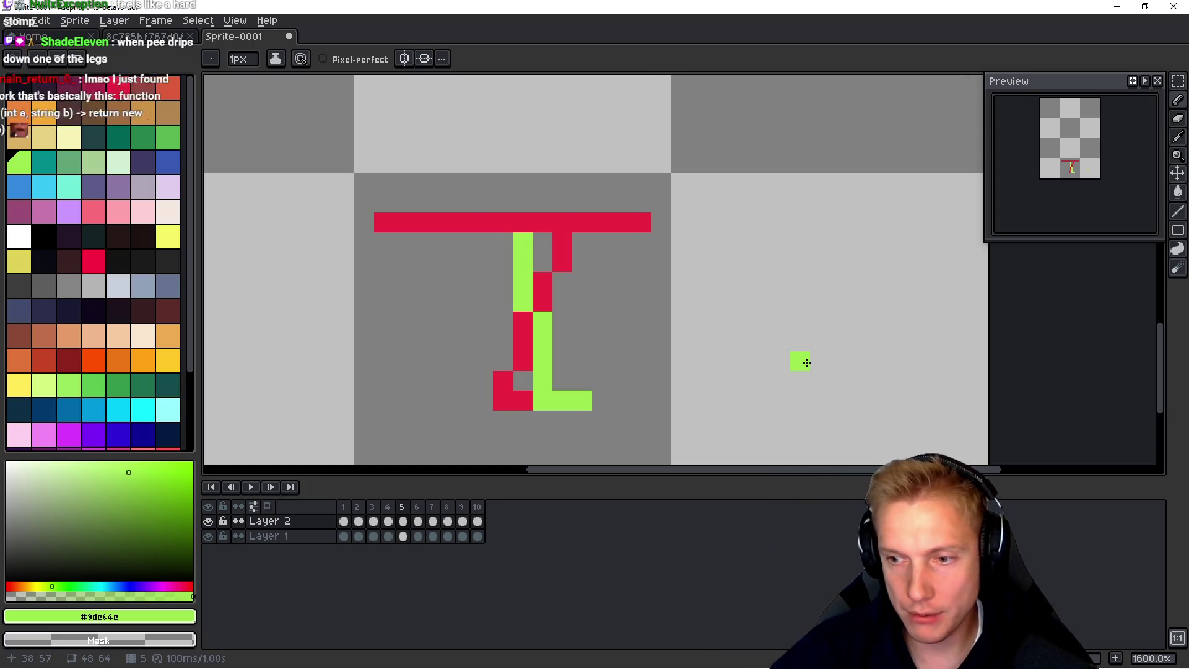
key(h)
key(Right)
key(Right)
key(Right)
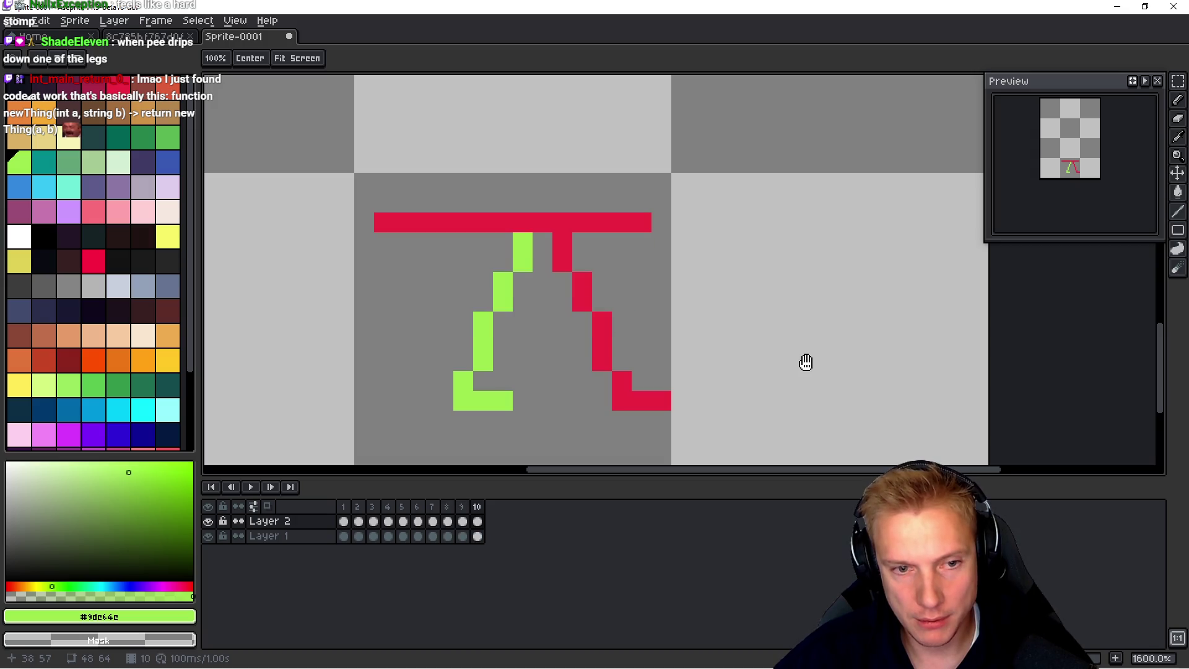
Step: Flip back and forth between frames to compare poses, step through frames 1–7, and select frame 10
key(Right)
key(Left)
key(Right)
key(Right)
key(Left)
key(Left)
key(Right)
key(Right)
key(Left)
key(Left)
key(Left)
key(Right)
key(Right)
key(Right)
key(Right)
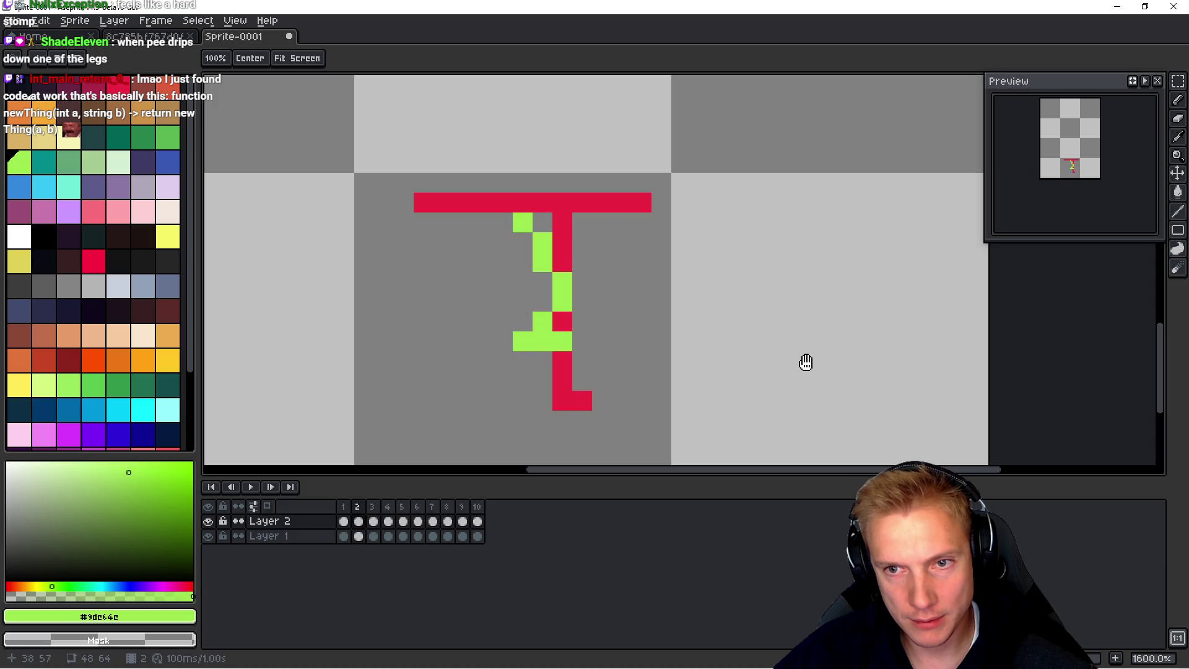
key(Right)
key(Right)
key(Right)
key(Right)
key(Right)
key(Right)
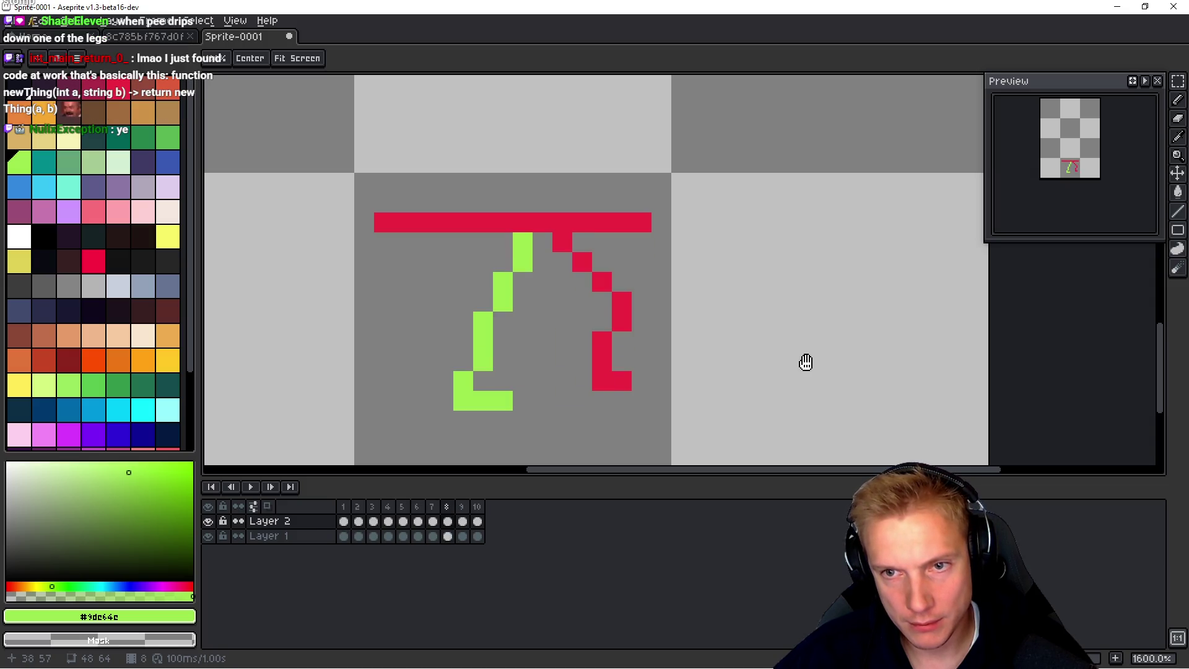
key(Right)
key(Right)
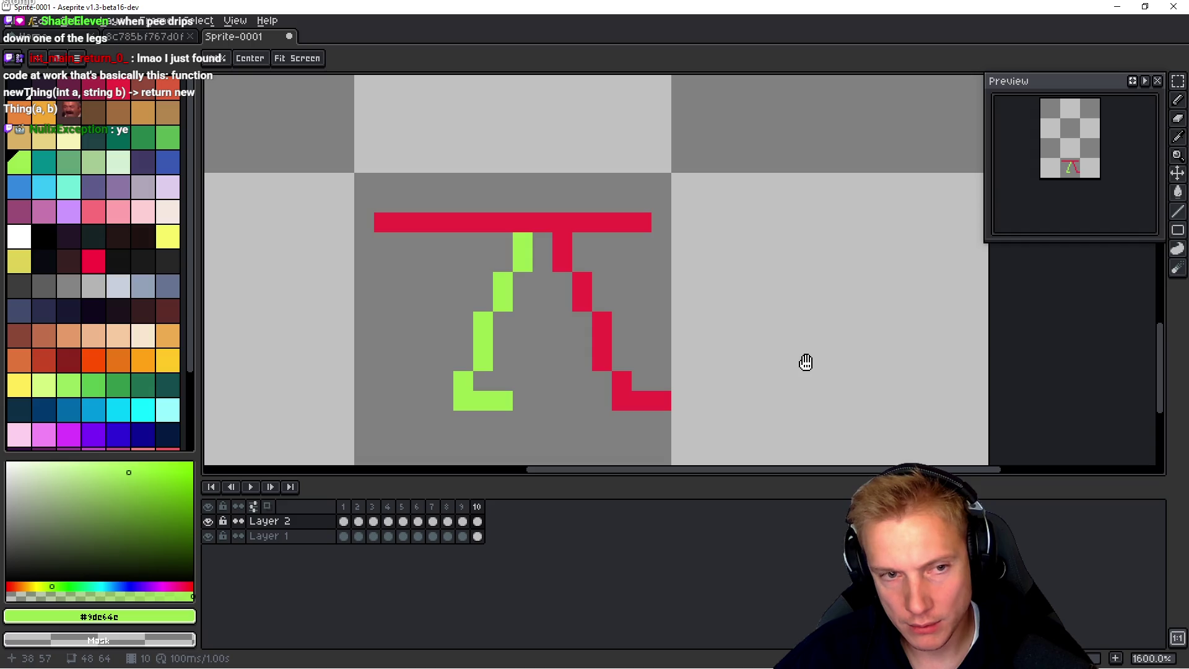
key(b)
click(476, 507)
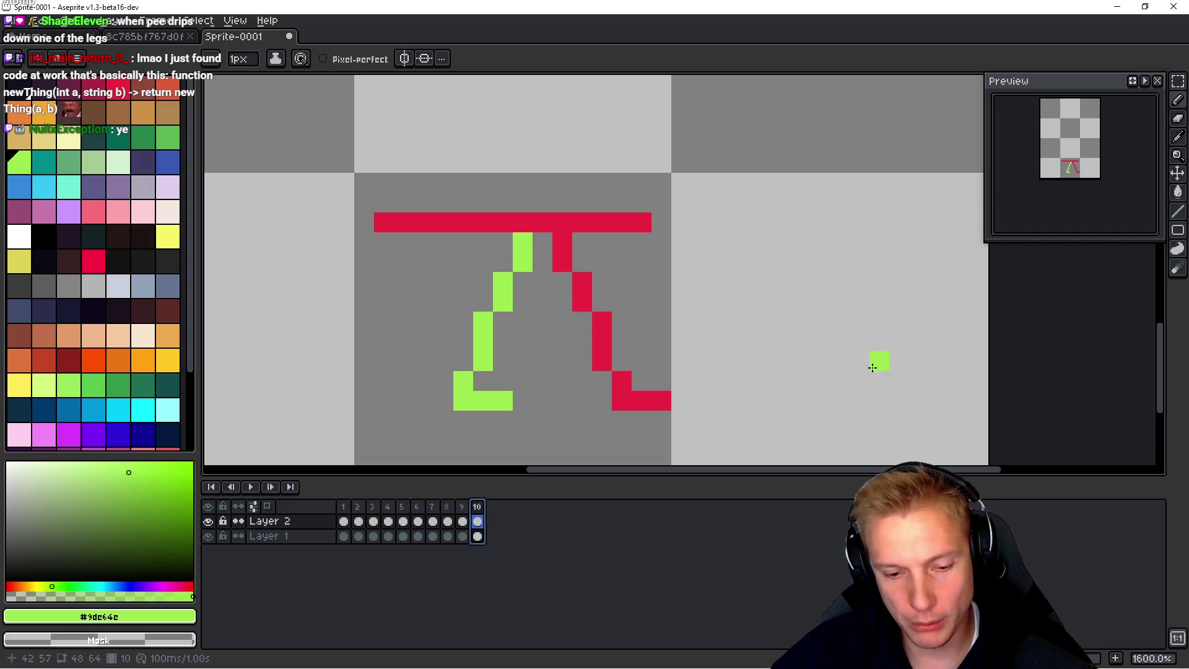
Step: Delete frame 10, play the nine-frame cycle zoomed out and panned into view, then stop it
key(alt+c)
key(Return)
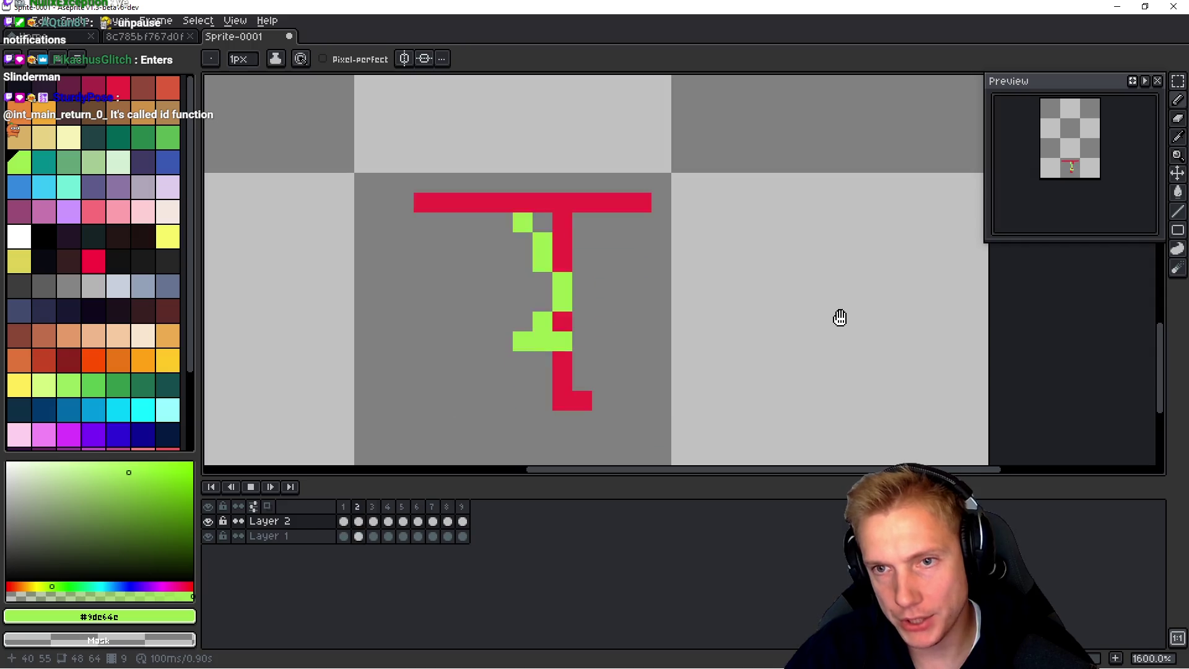
scroll(839, 317, down, 4)
mouse_move(801, 273)
mouse_down()
mouse_move(693, 289)
mouse_move(665, 316)
mouse_up()
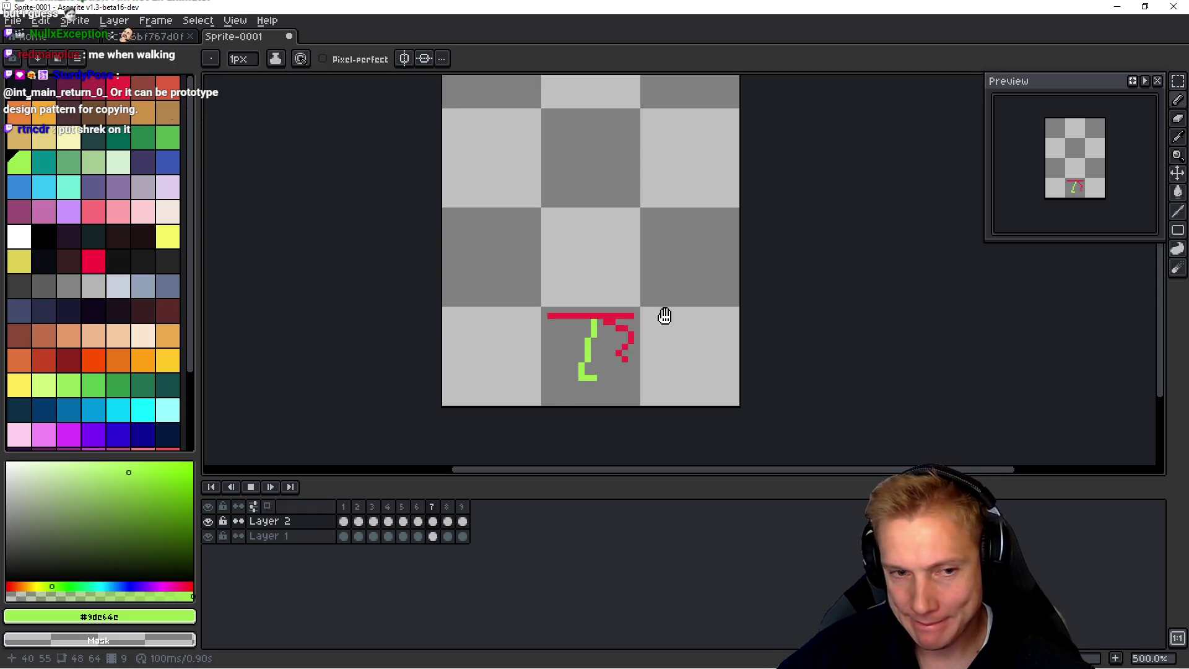
key(Return)
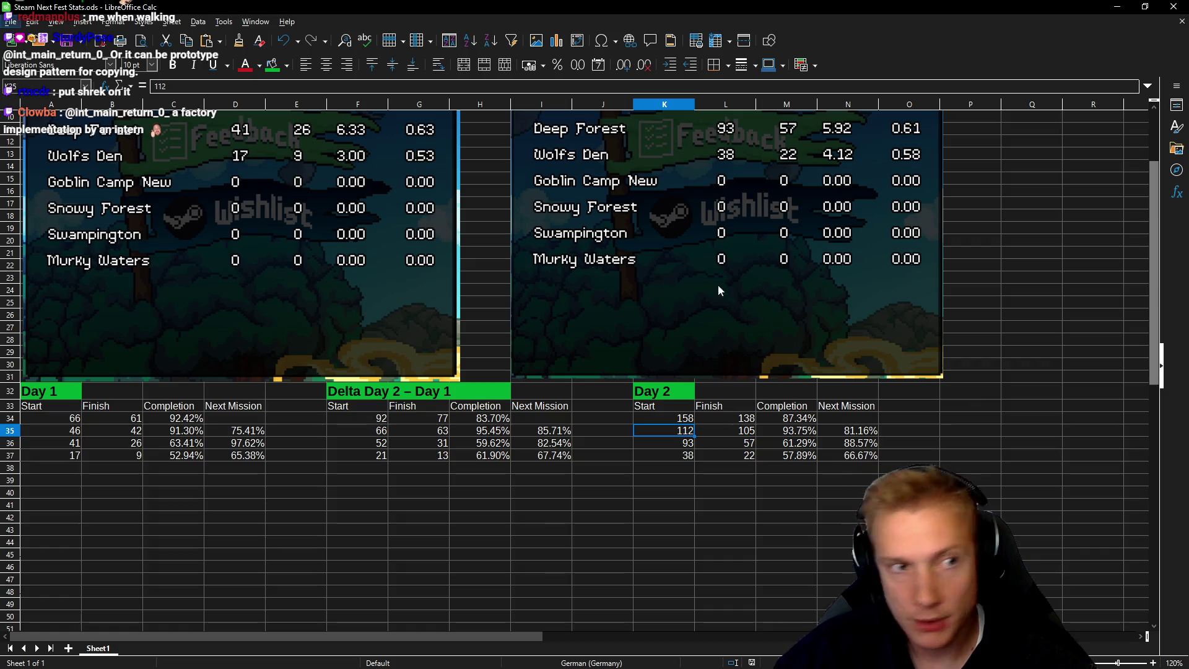
Step: Leave the Calc sheet, exit full-screen YouTube, and bring up the Tangy TD SteamDB charts tab
click(172, 22)
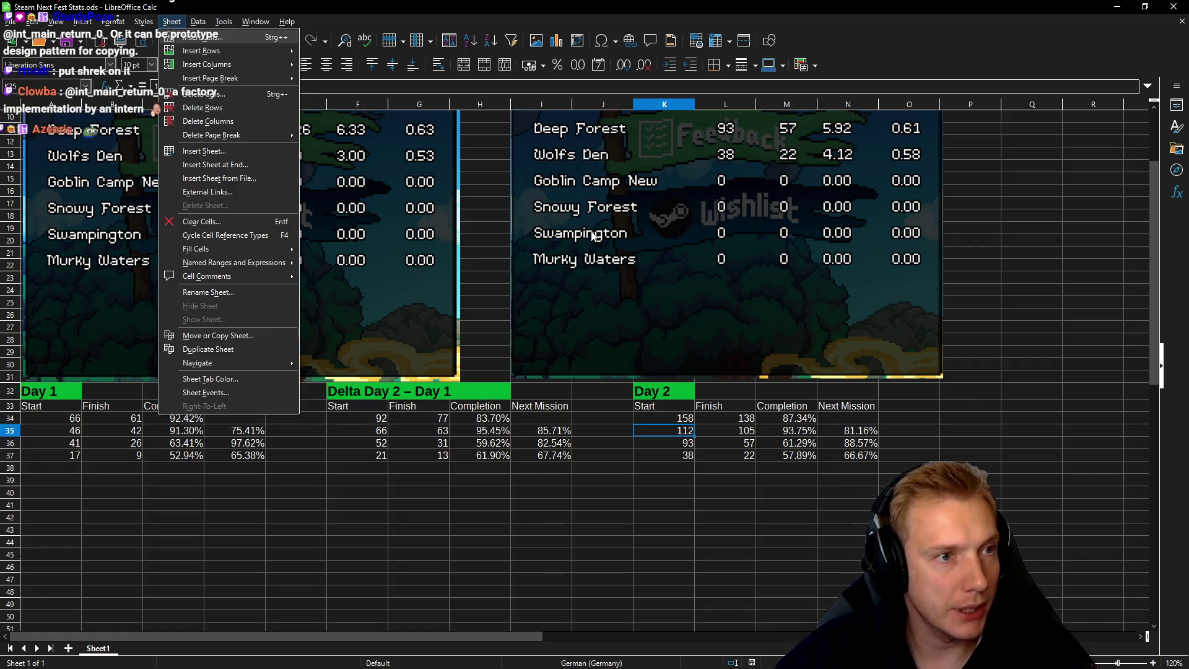
click(426, 318)
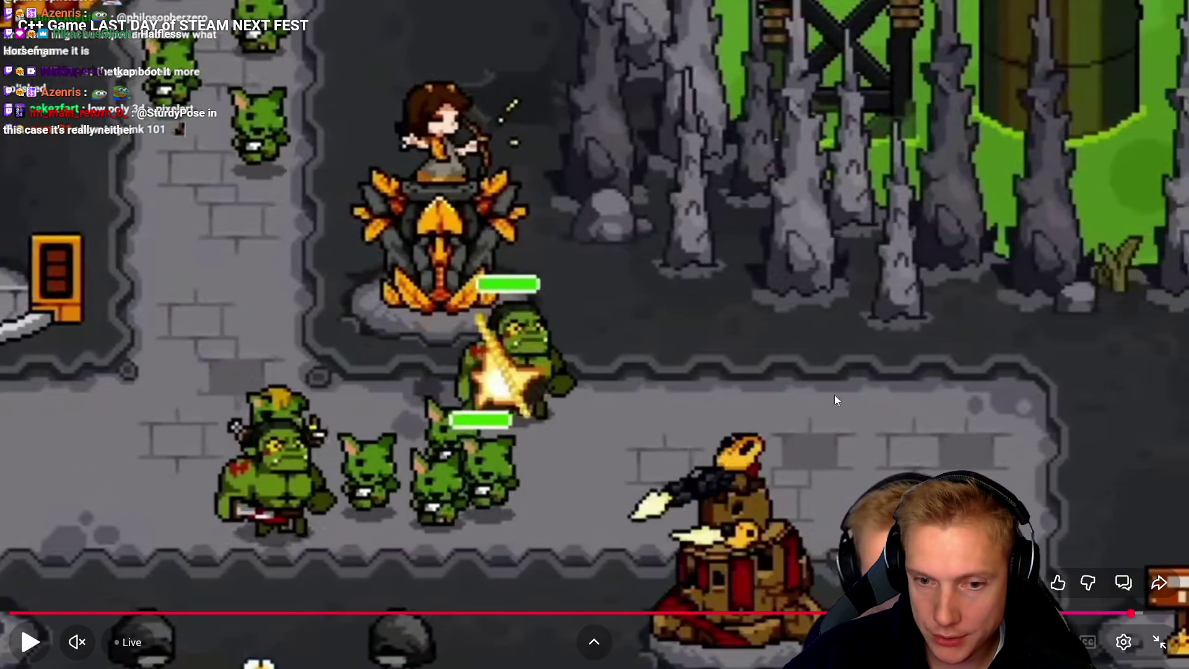
click(1158, 642)
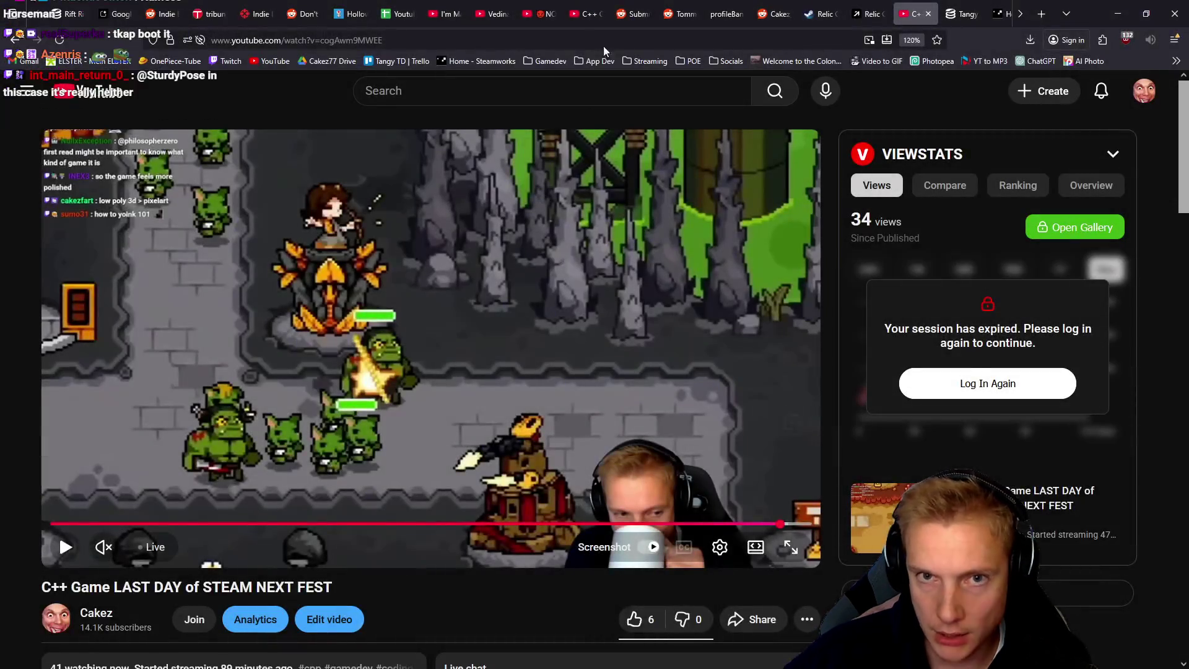
click(964, 14)
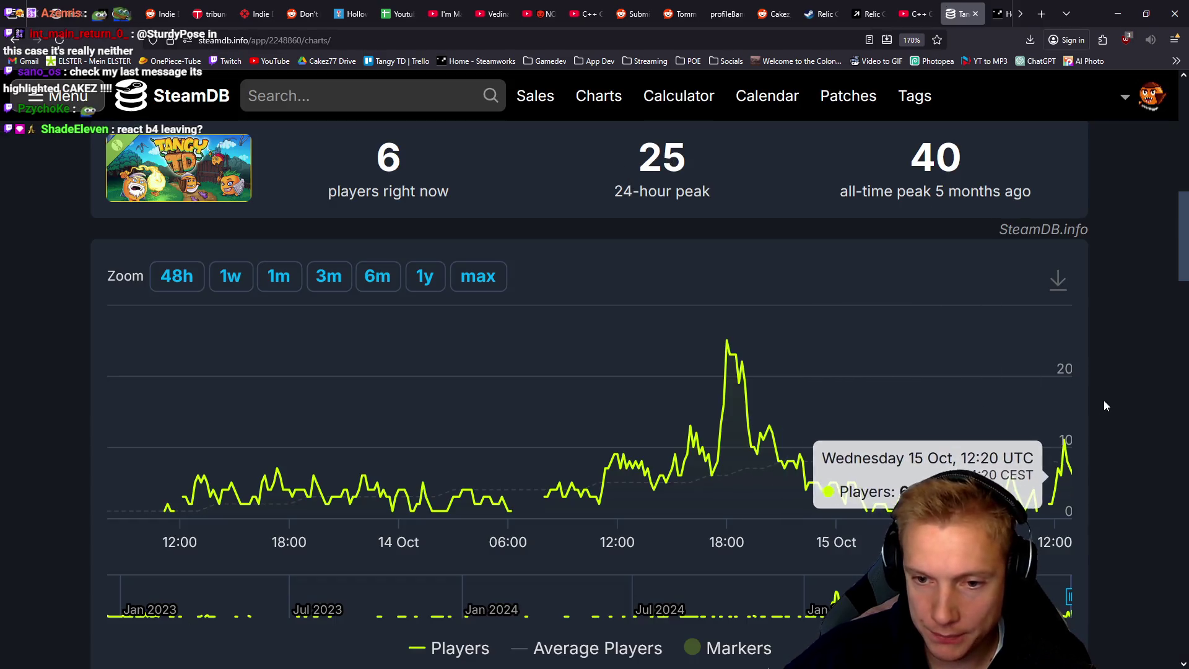
Step: Reload the Tangy TD charts page, then scroll up to the app info and back down to the chart
mouse_move(1066, 433)
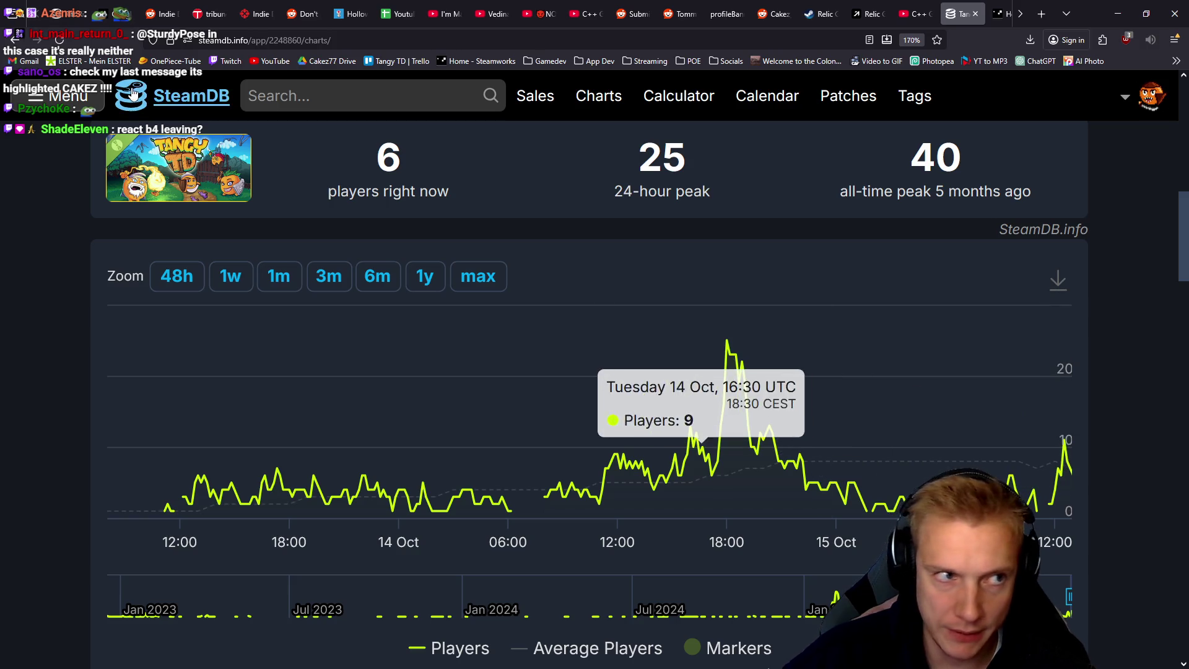
key(F5)
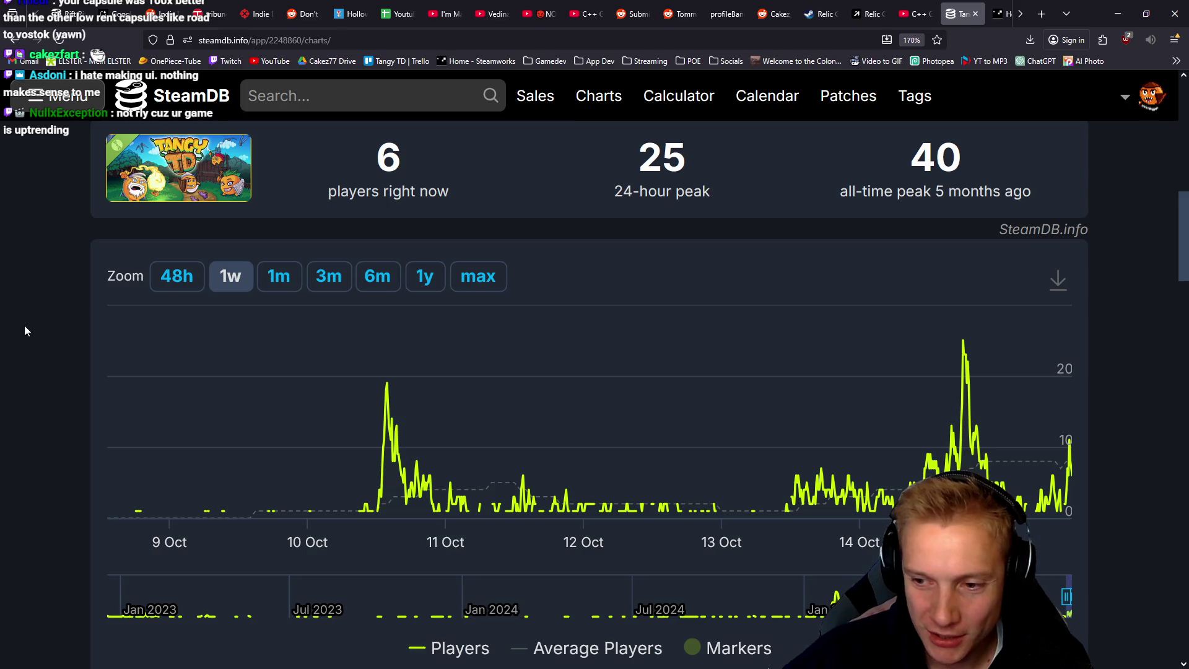
scroll(62, 322, up, 10)
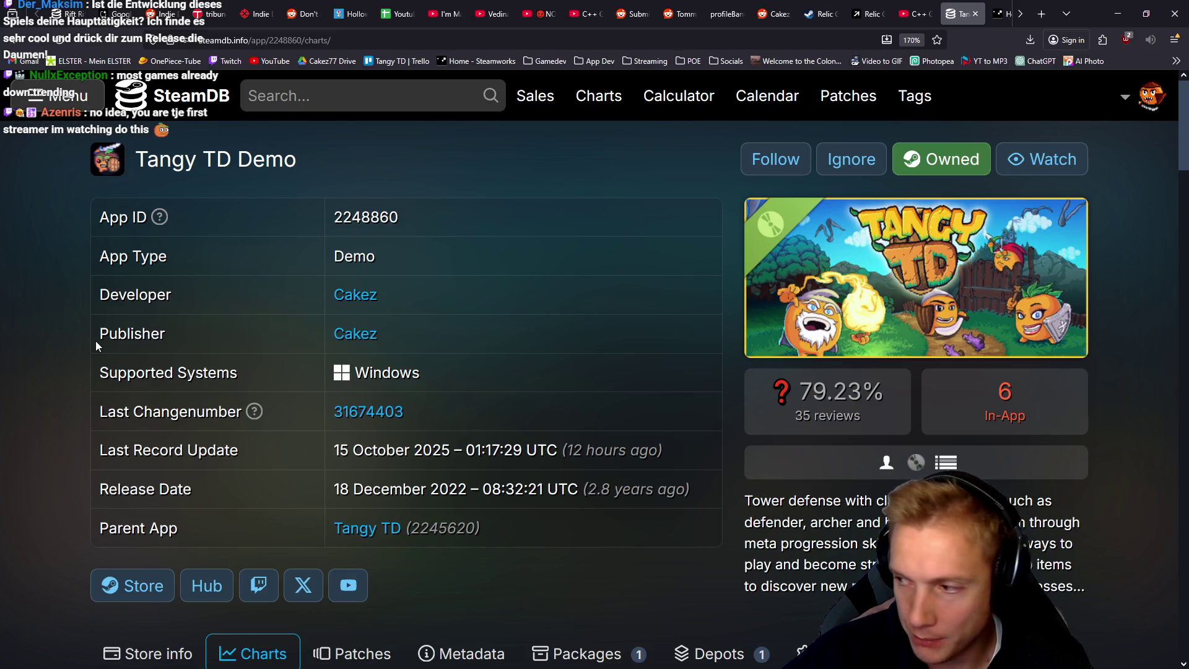
scroll(50, 388, down, 6)
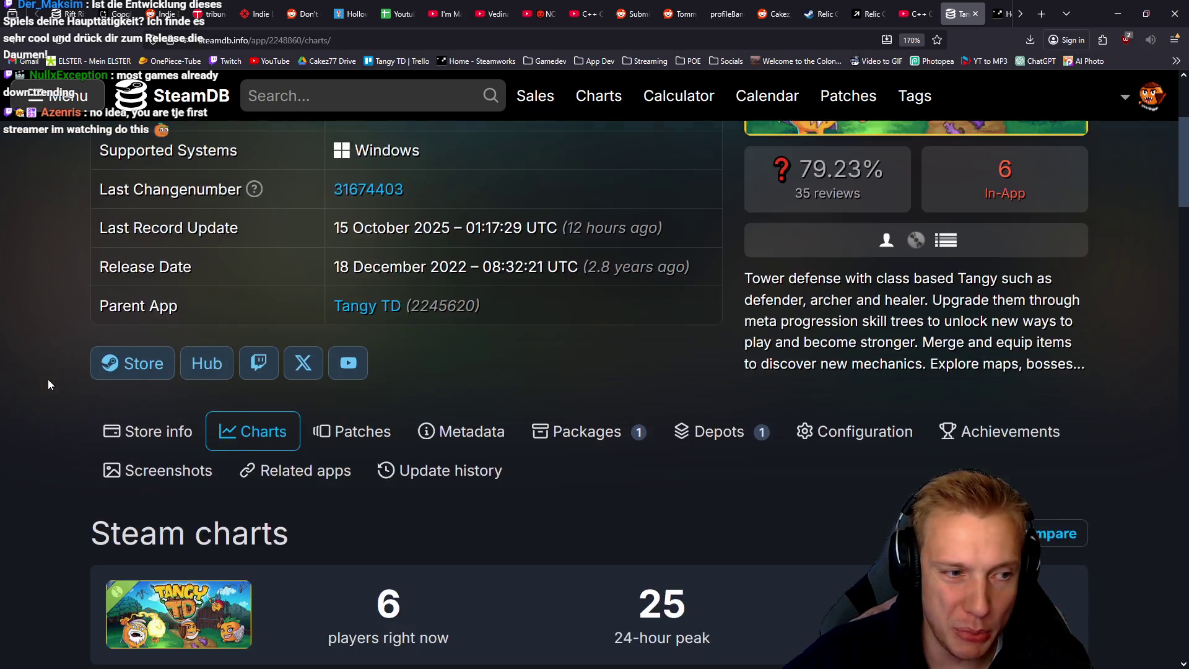
scroll(45, 369, down, 3)
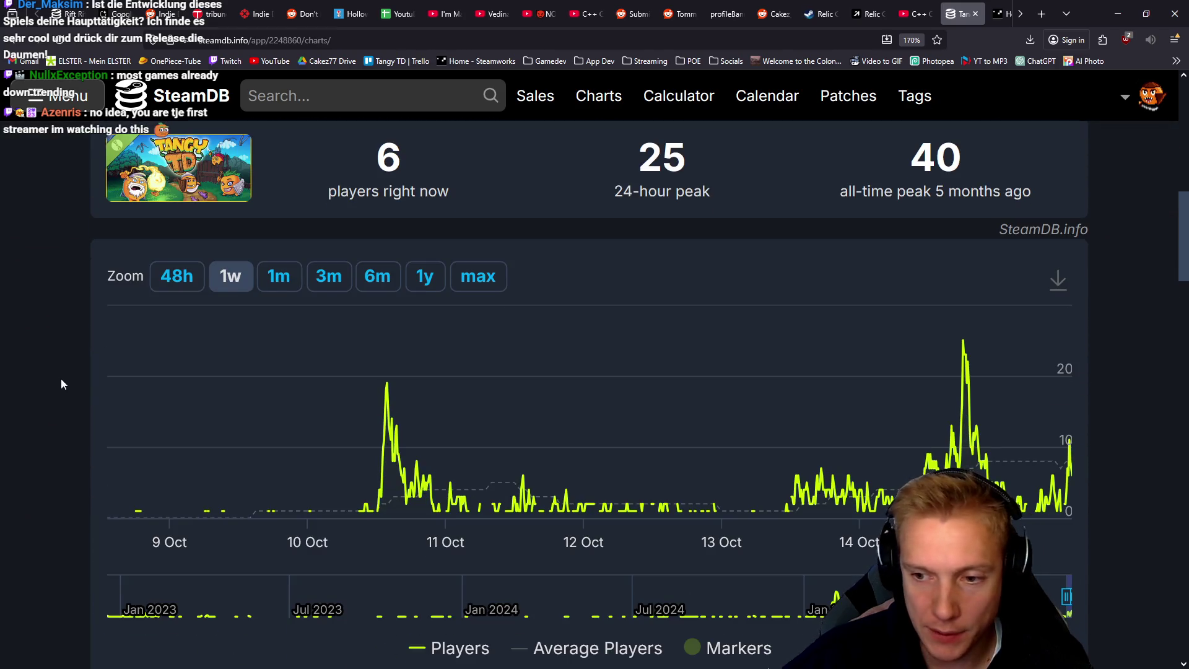